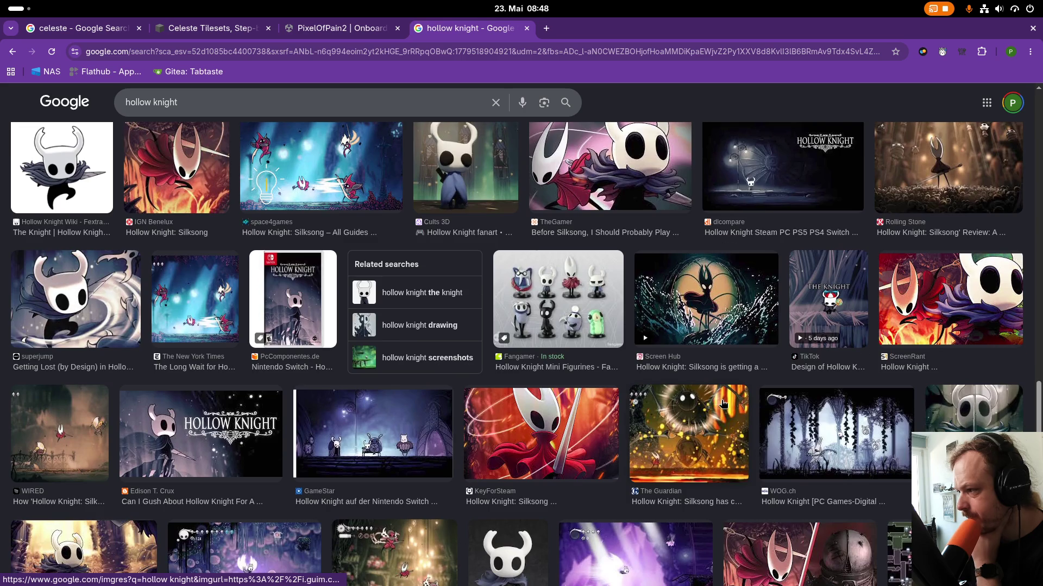
scroll(185, 421, "down", 7)
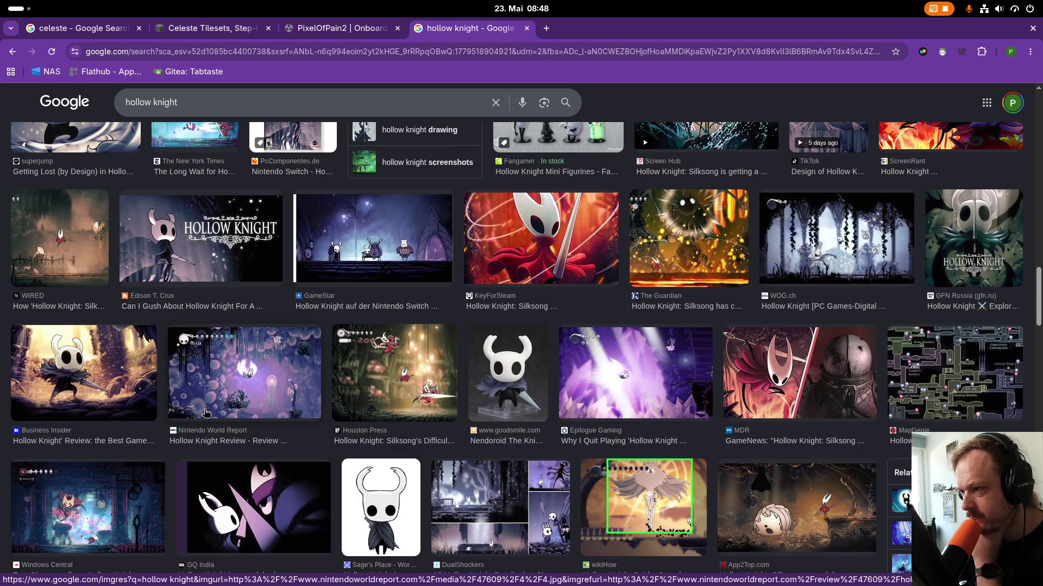
Scroll the hollow knight image results, previewing the DualShockers, The Verge and ACMI screenshots.
scroll(263, 396, "down", 7)
scroll(261, 399, "down", 2)
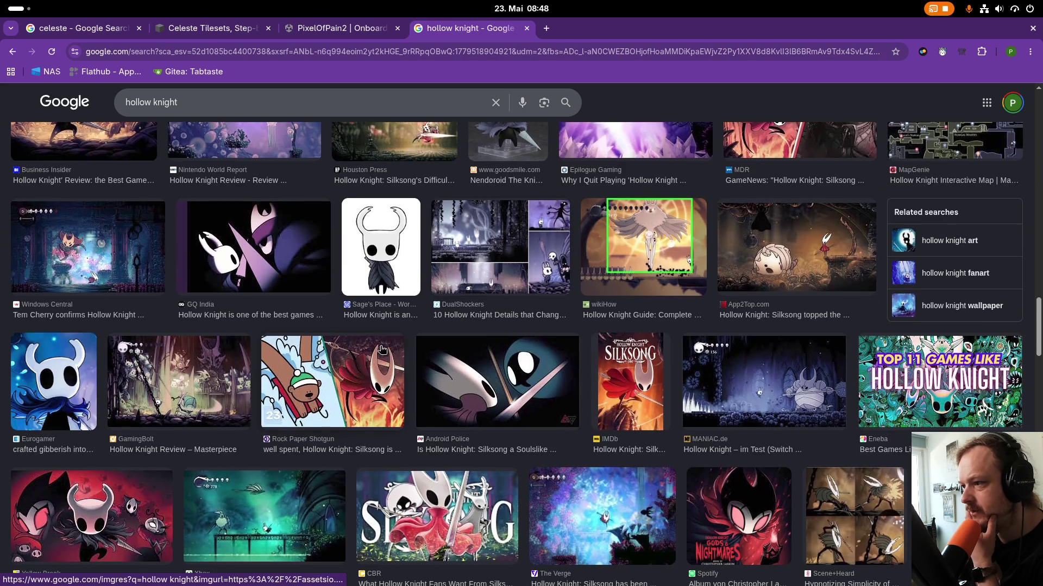
left_click(504, 262)
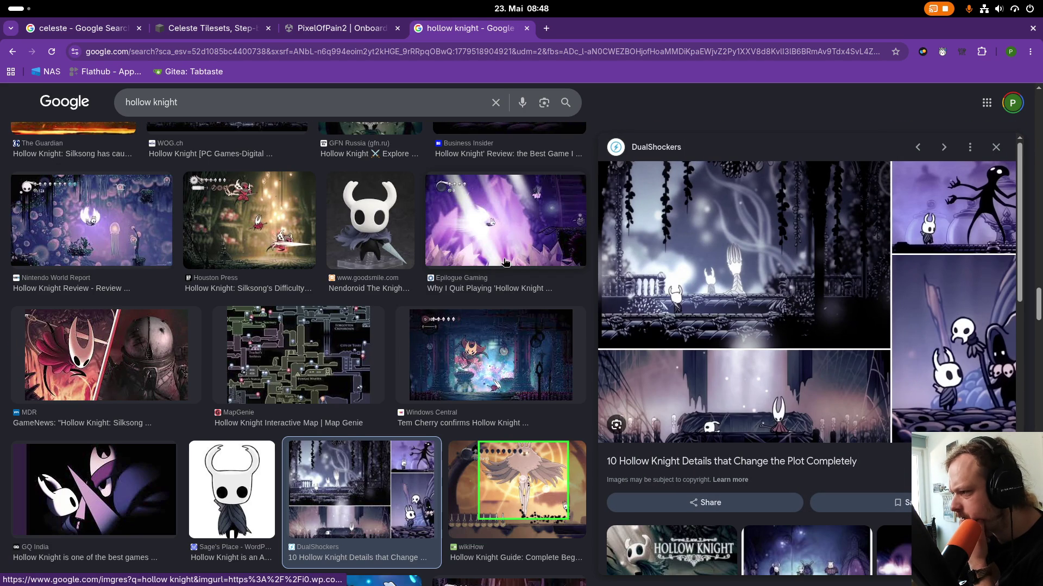
scroll(410, 319, "down", 6)
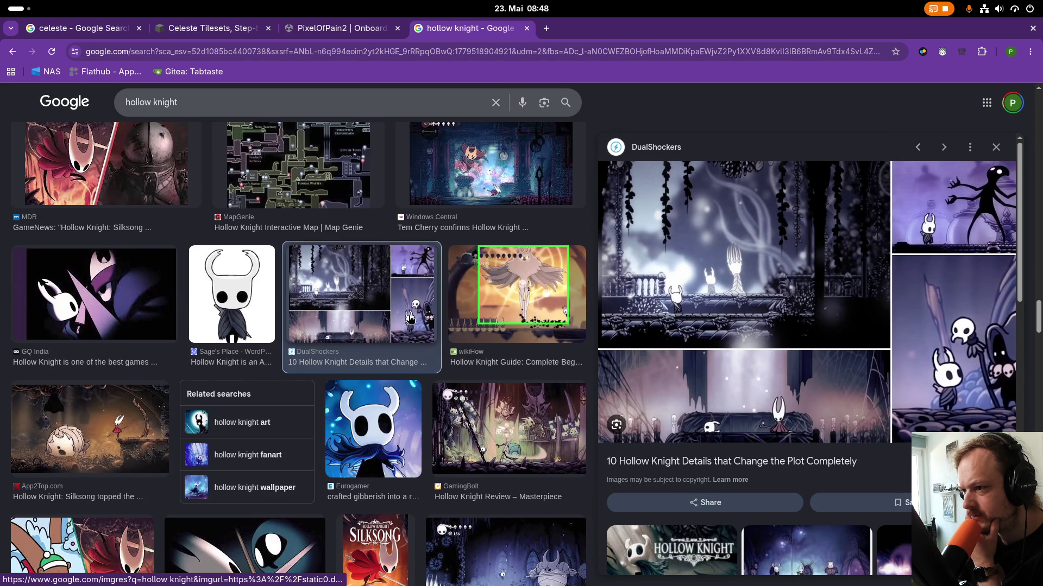
scroll(410, 319, "down", 6)
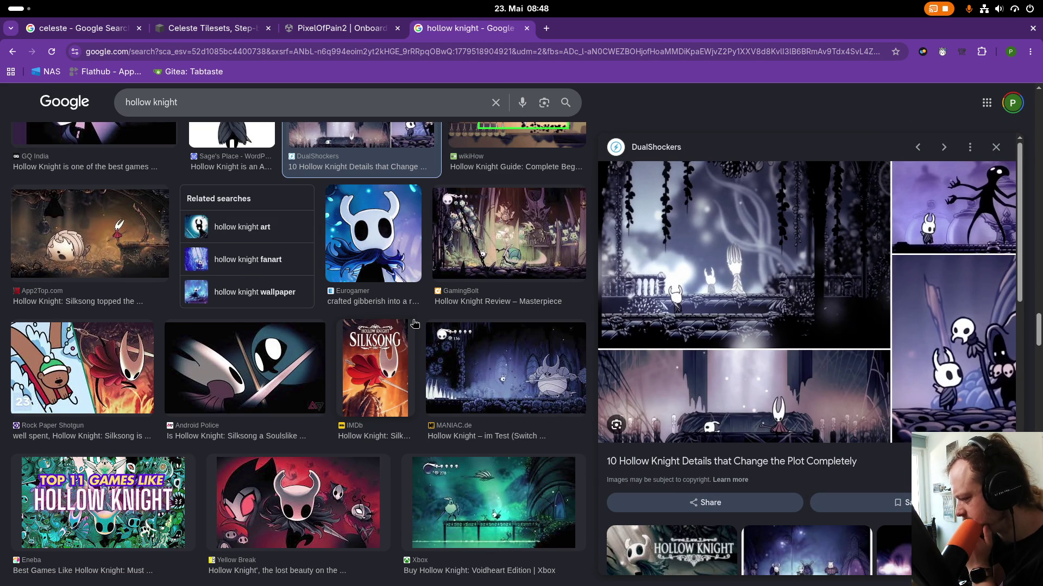
scroll(415, 324, "down", 8)
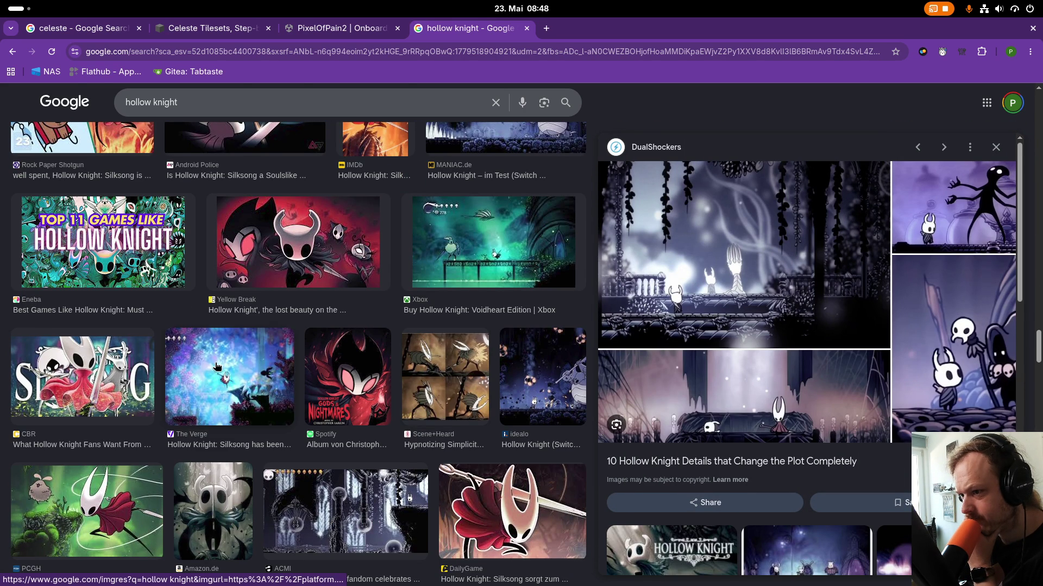
left_click(216, 367)
scroll(220, 367, "down", 2)
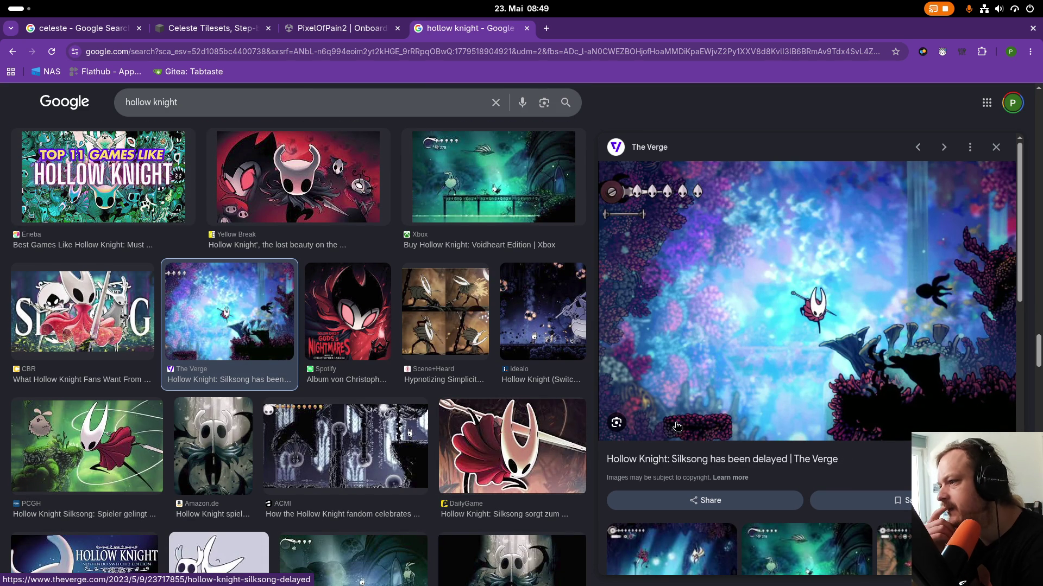
scroll(455, 554, "down", 1)
left_click(380, 412)
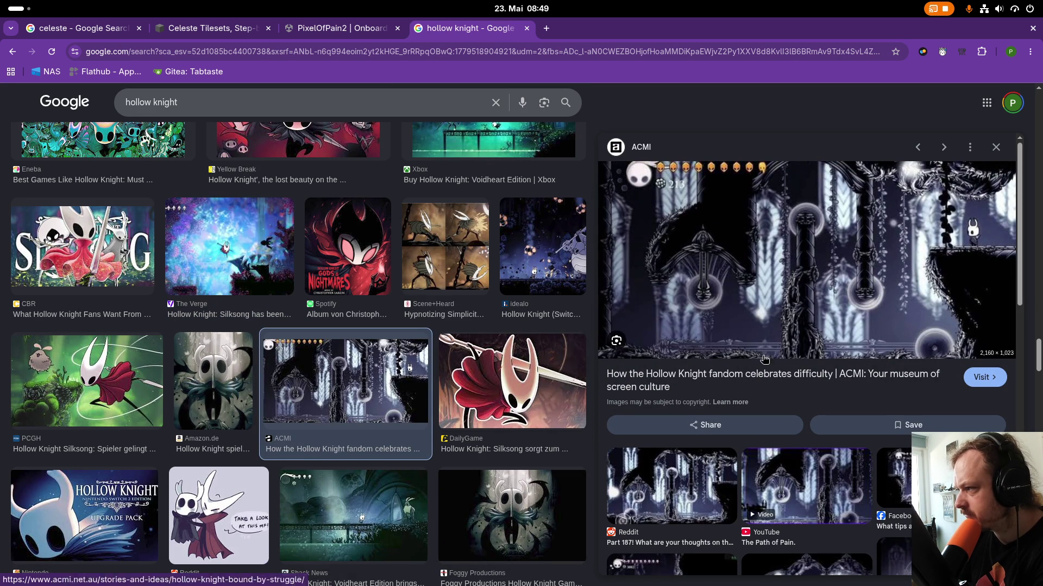
Preview the Ö3 - ORF Silksong screenshot, then the Hollow Knight - Trailer video result.
scroll(372, 467, "down", 1)
scroll(371, 467, "down", 3)
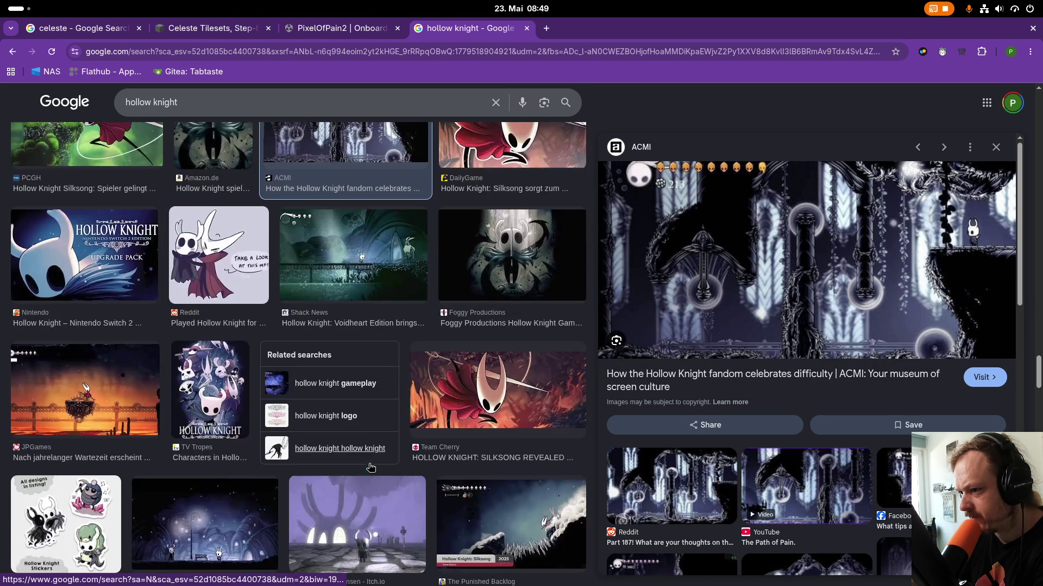
scroll(371, 467, "down", 2)
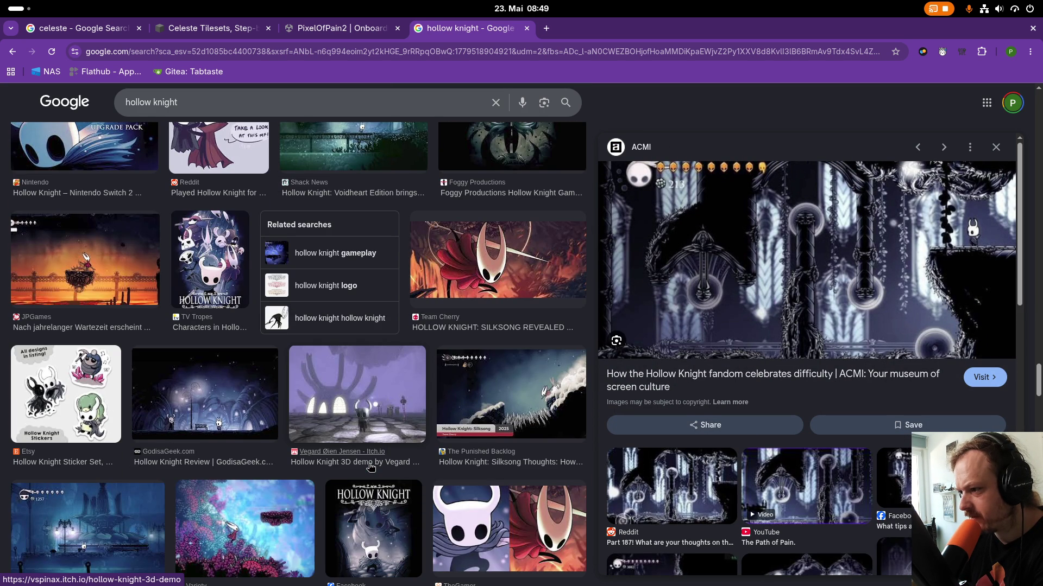
scroll(372, 467, "down", 3)
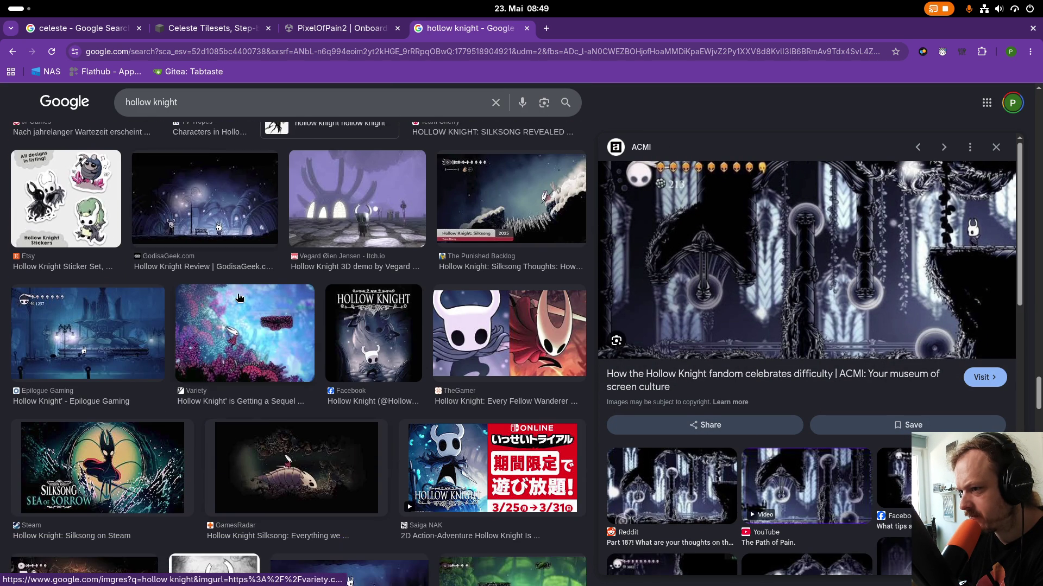
scroll(239, 298, "down", 2)
scroll(554, 311, "down", 2)
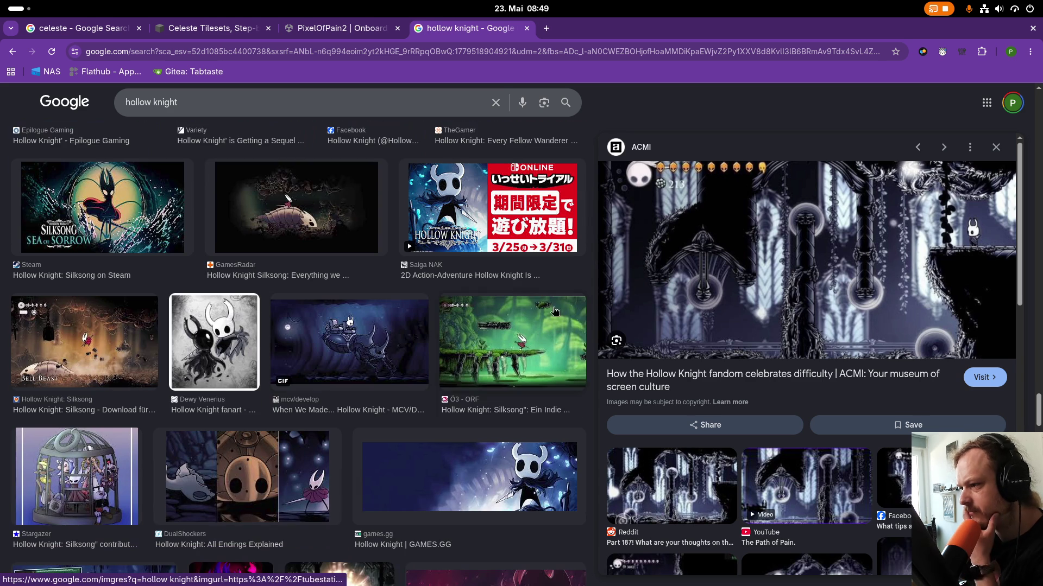
left_click(554, 310)
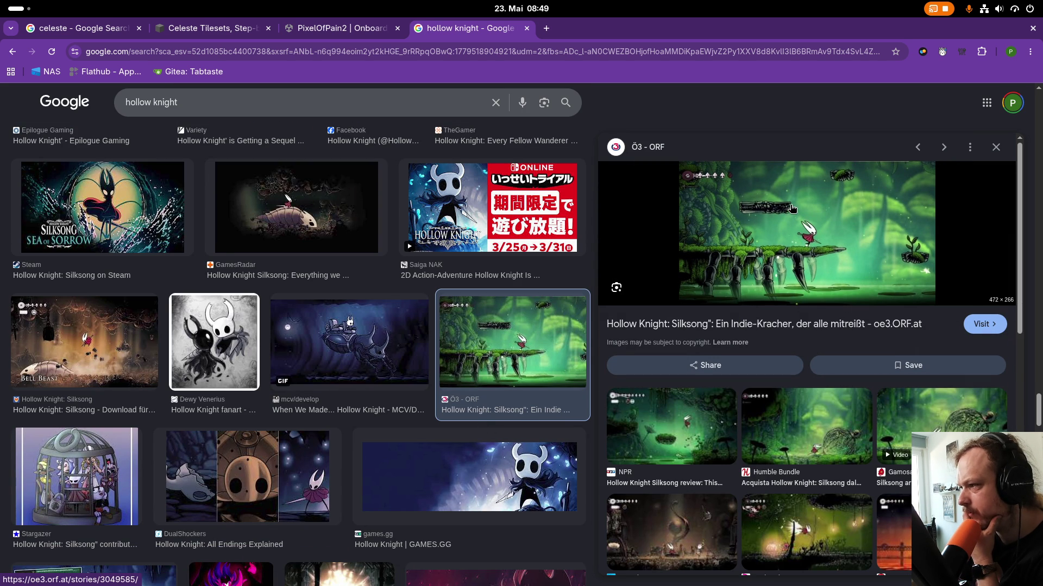
scroll(449, 427, "down", 2)
scroll(449, 427, "down", 2)
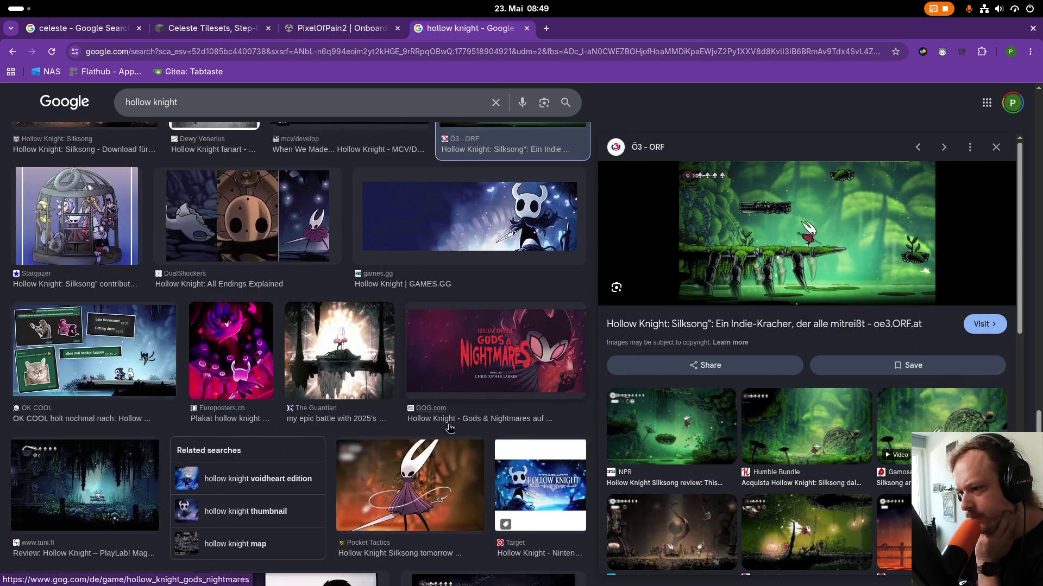
scroll(280, 499, "down", 2)
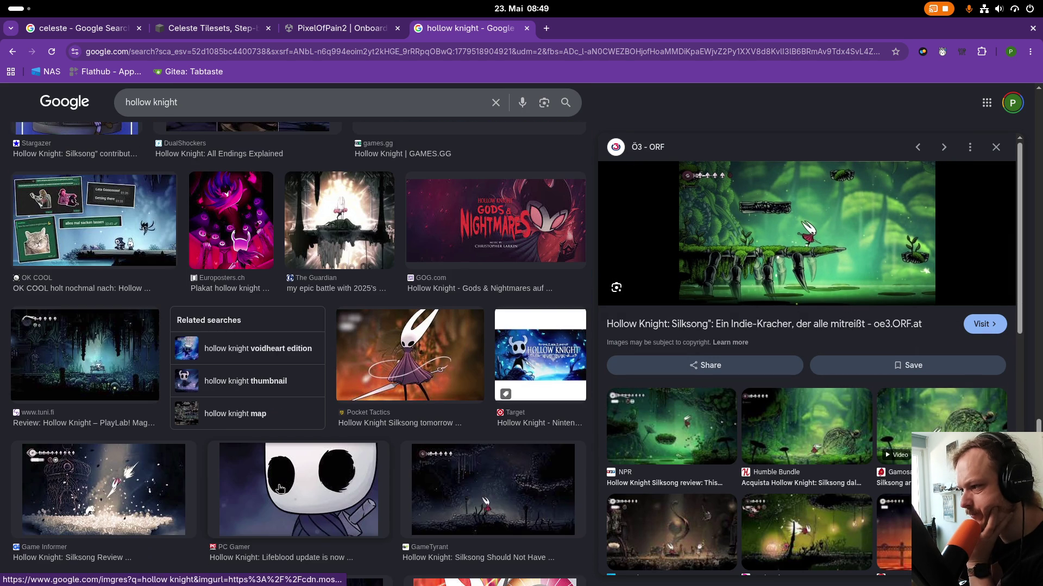
scroll(272, 488, "down", 3)
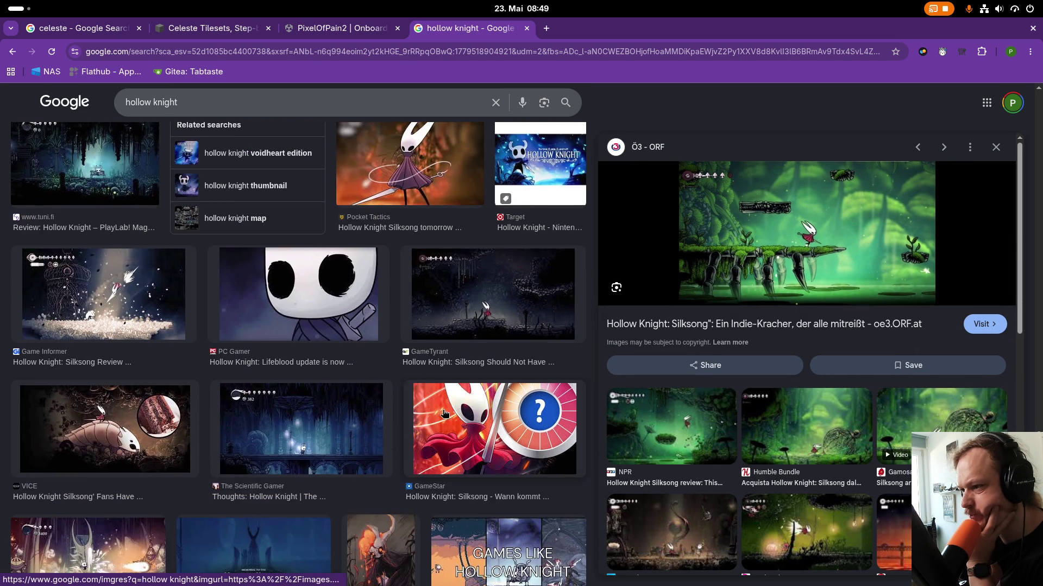
scroll(256, 457, "down", 5)
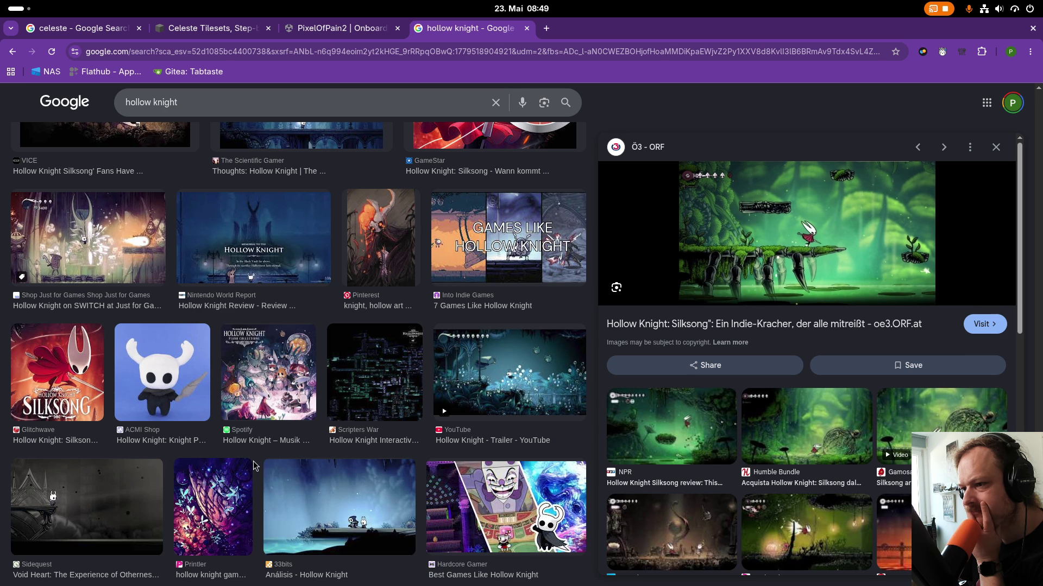
left_click(463, 422)
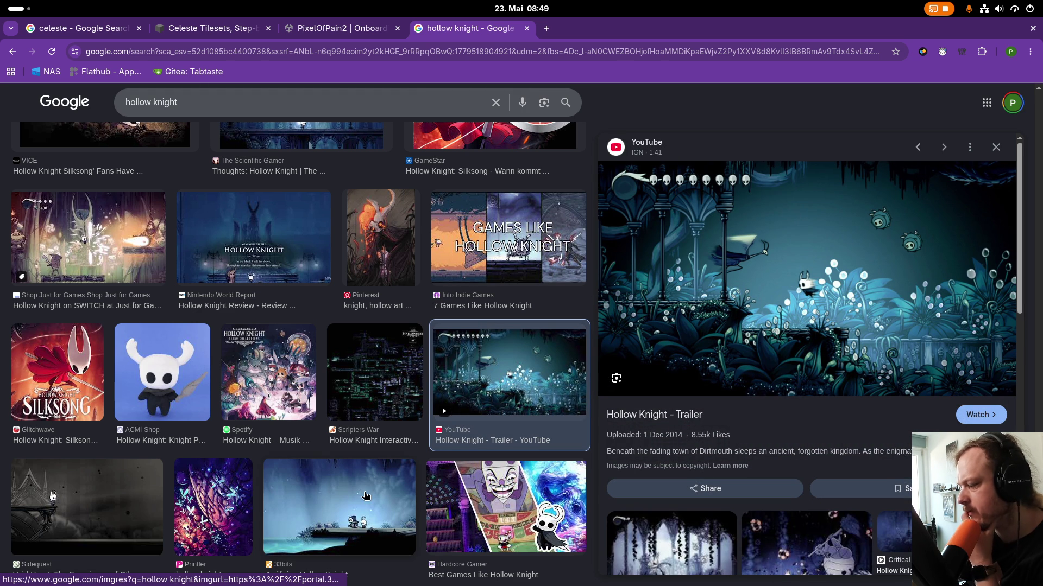
Scroll further through the results and show the overview of all open windows.
scroll(366, 499, "down", 3)
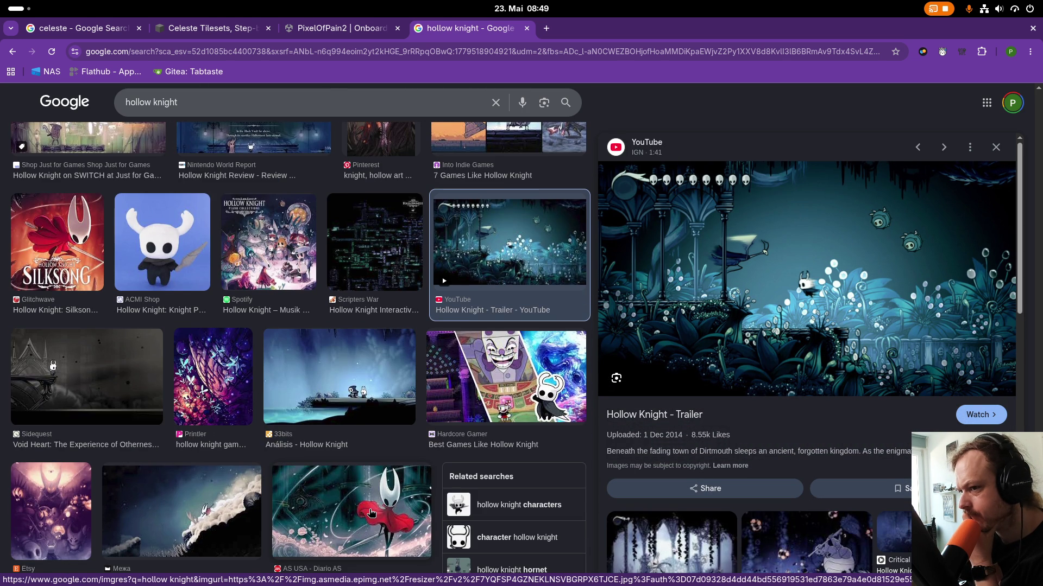
scroll(371, 514, "down", 2)
scroll(370, 514, "down", 5)
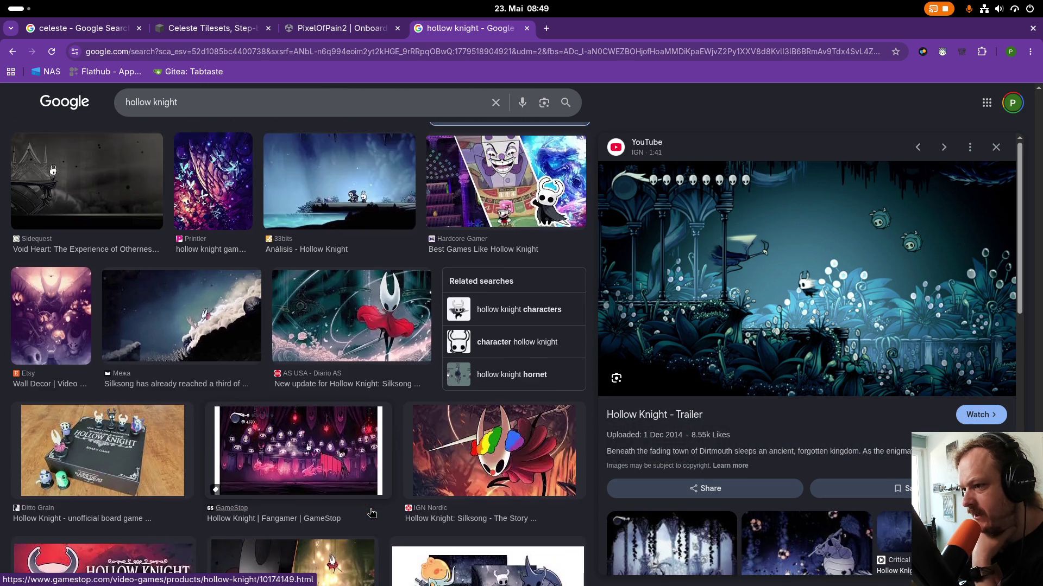
scroll(372, 519, "down", 2)
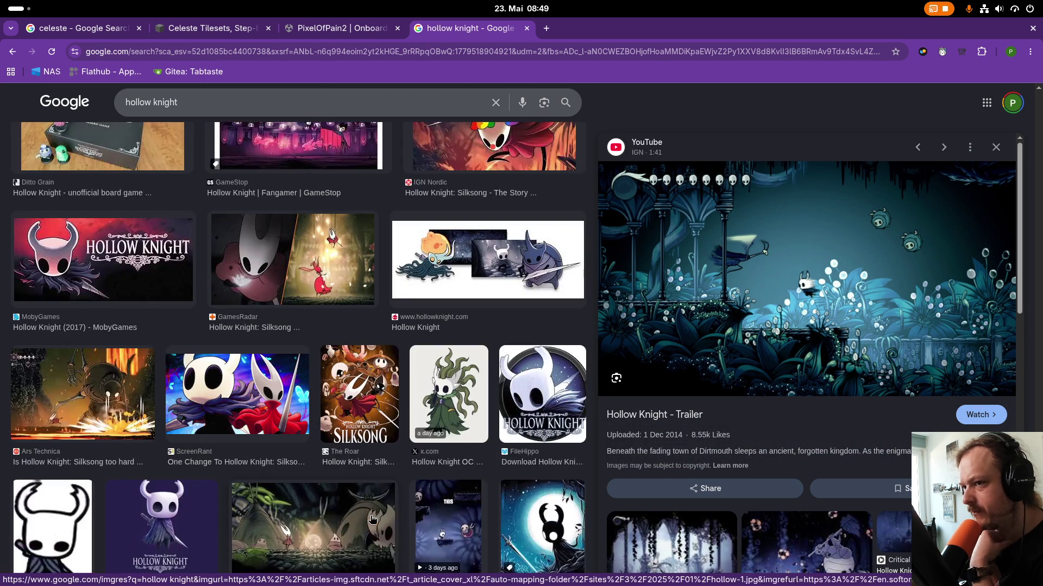
scroll(373, 519, "down", 2)
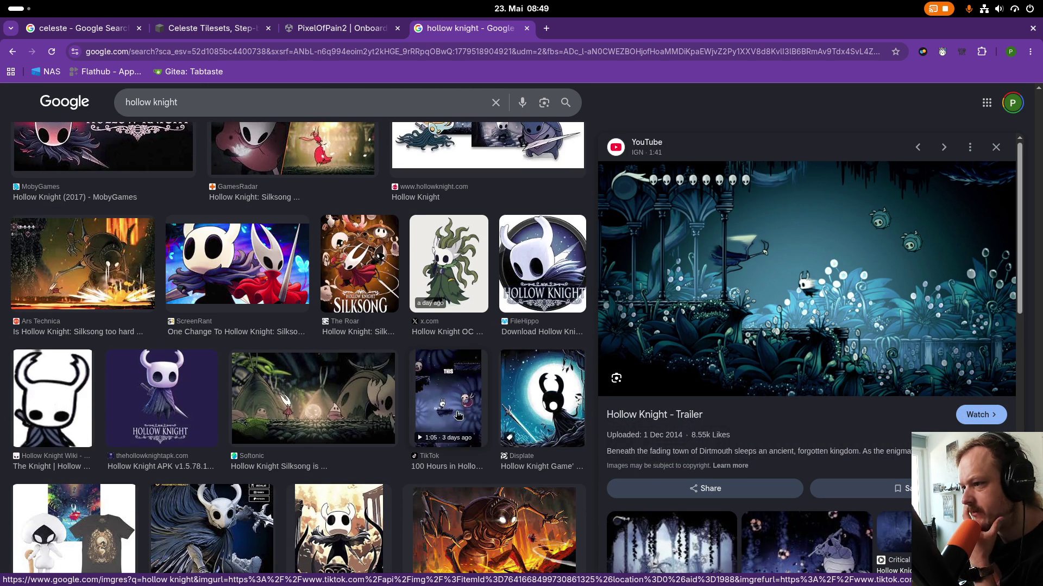
scroll(454, 418, "down", 7)
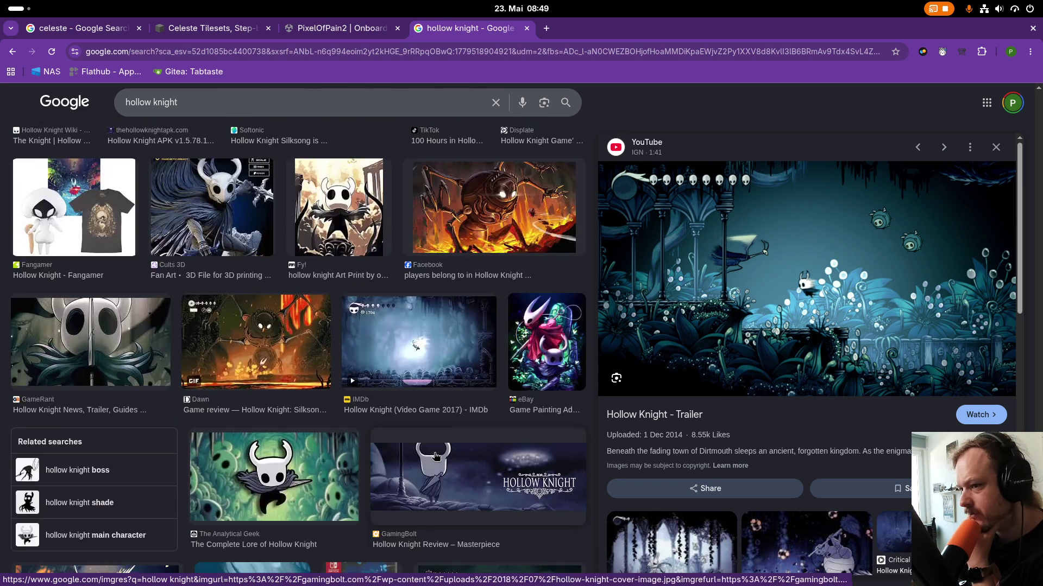
scroll(432, 471, "down", 2)
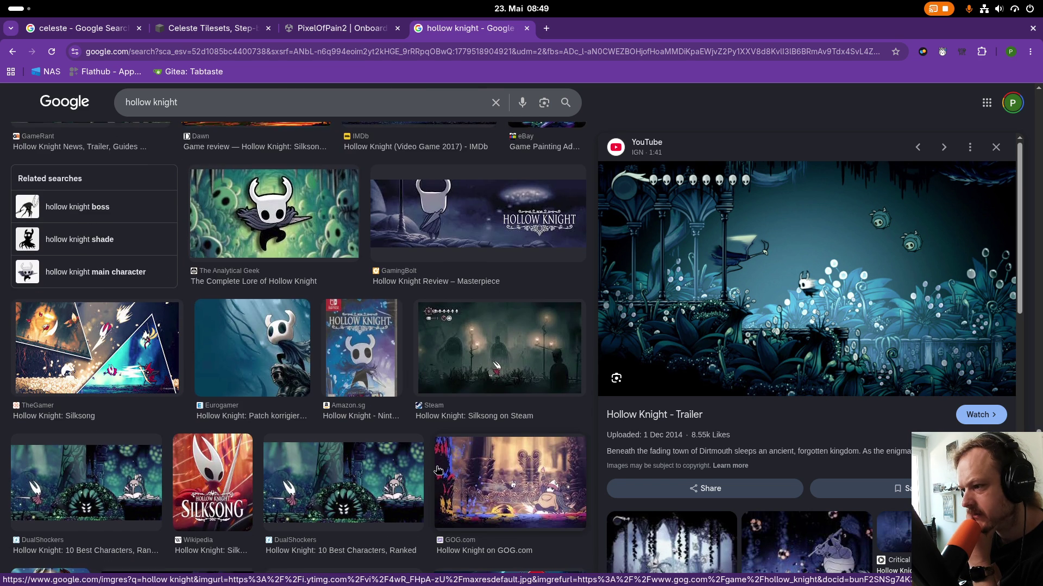
scroll(434, 473, "down", 1)
scroll(436, 476, "down", 3)
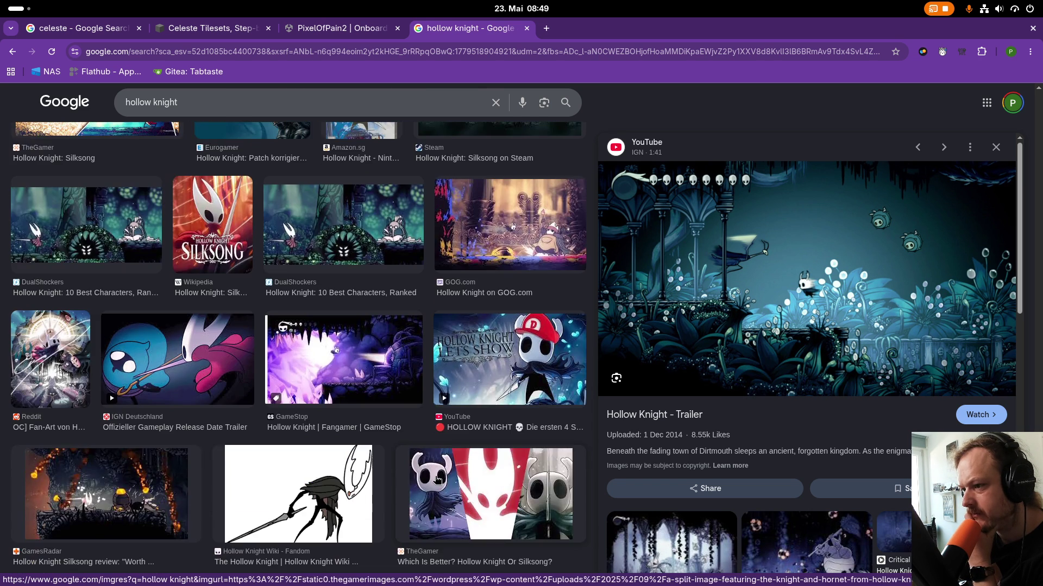
scroll(437, 479, "down", 5)
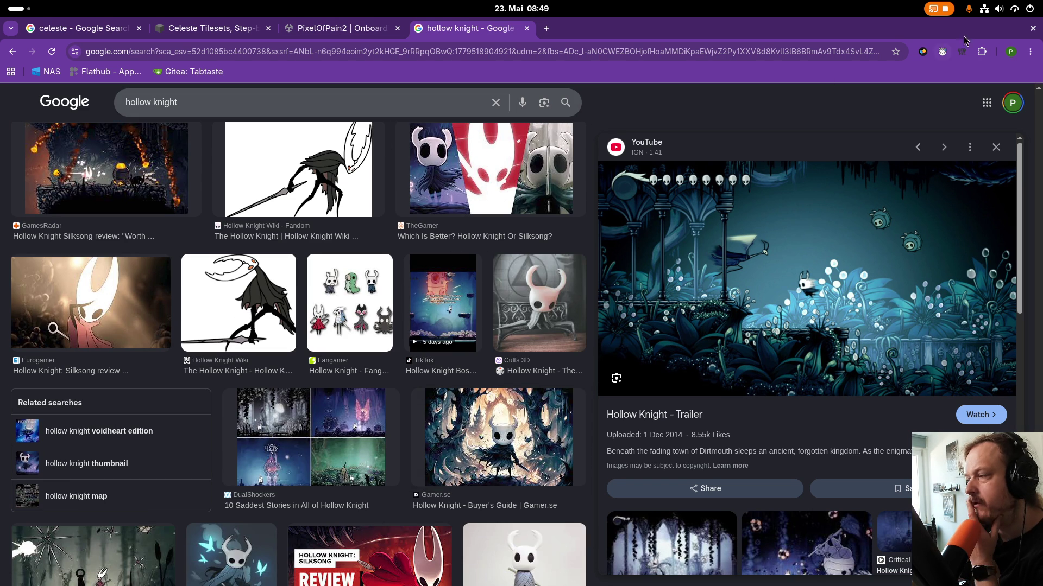
key("super")
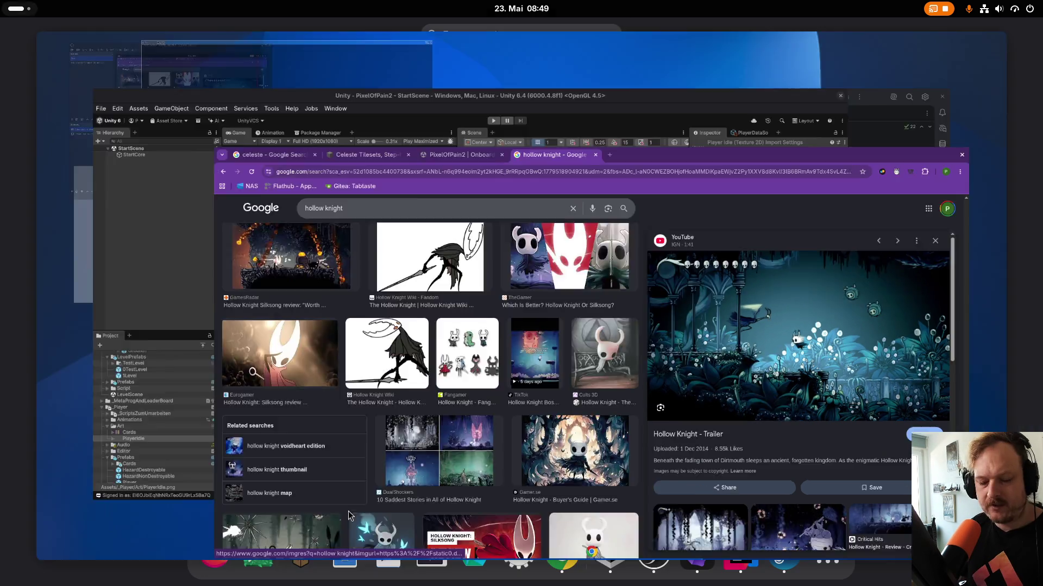
Bring Unity forward, open the 0TestLevel prefab and enlarge its scene view.
left_click(375, 296)
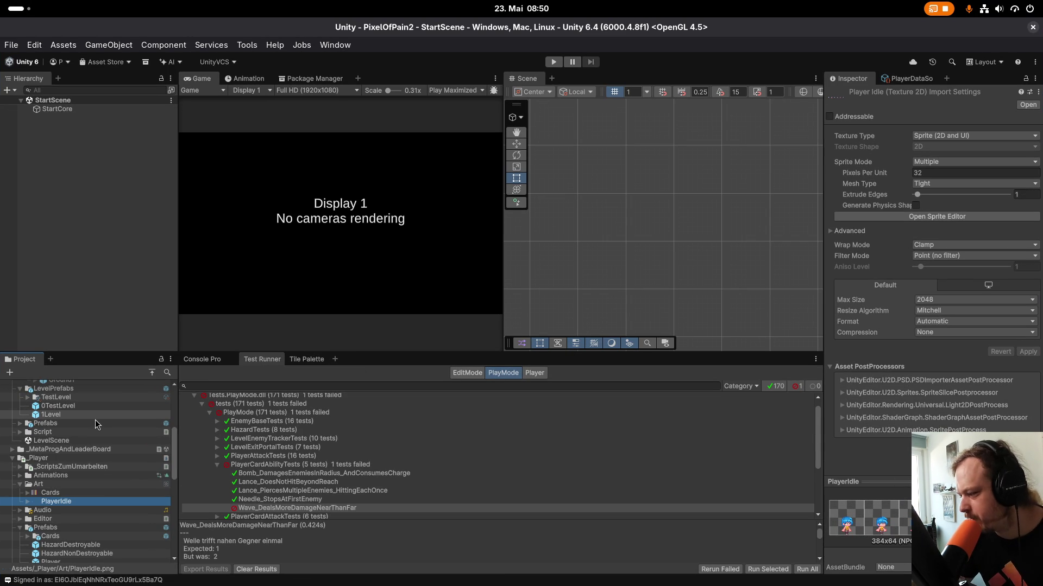
double_click(77, 409)
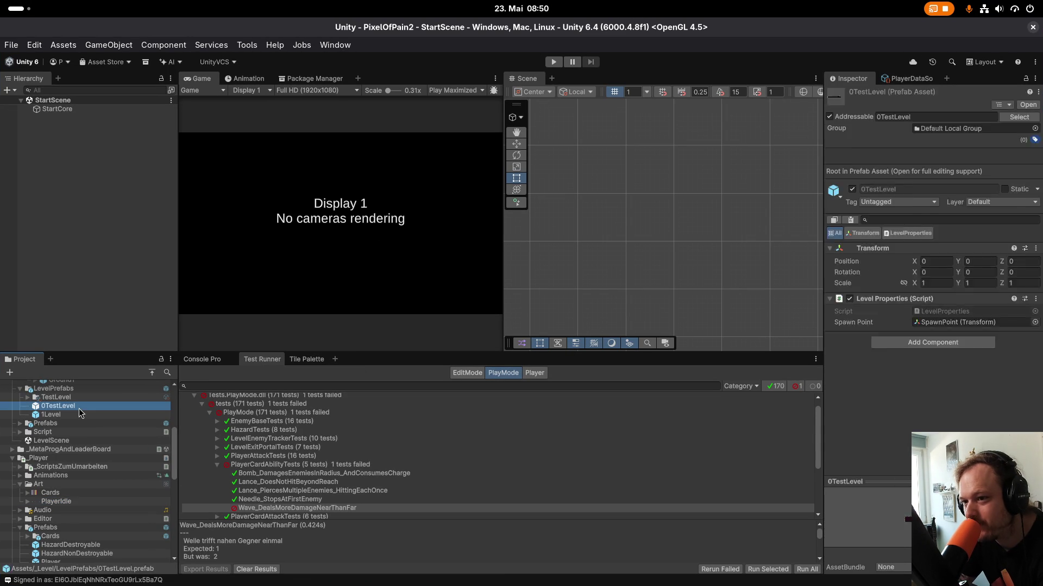
mouse_move(504, 130)
left_mouse_down()
mouse_move(158, 118)
mouse_move(220, 118)
left_mouse_up()
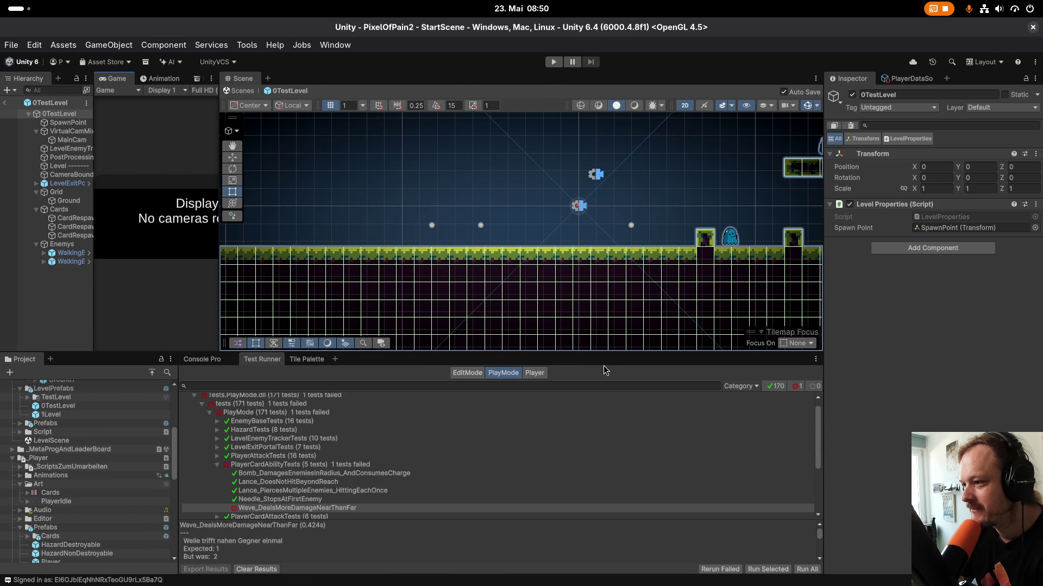
left_click_drag(609, 355, 608, 481)
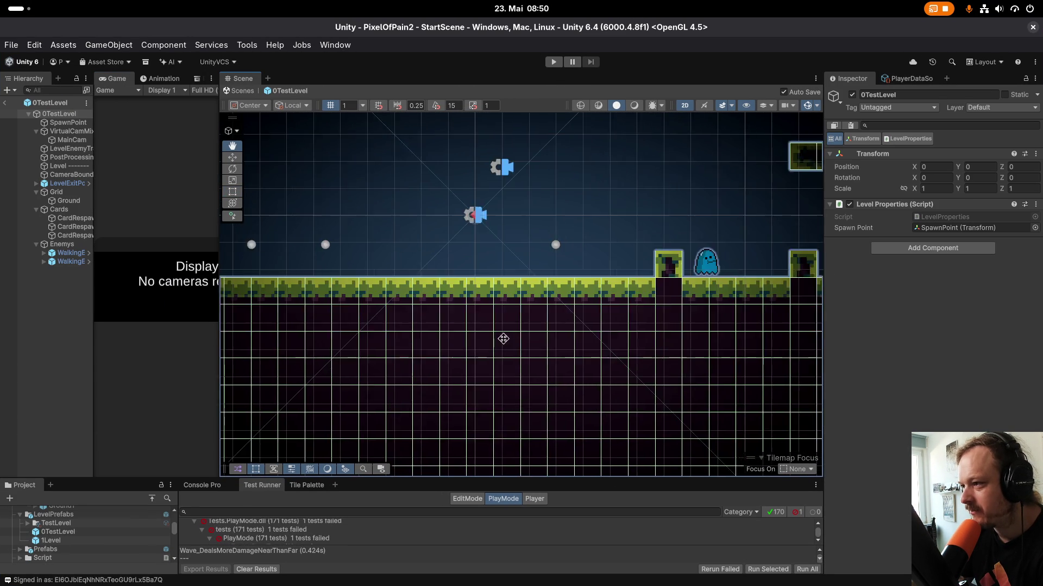
Dock the Scene view beside the Game view and widen the Hierarchy panel.
scroll(565, 323, "down", 3)
scroll(472, 391, "up", 2)
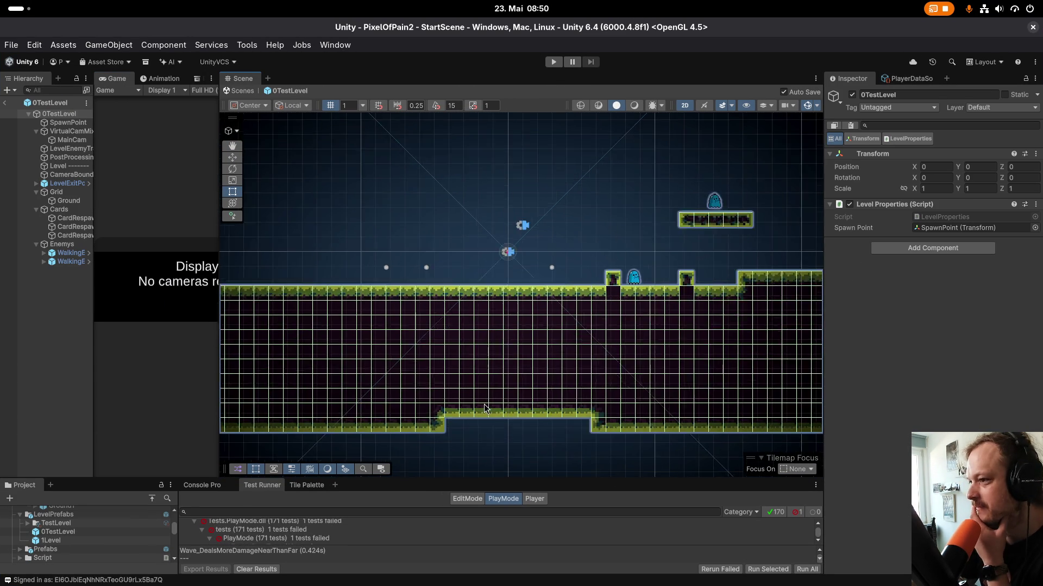
scroll(523, 322, "up", 1)
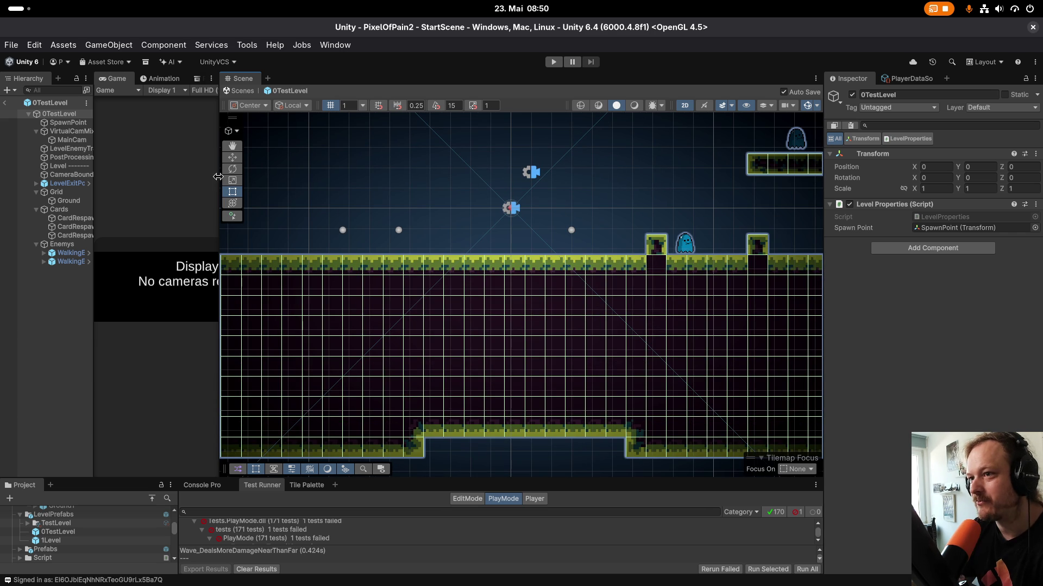
left_click_drag(243, 78, 160, 80)
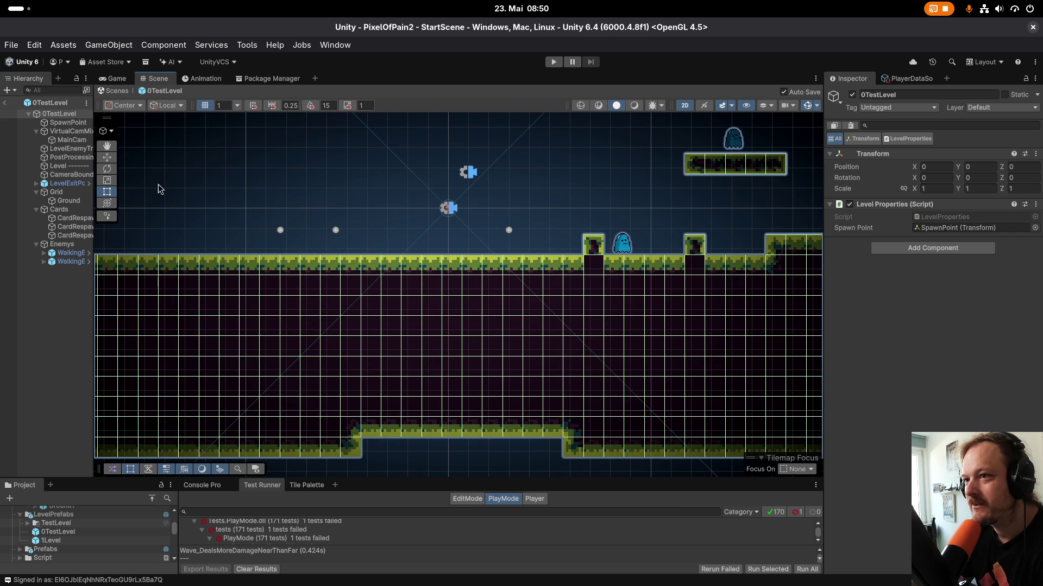
left_click_drag(94, 208, 214, 208)
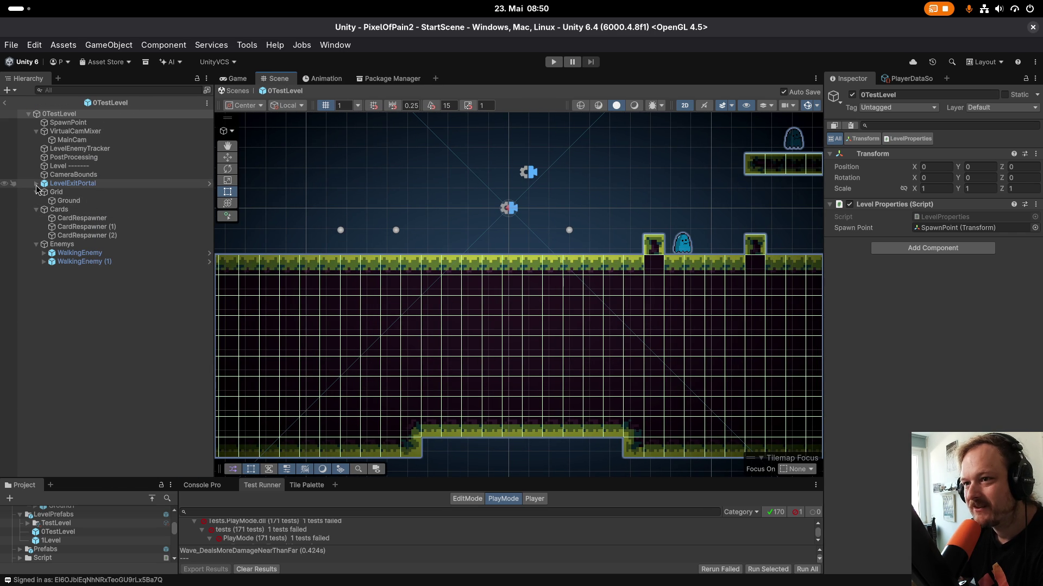
Confirm the Grid uses Rectangle cell layout and XYZ swizzle, then select the Ground tilemap.
left_click(68, 201)
left_click(57, 192)
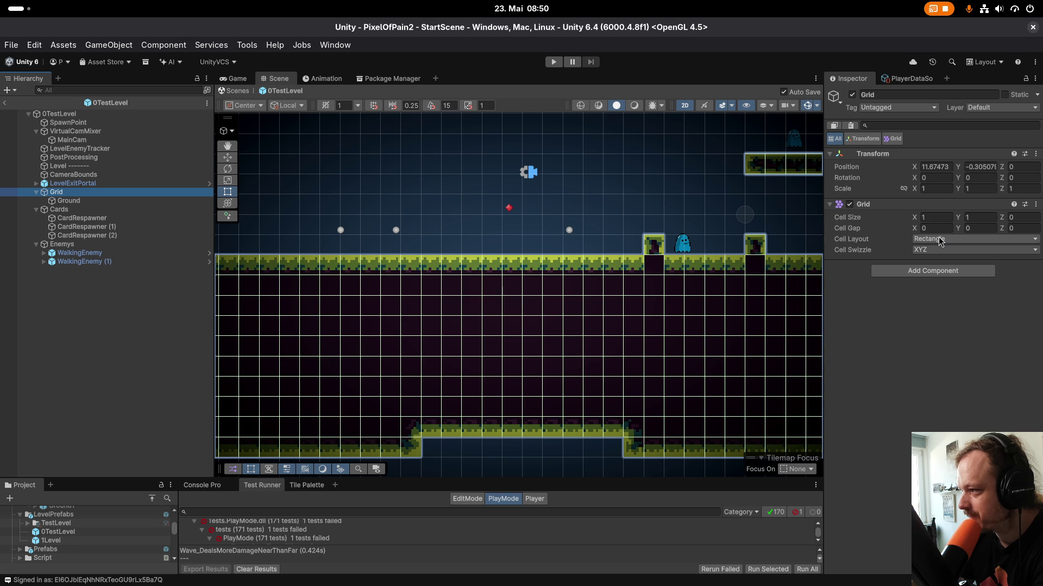
left_click(942, 240)
left_click(956, 258)
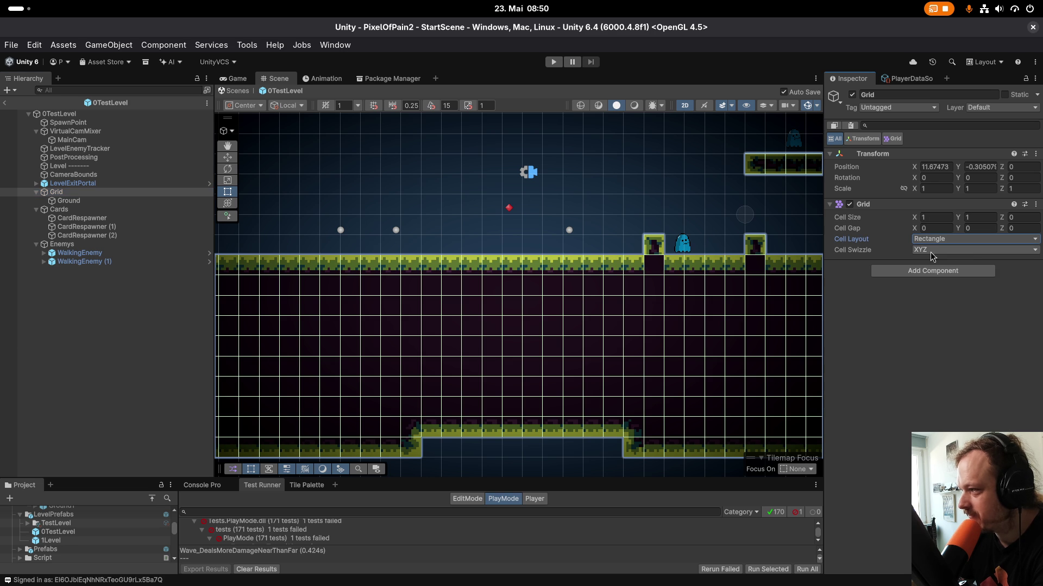
left_click(916, 255)
left_click(931, 265)
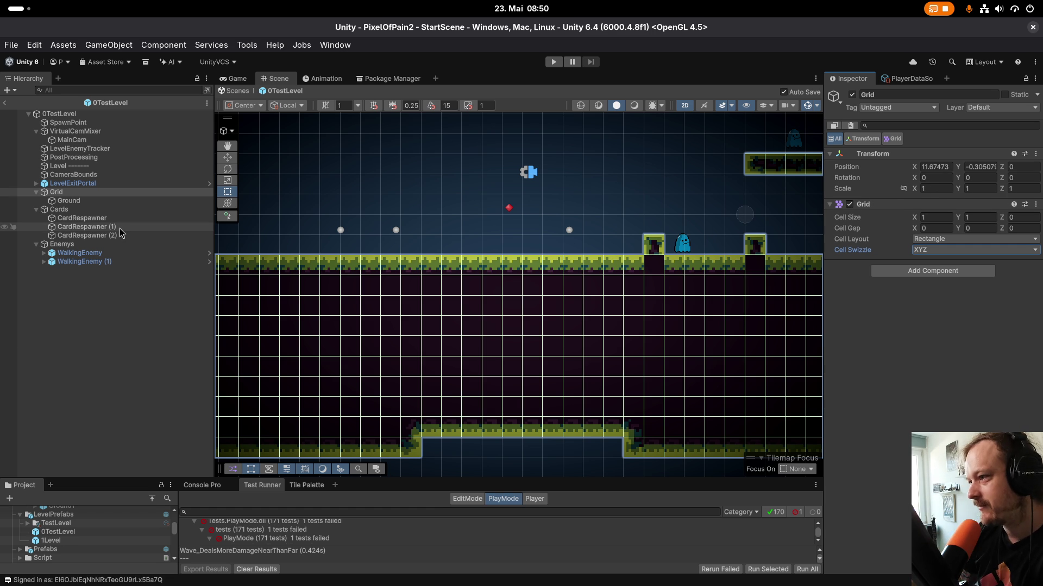
left_click(91, 201)
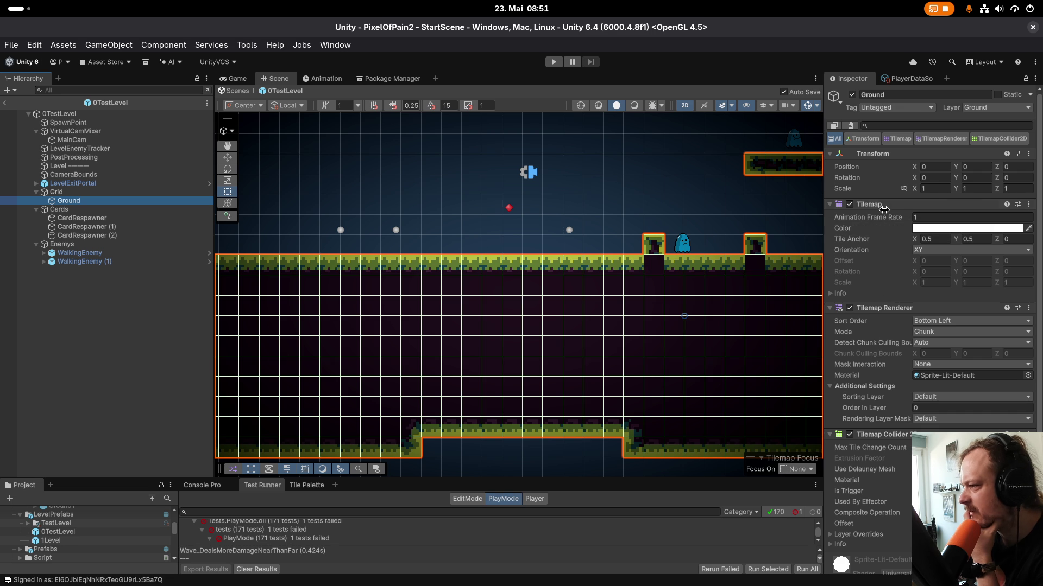
Collapse the Tilemap, Tilemap Renderer and Tilemap Collider 2D sections, keeping Bottom Left sort order and Chunk mode.
left_click(903, 205)
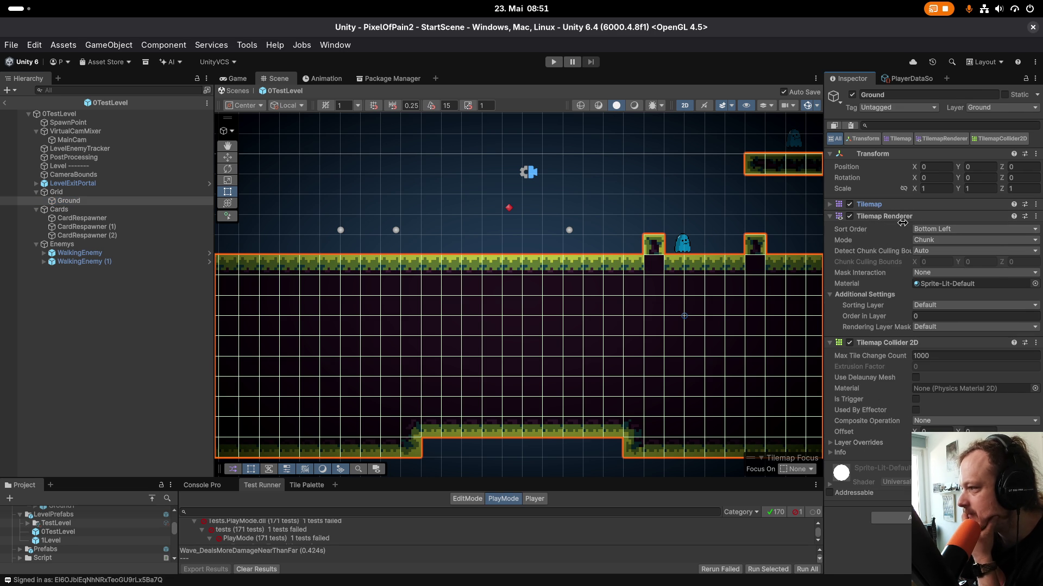
left_click(925, 231)
left_click(911, 251)
left_click(928, 244)
left_click(935, 251)
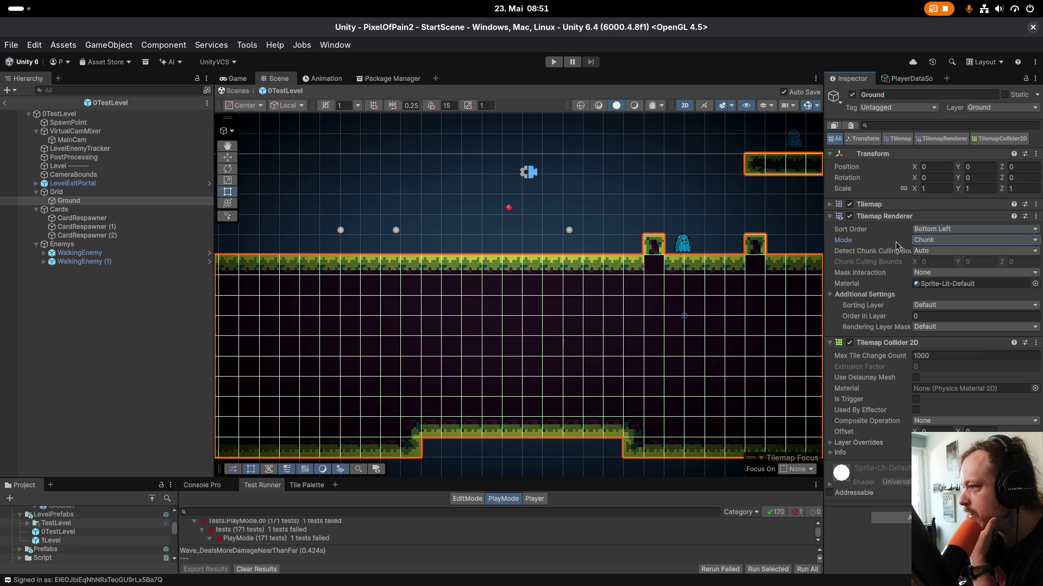
left_click(890, 217)
left_click(893, 229)
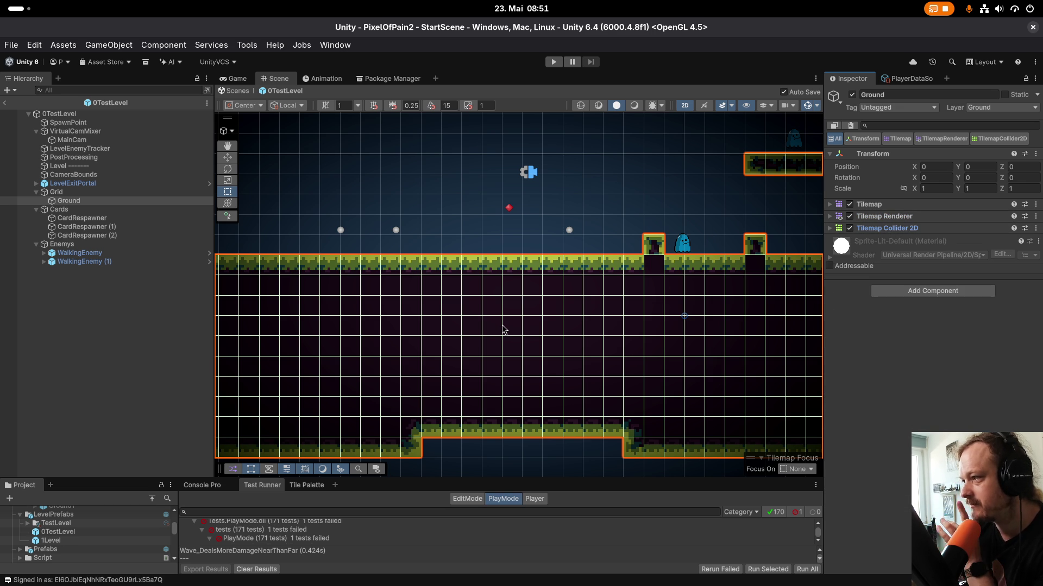
Enlarge the bottom results panel, frame the whole Grid in the scene, and select PostProcessing.
left_click(56, 192)
left_click(69, 201)
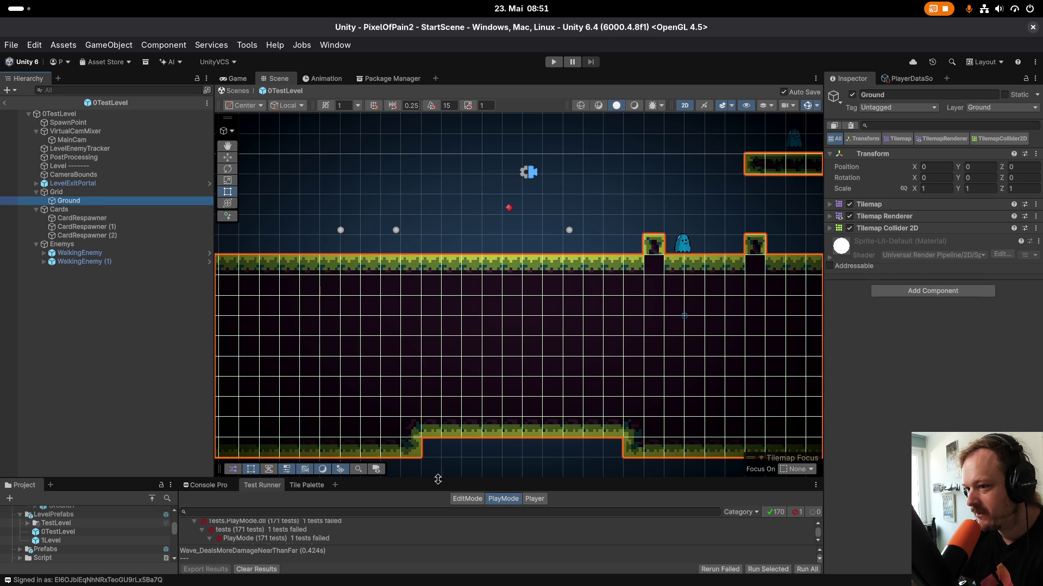
mouse_move(445, 477)
left_mouse_down()
mouse_move(458, 242)
mouse_move(438, 434)
left_mouse_up()
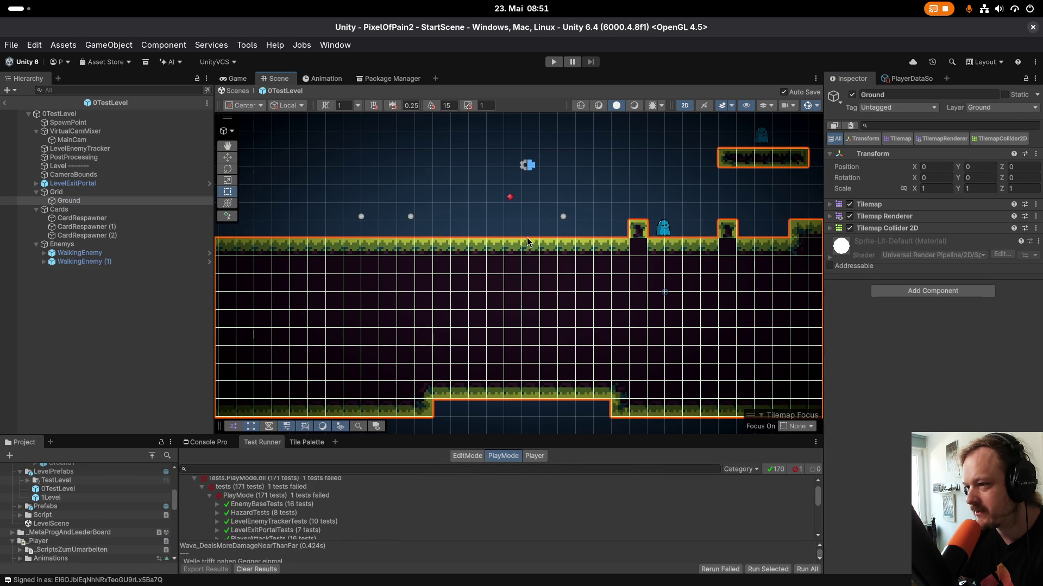
scroll(277, 288, "down", 2)
scroll(348, 293, "up", 3)
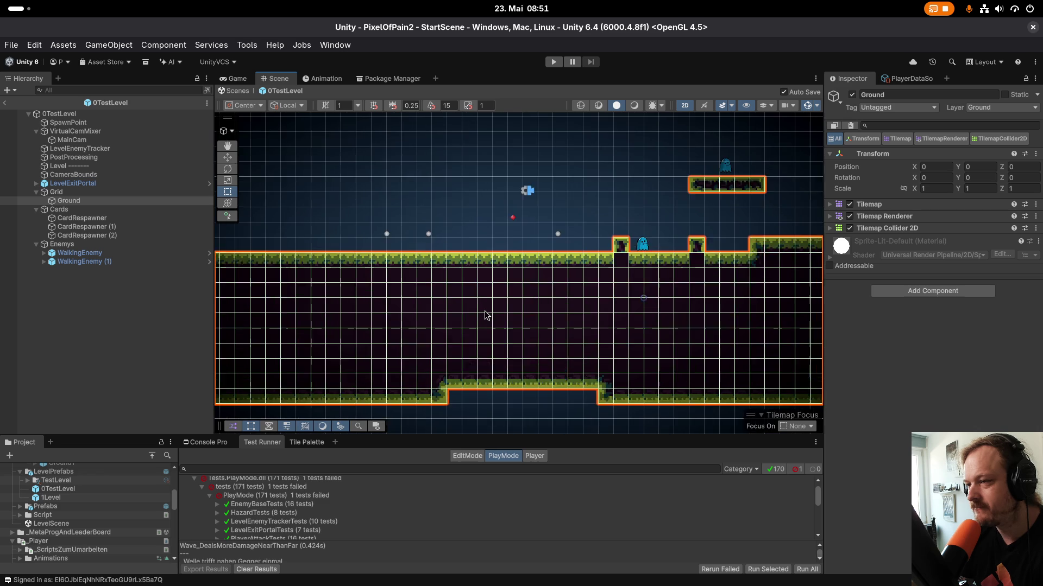
left_click(56, 192)
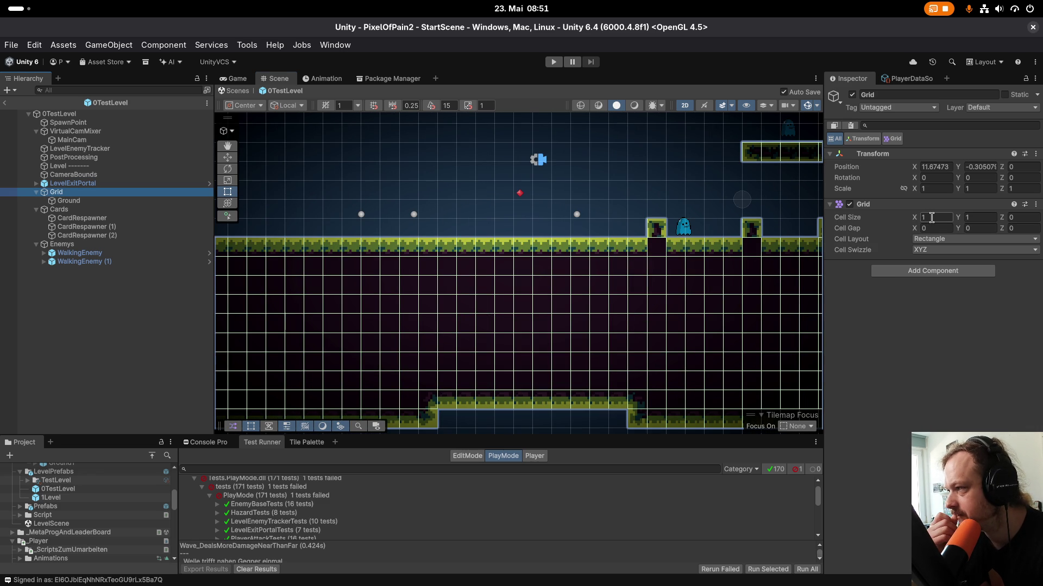
double_click(57, 192)
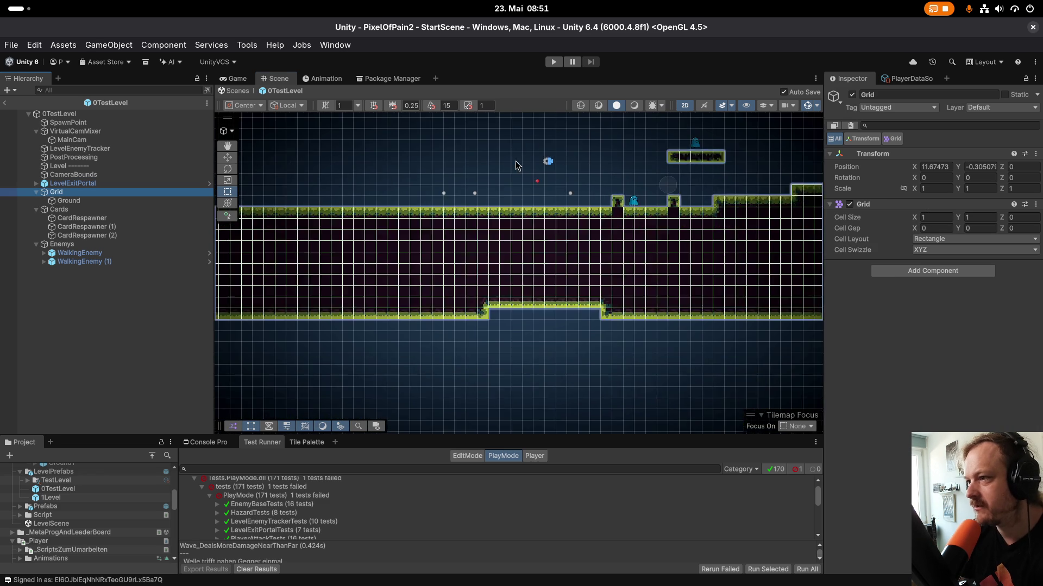
left_click(74, 157)
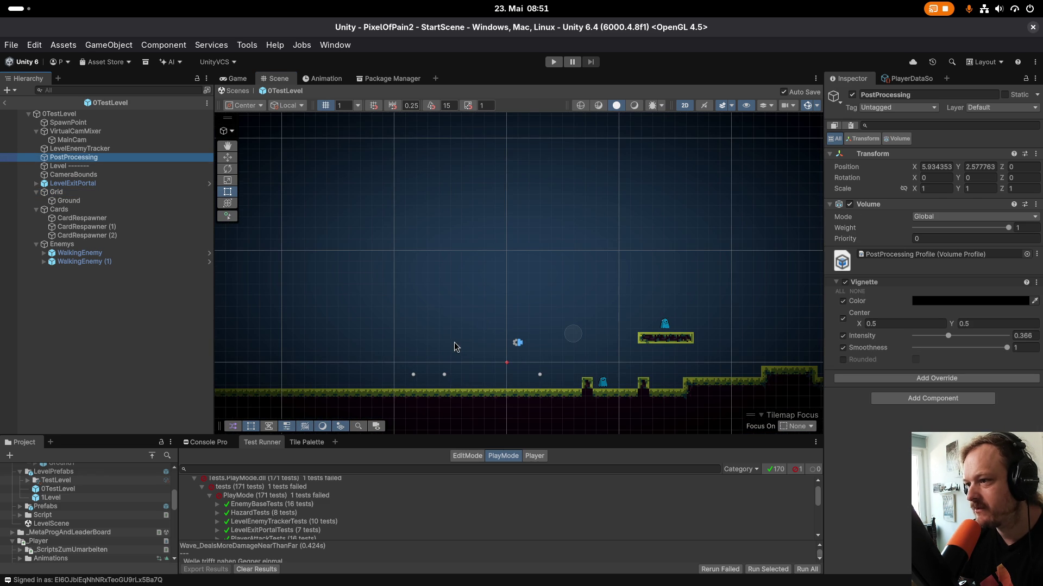
Zoom and pan the scene around the door and ghost enemy, then open the Assets menu.
scroll(455, 347, "up", 10)
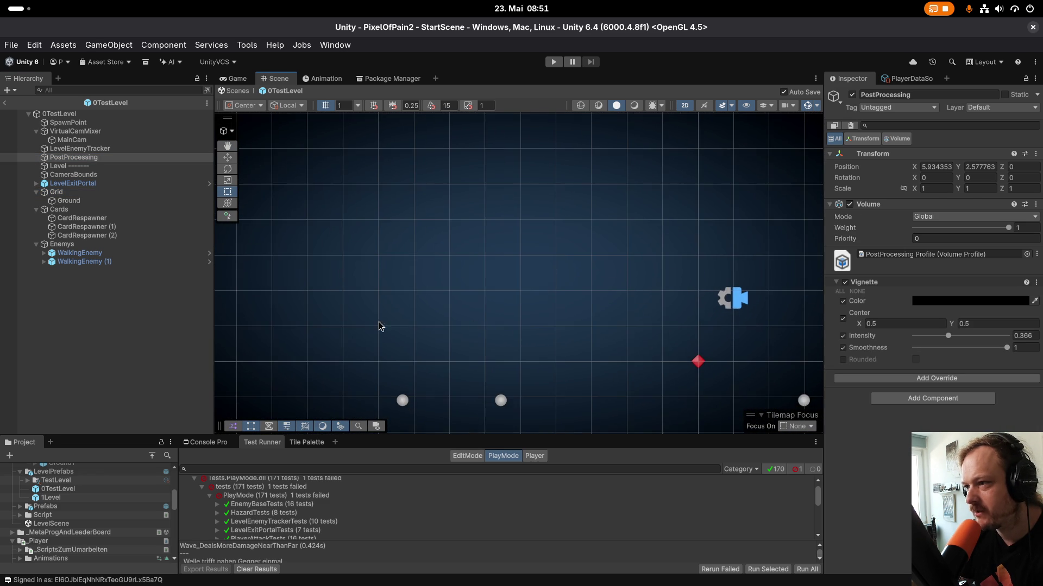
scroll(394, 335, "up", 2)
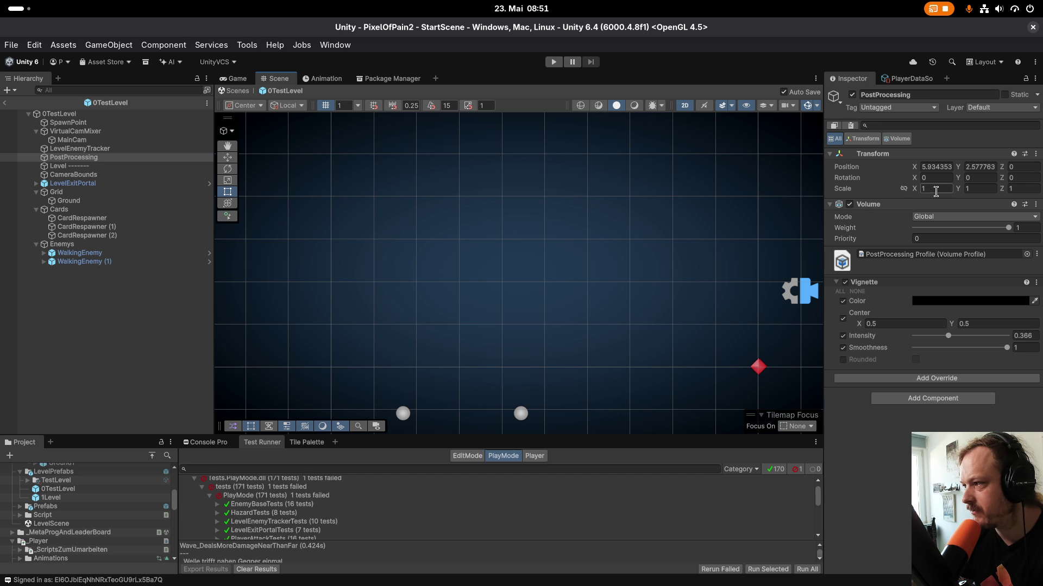
scroll(638, 378, "down", 2)
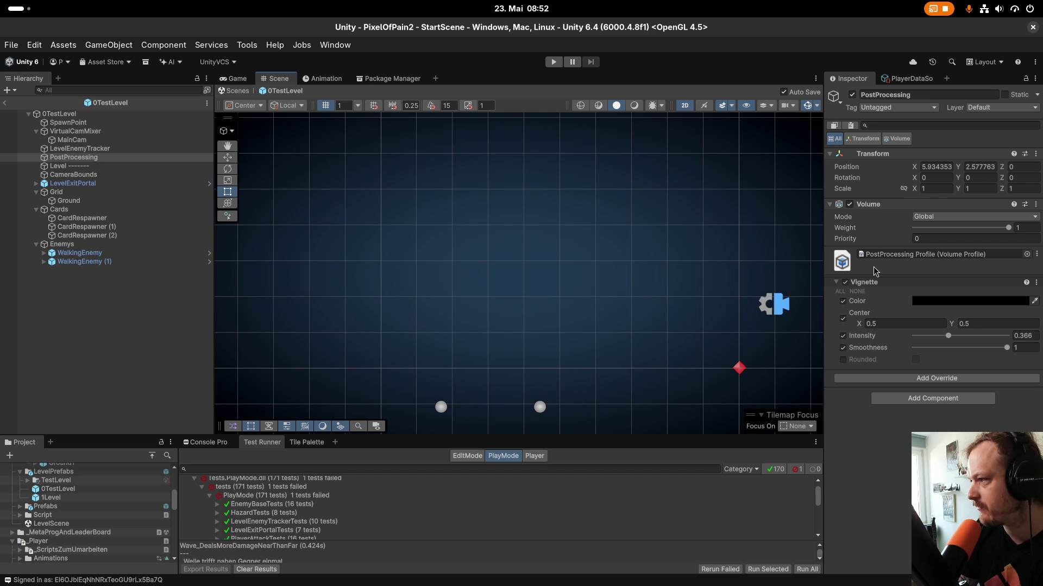
scroll(545, 363, "down", 3)
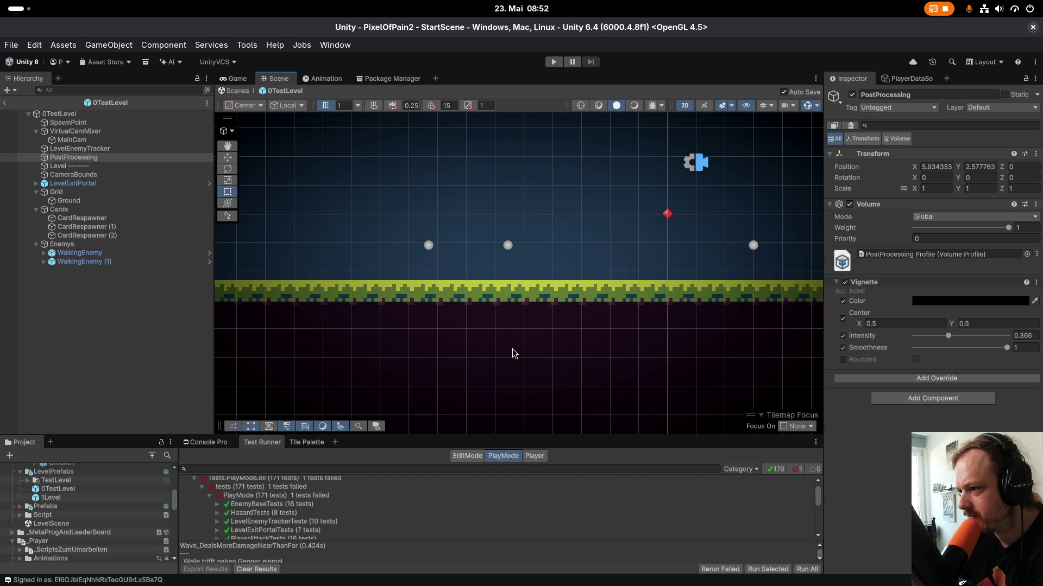
scroll(526, 325, "down", 3)
mouse_move(545, 334)
left_mouse_down()
mouse_move(570, 307)
mouse_move(454, 306)
left_mouse_up()
scroll(589, 292, "up", 10)
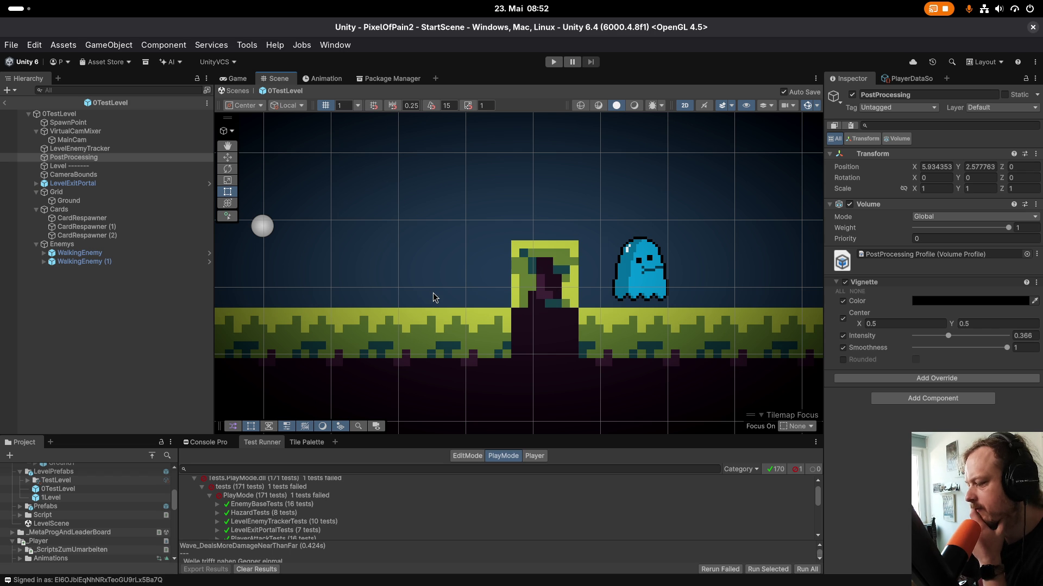
scroll(404, 322, "down", 5)
scroll(417, 335, "down", 5)
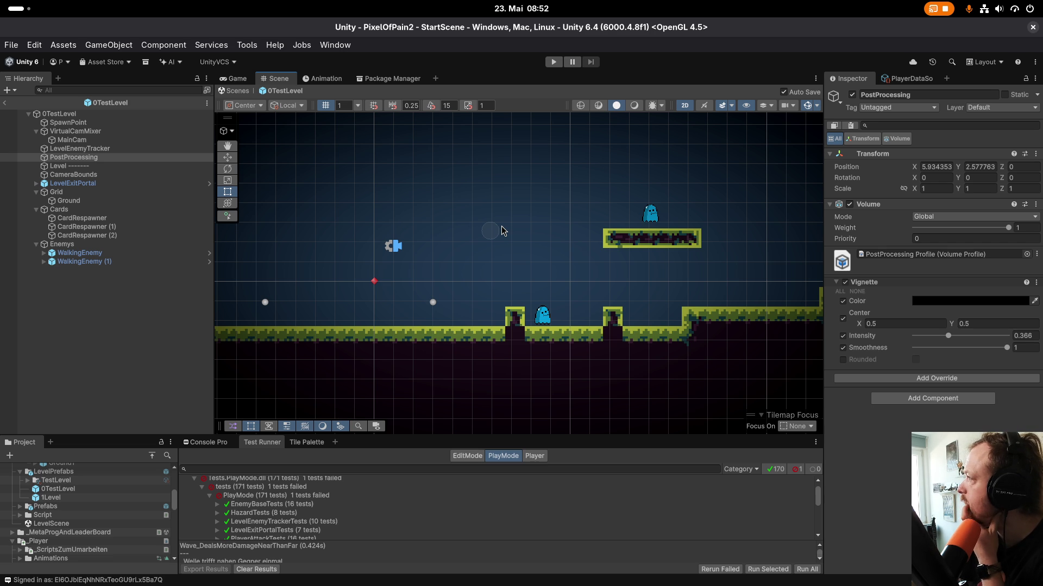
left_click(63, 45)
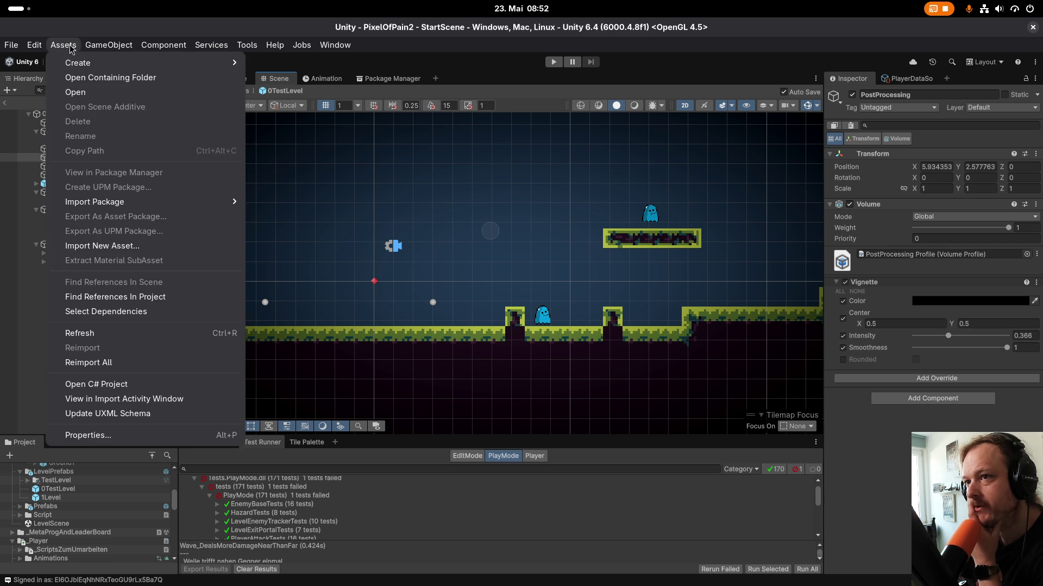
Open Edit > Preferences and close it again.
mouse_move(105, 44)
mouse_move(34, 45)
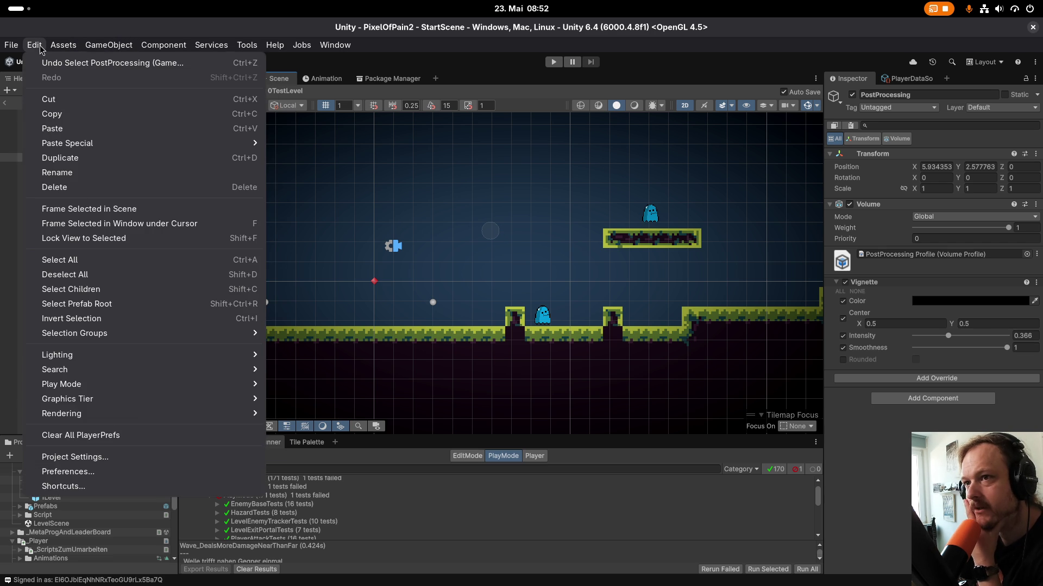
left_click(131, 471)
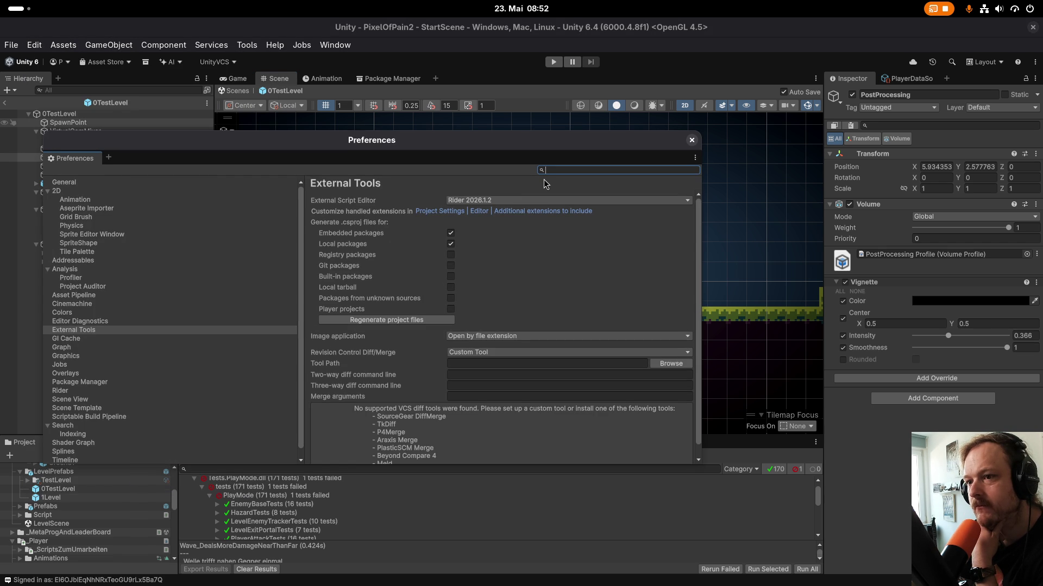
left_click(692, 140)
Look through Project Settings' Editor page, close it, and show the window overview.
left_click(34, 44)
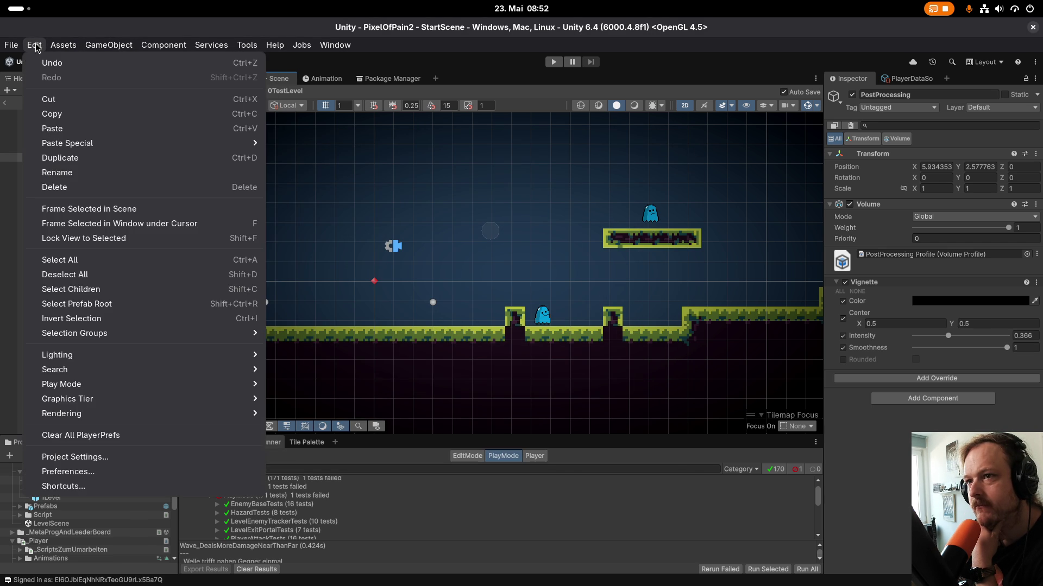
left_click(86, 460)
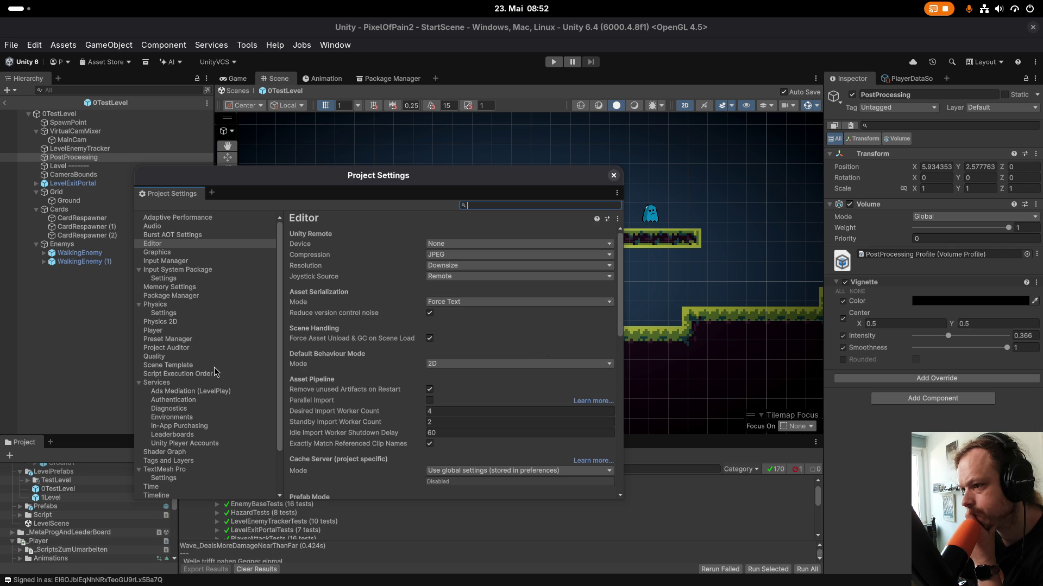
scroll(419, 390, "down", 10)
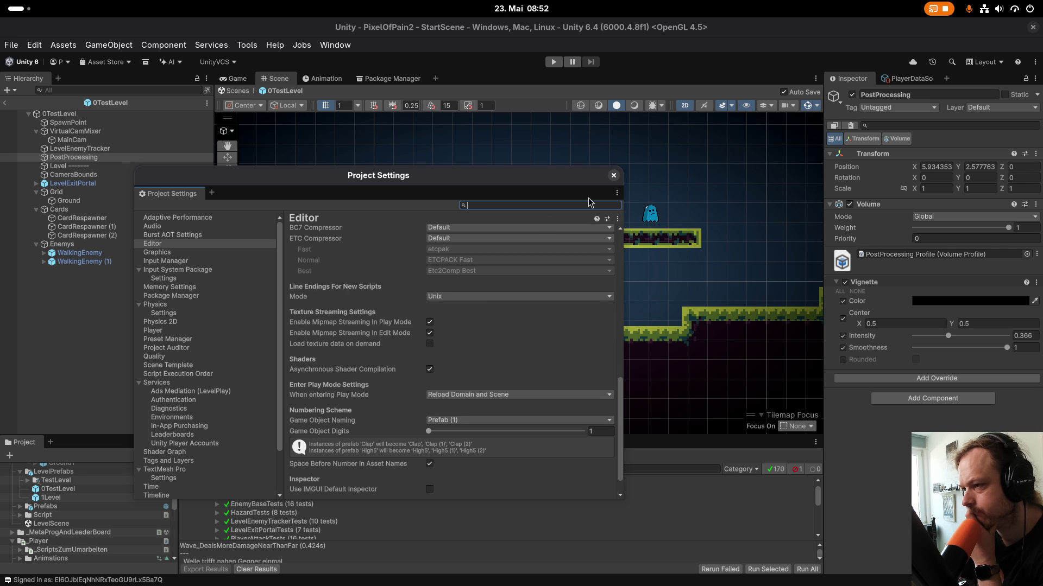
left_click(614, 175)
key("super")
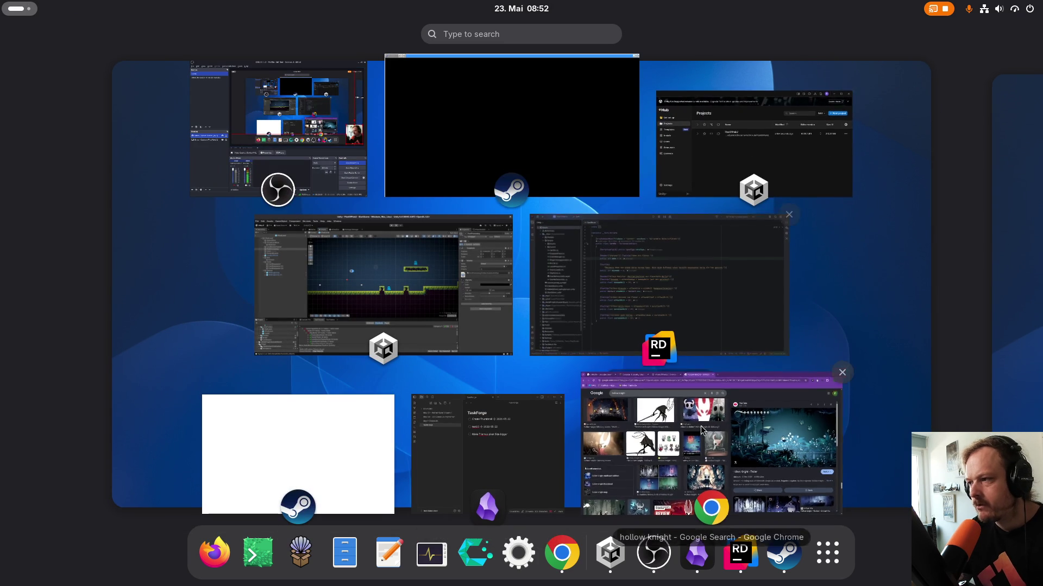
Search Google in a new Chrome tab for 'change unity cellsize'.
left_click(679, 434)
key("ctrl+t")
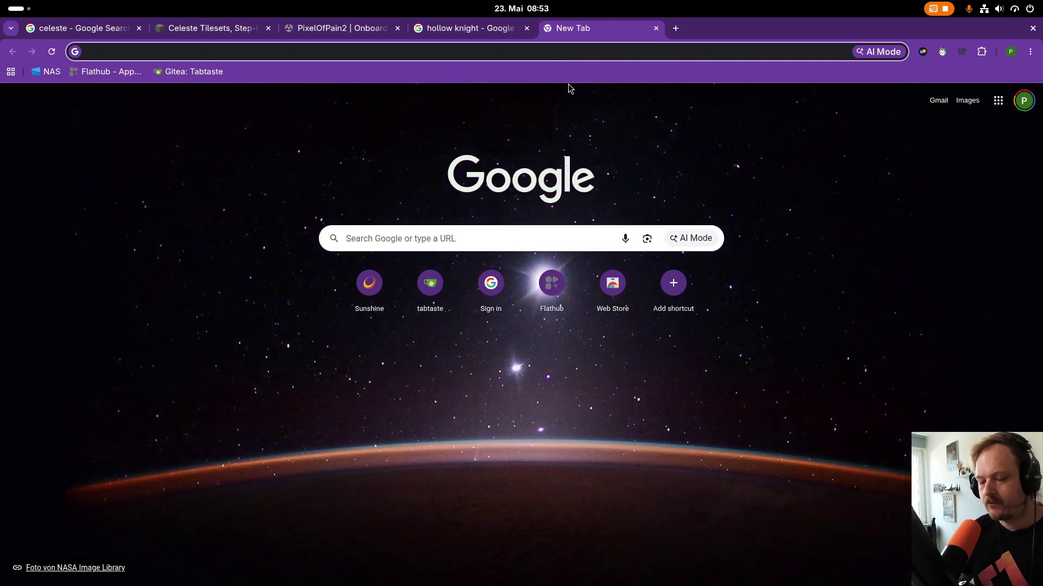
type("change")
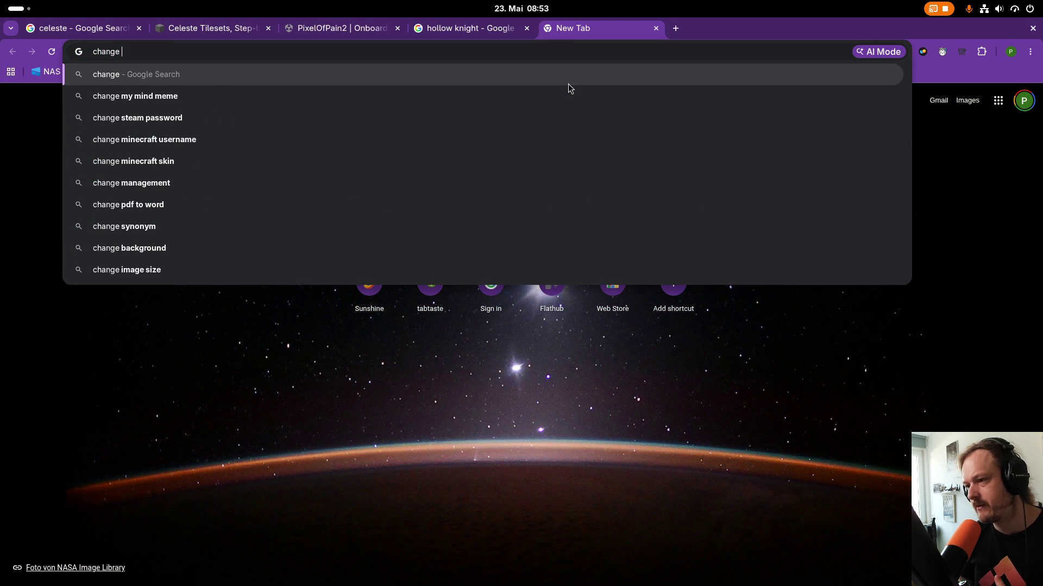
type("unity cell")
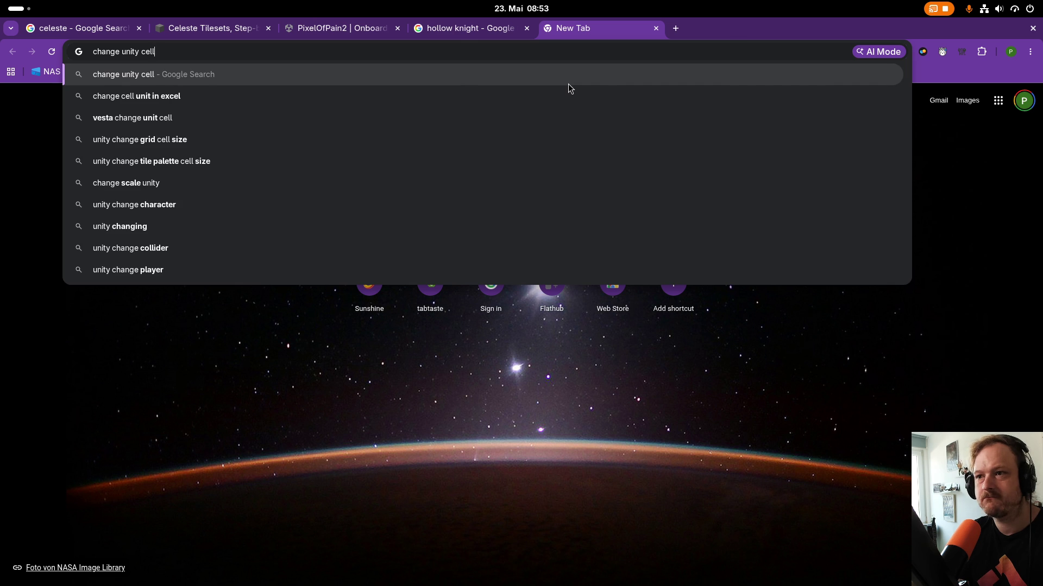
type("size")
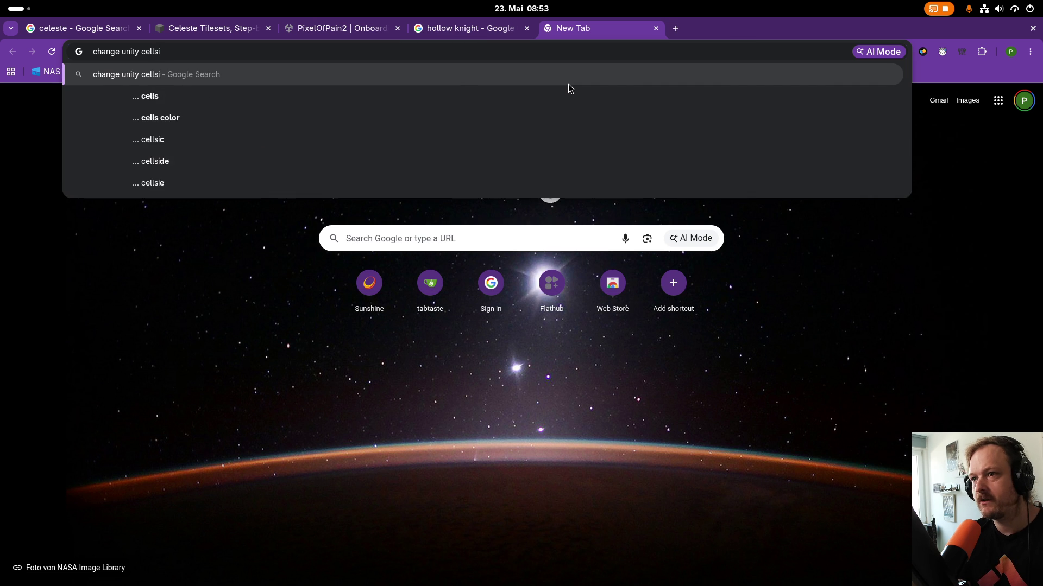
key("Return")
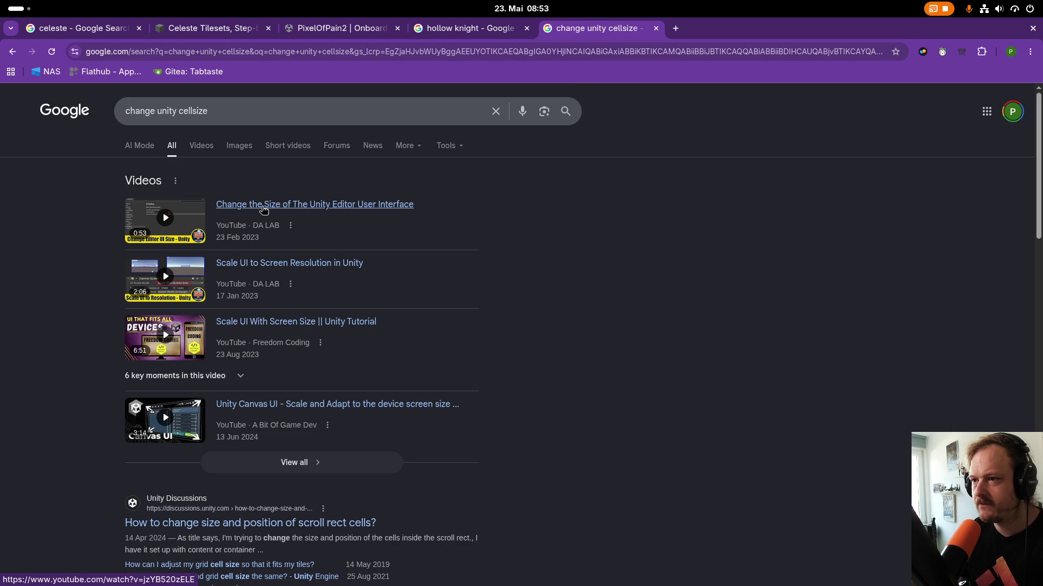
Open and read through the Unity Discussions thread on changing cell size.
scroll(218, 440, "down", 3)
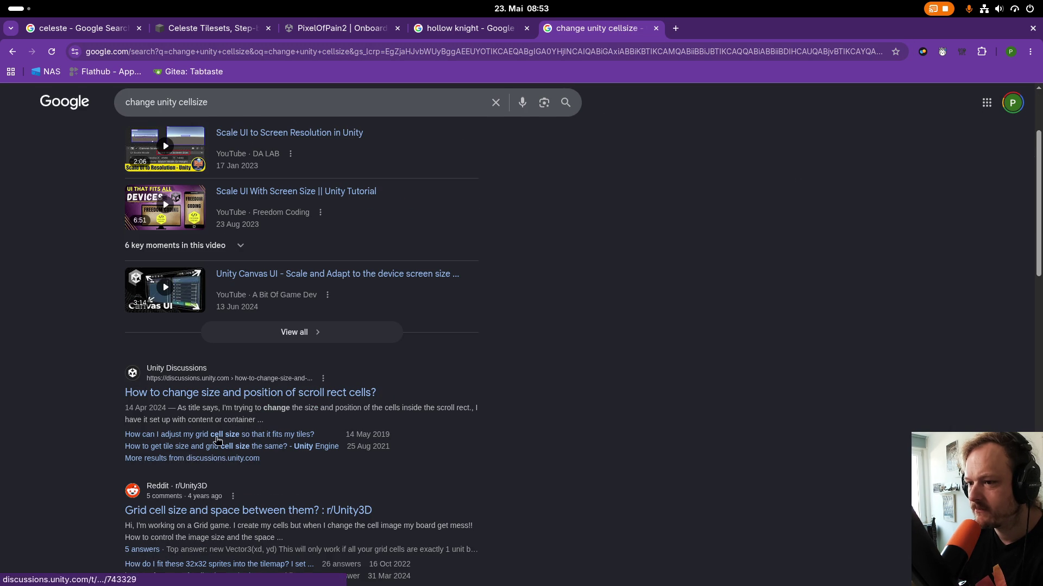
left_click(231, 395)
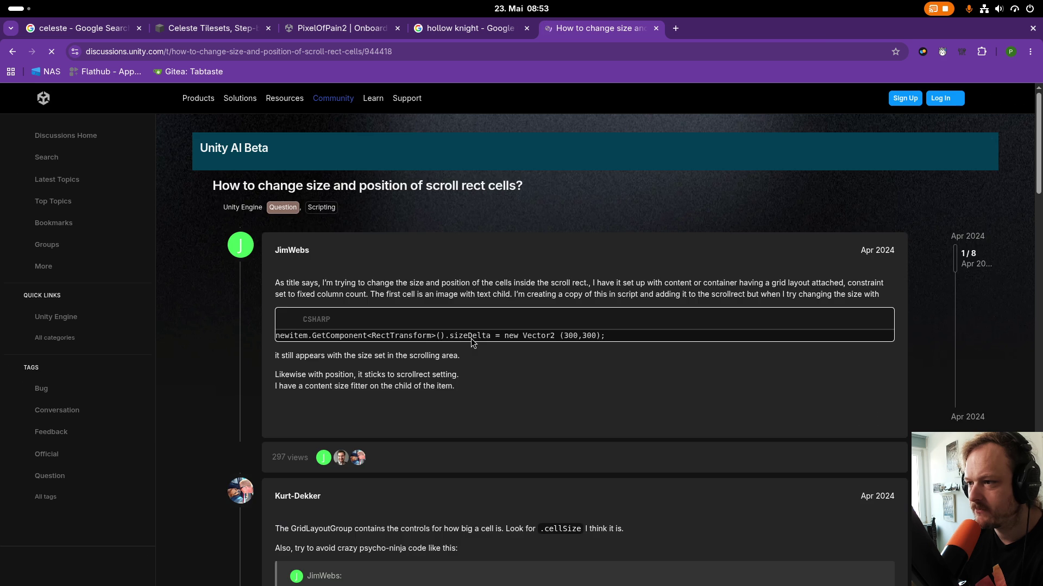
scroll(470, 341, "down", 3)
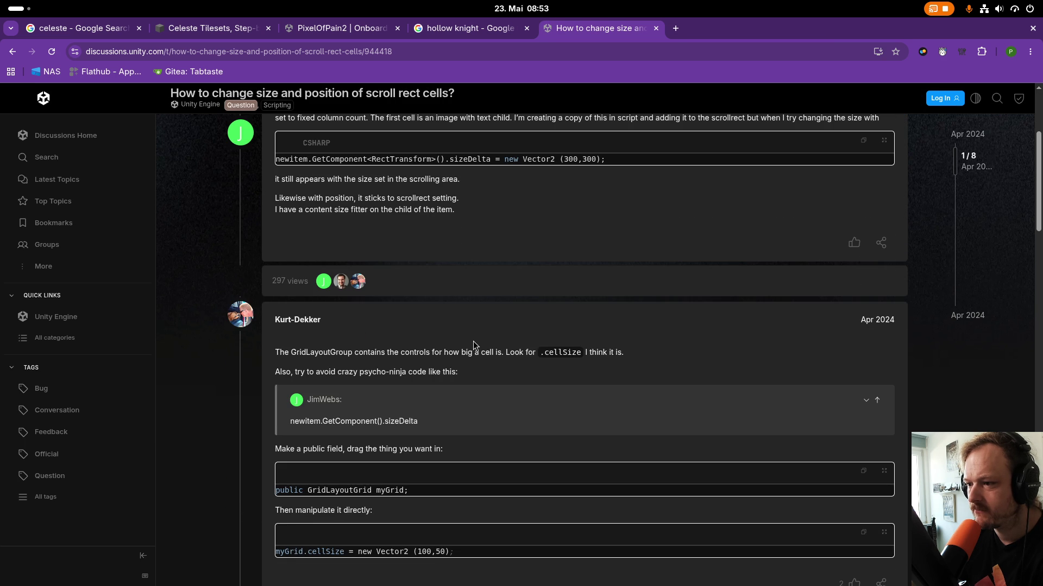
scroll(470, 345, "down", 3)
scroll(425, 375, "down", 3)
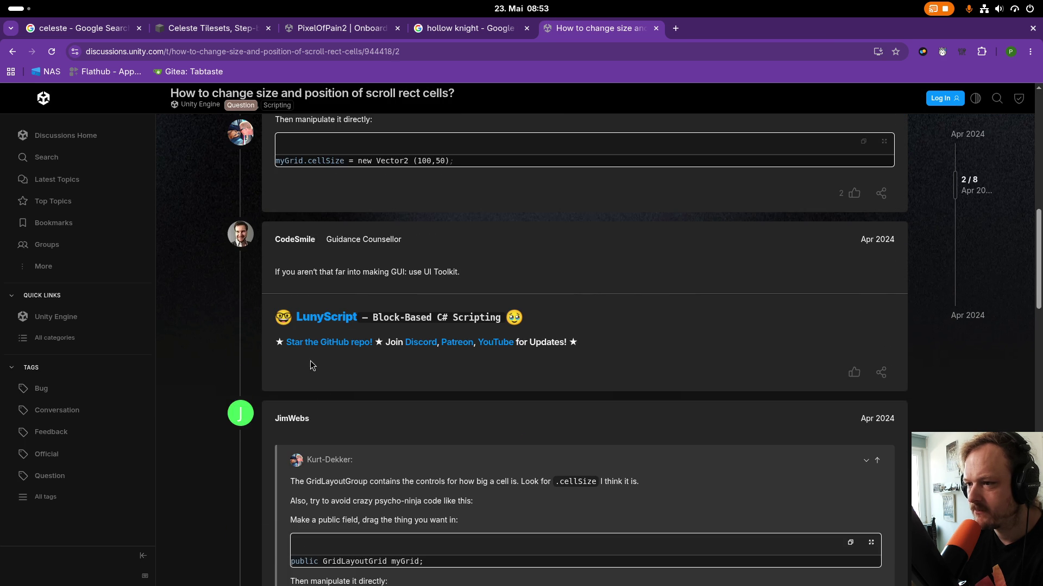
scroll(312, 367, "down", 5)
Return to the search results, then switch back to the Unity editor.
left_click(12, 51)
scroll(400, 229, "down", 3)
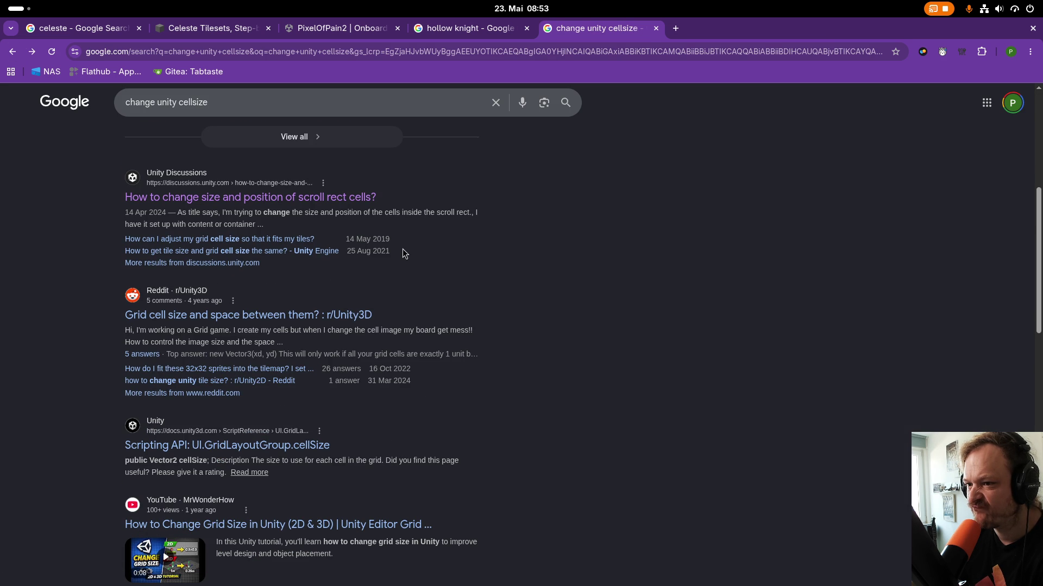
key("super")
left_click(380, 304)
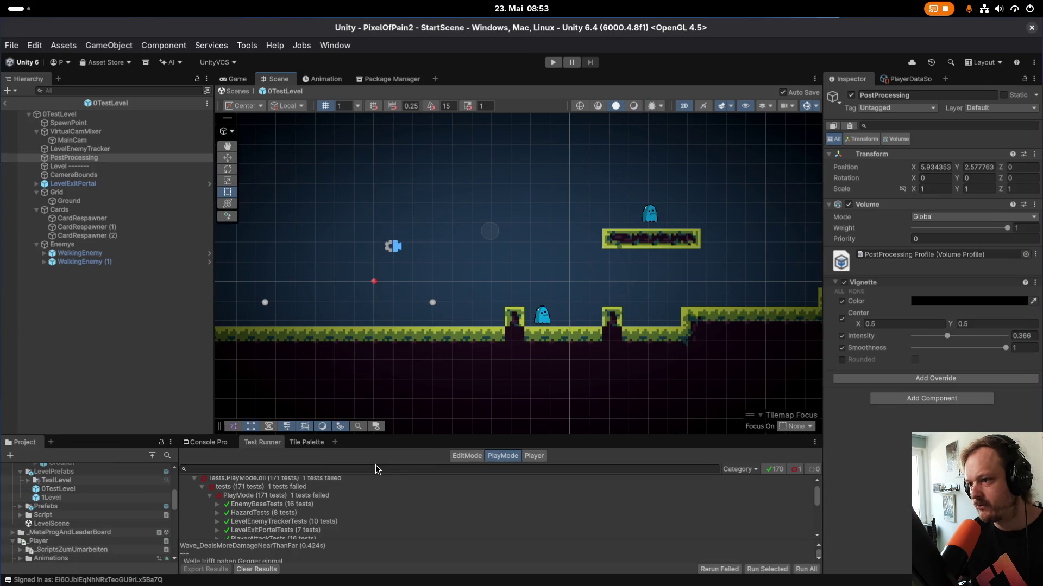
Enlarge the bottom panel, show the Tile Palette and pick the dark ground tile.
mouse_move(491, 436)
left_mouse_down()
mouse_move(546, 263)
mouse_move(548, 283)
left_mouse_up()
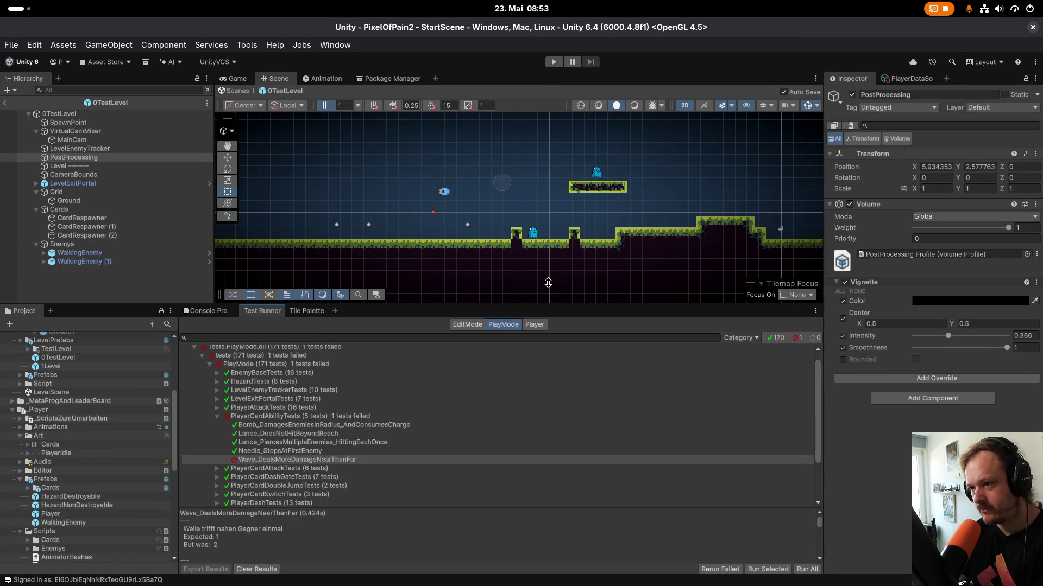
left_click(305, 311)
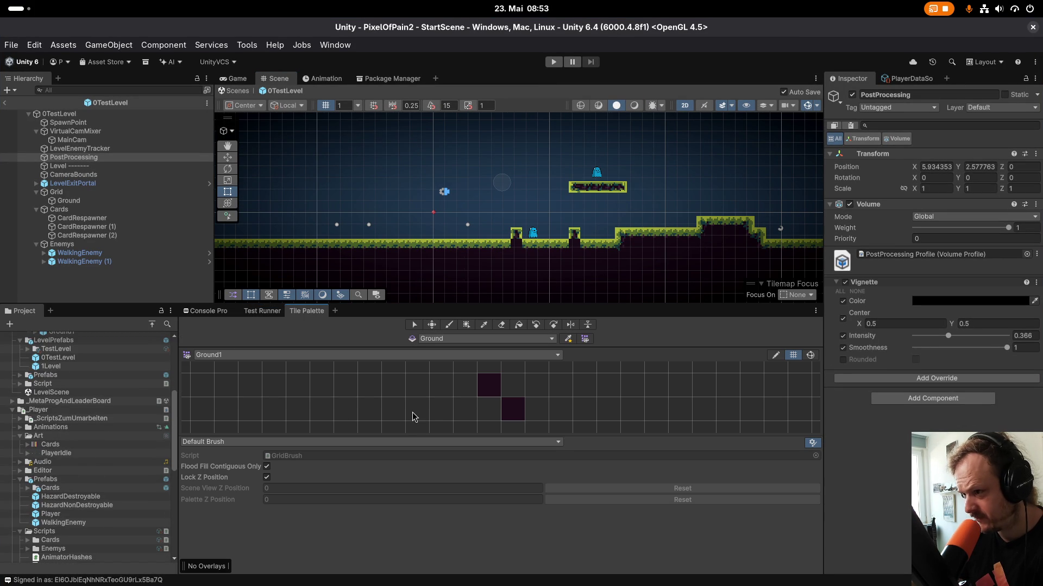
left_click(492, 388)
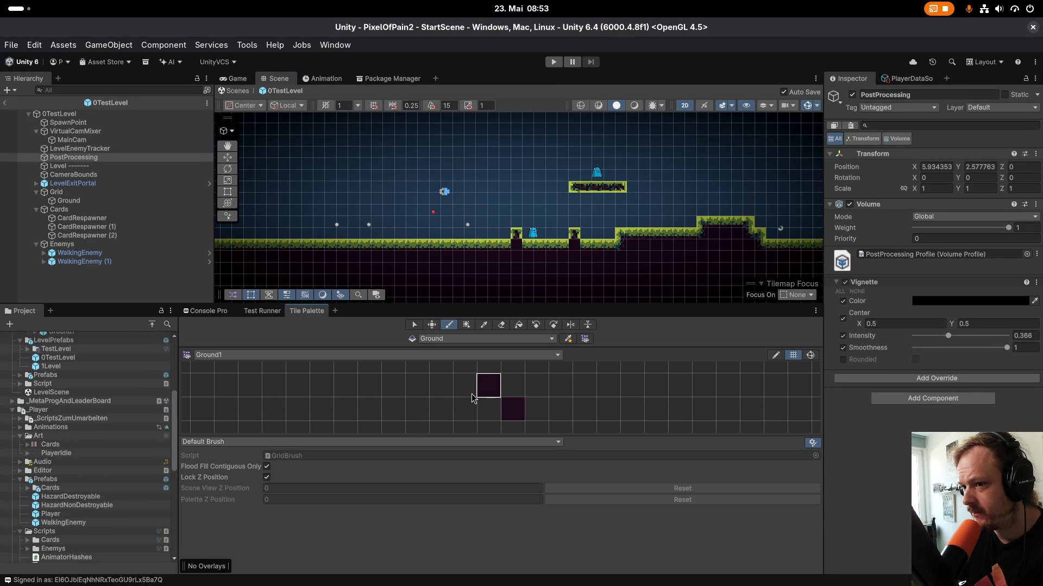
Check the palette and target tilemap lists, with Ground1 palette and Ground tilemap selected.
left_click(276, 355)
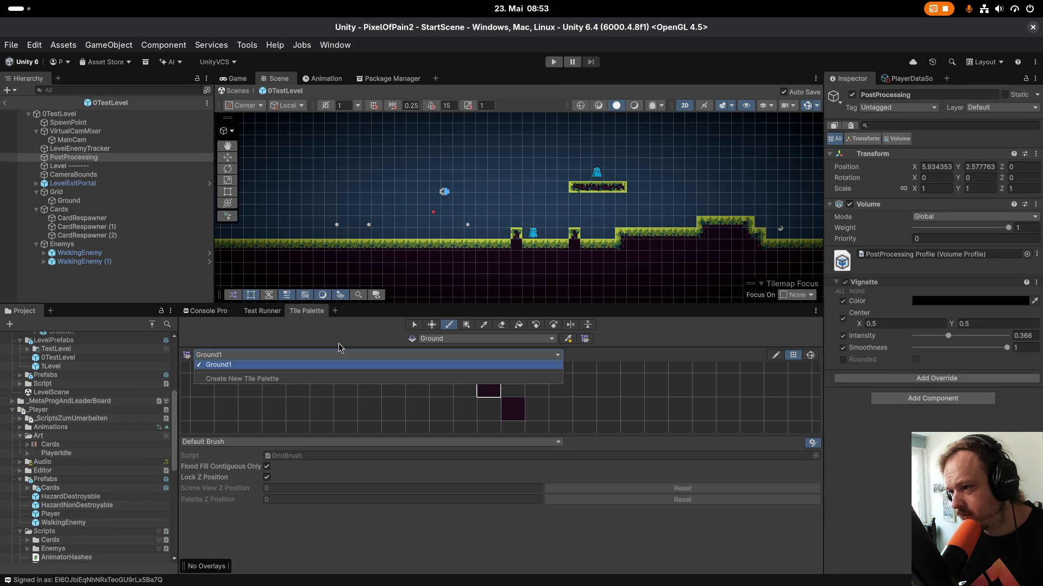
left_click(441, 340)
left_click(442, 338)
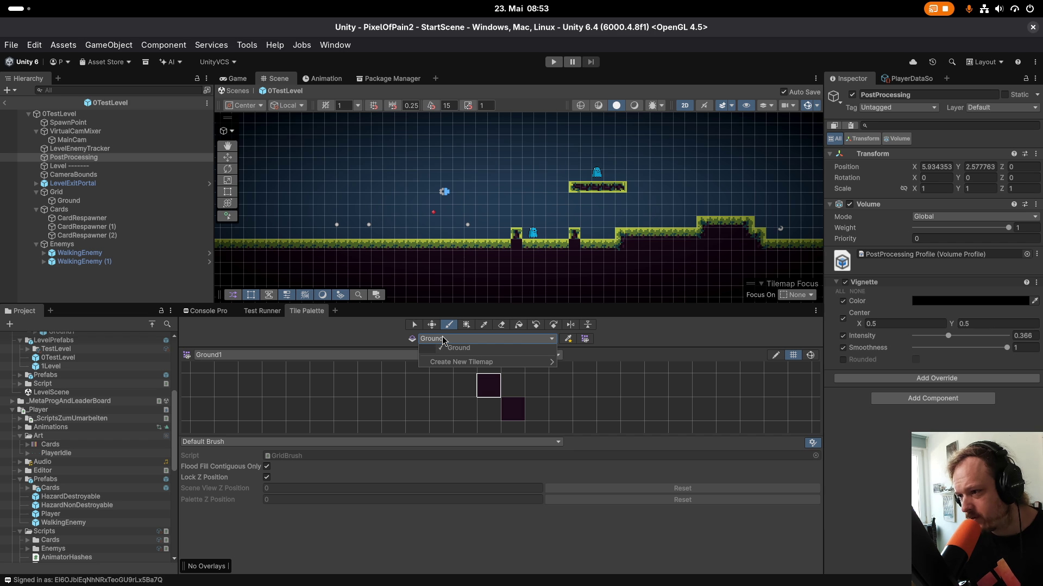
mouse_move(455, 363)
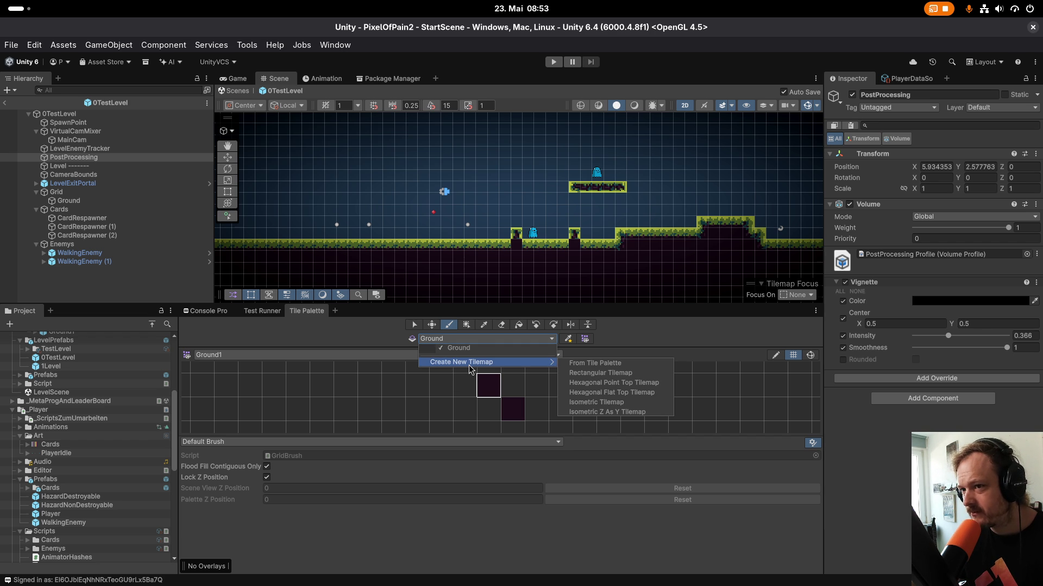
left_click(379, 357)
left_click(379, 357)
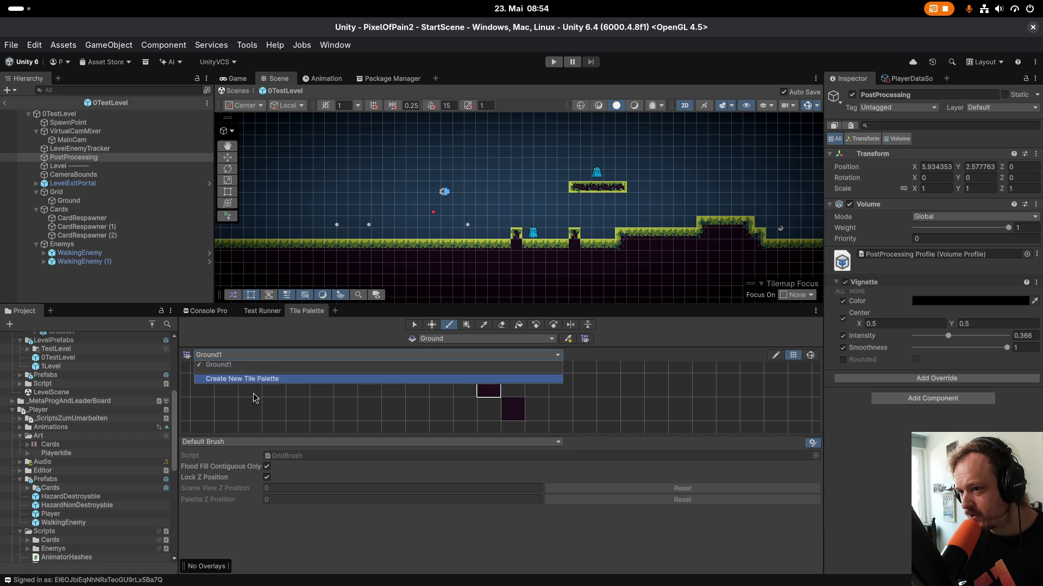
Review the target tilemap list and toggle the tile palette clipboard overlay on and off.
left_click(466, 341)
left_click(466, 341)
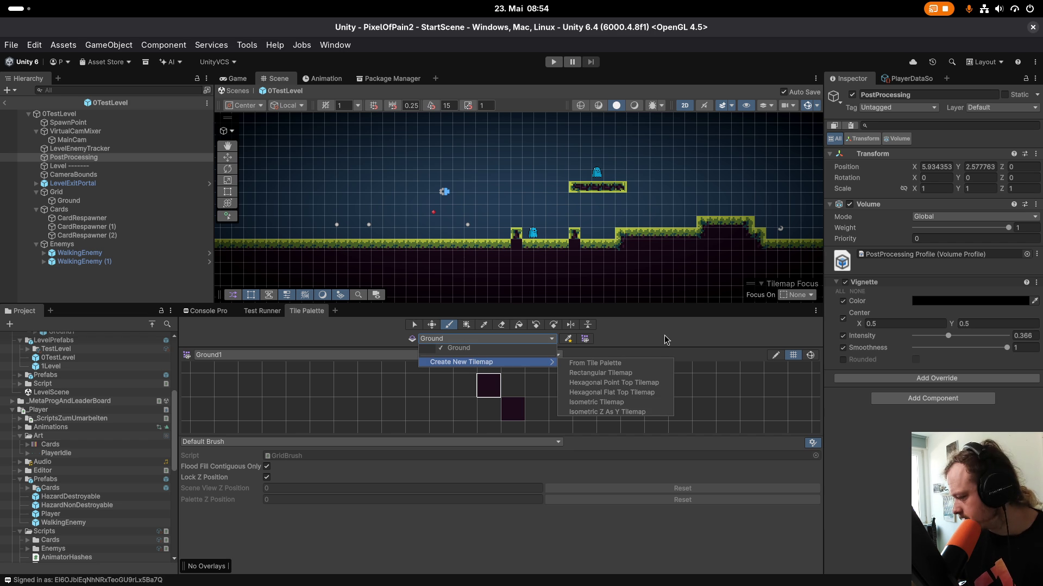
left_click(649, 334)
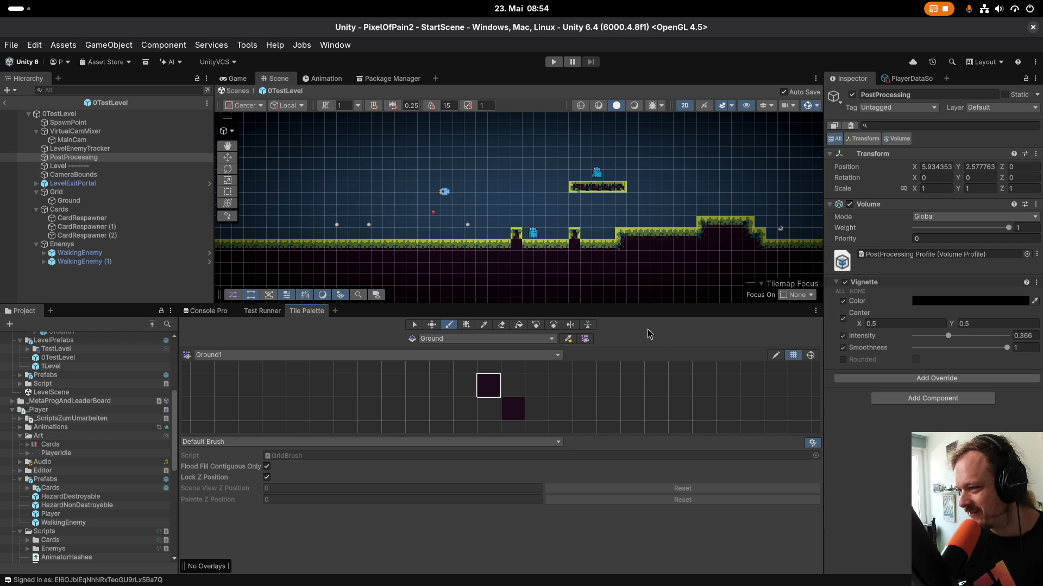
left_click(584, 342)
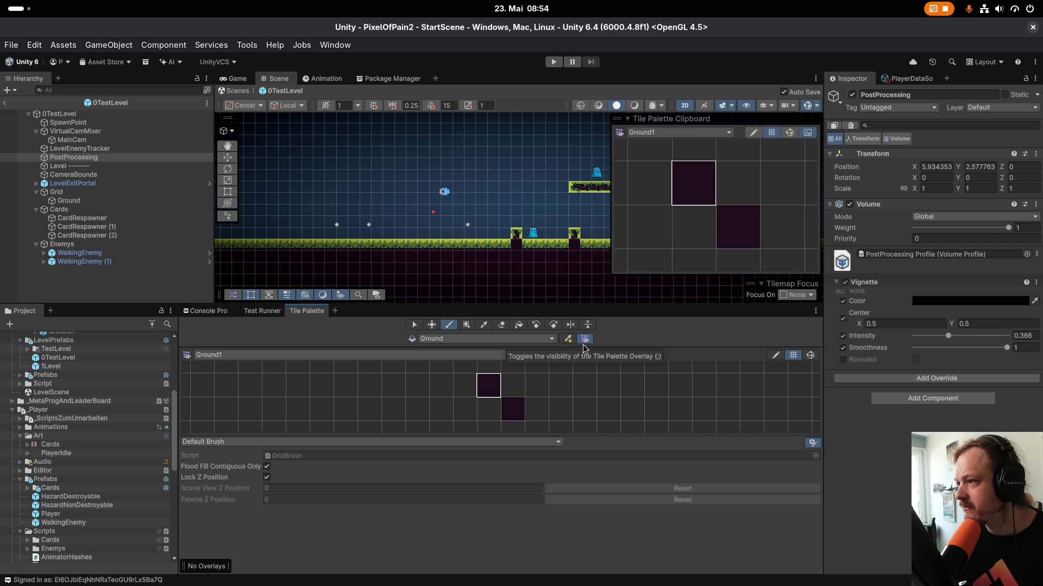
left_click(585, 340)
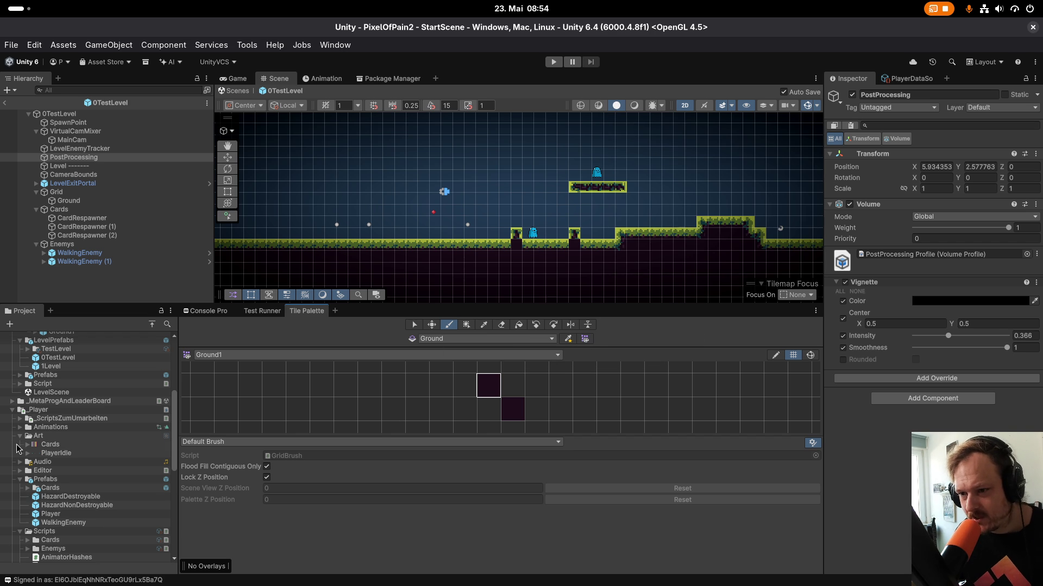
Browse the Project panel to _Level/Art/Tileset and select the Ground1 rule tile.
scroll(60, 473, "up", 3)
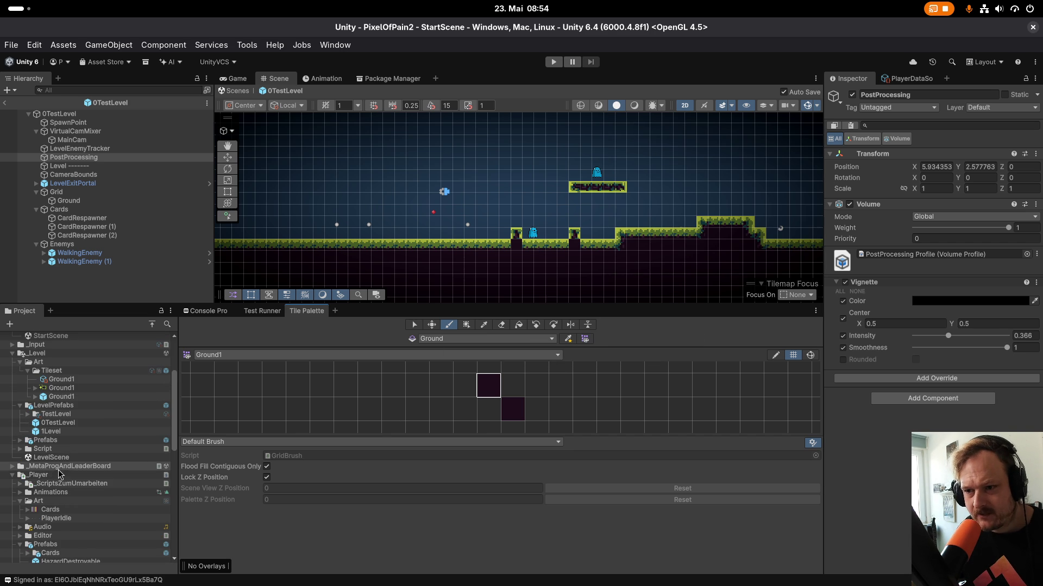
left_click(29, 415)
left_click(29, 415)
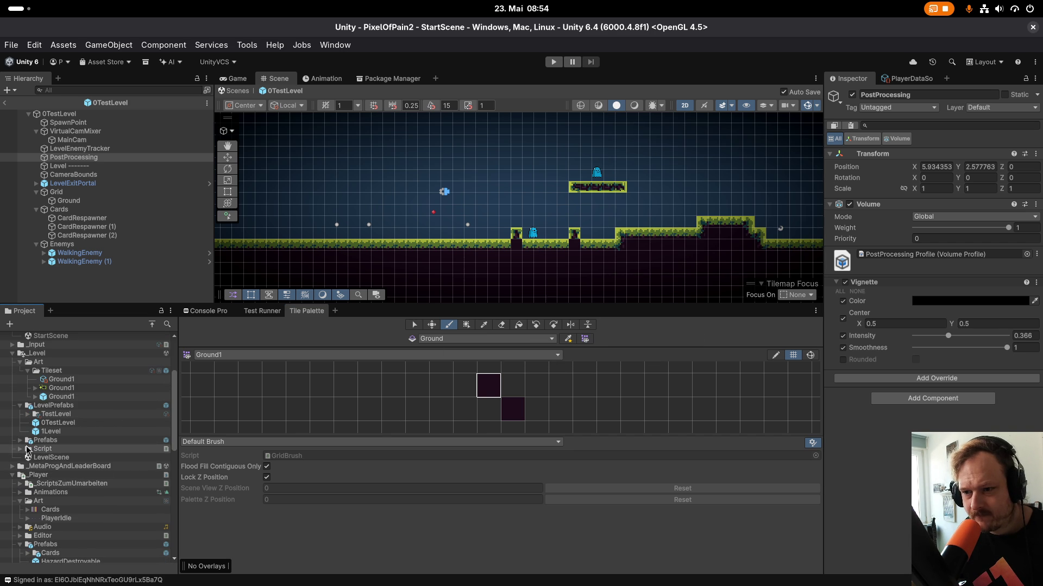
left_click(61, 379)
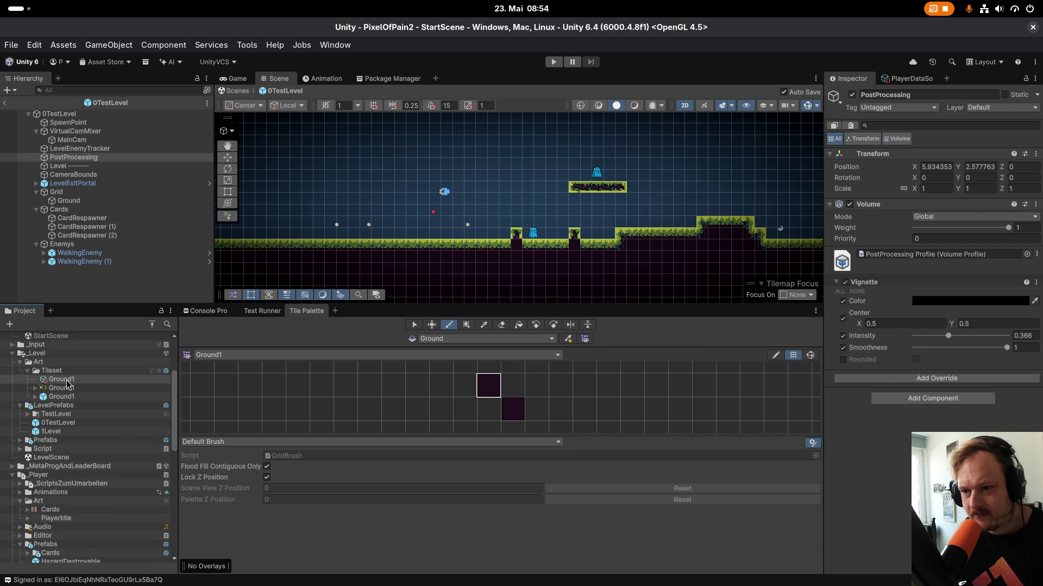
Select the Ground1 palette prefab to view its Grid cell size 1, 1, 0, checking the palette and tilemap lists.
scroll(946, 267, "down", 5)
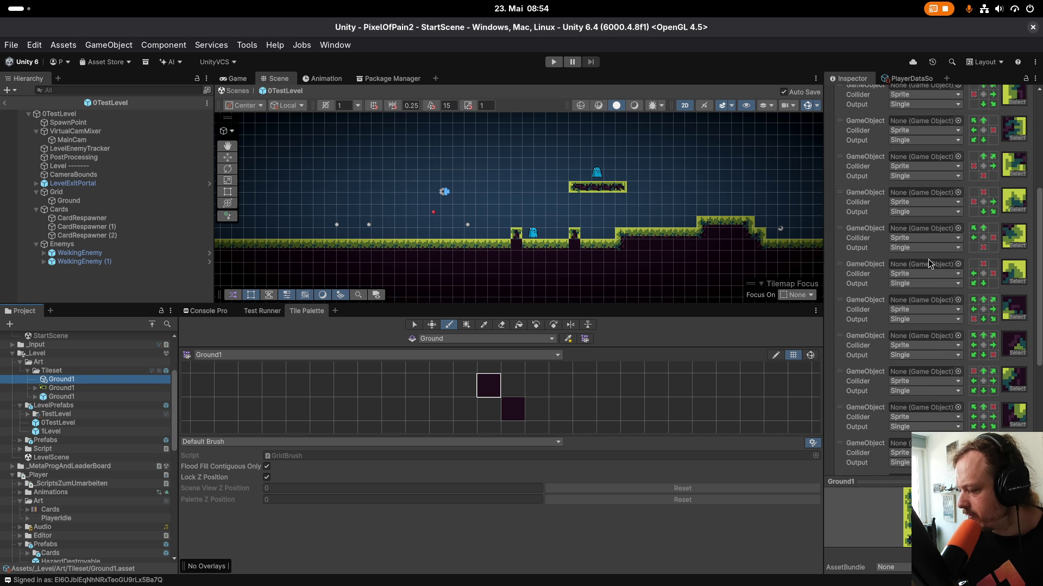
scroll(938, 293, "up", 1)
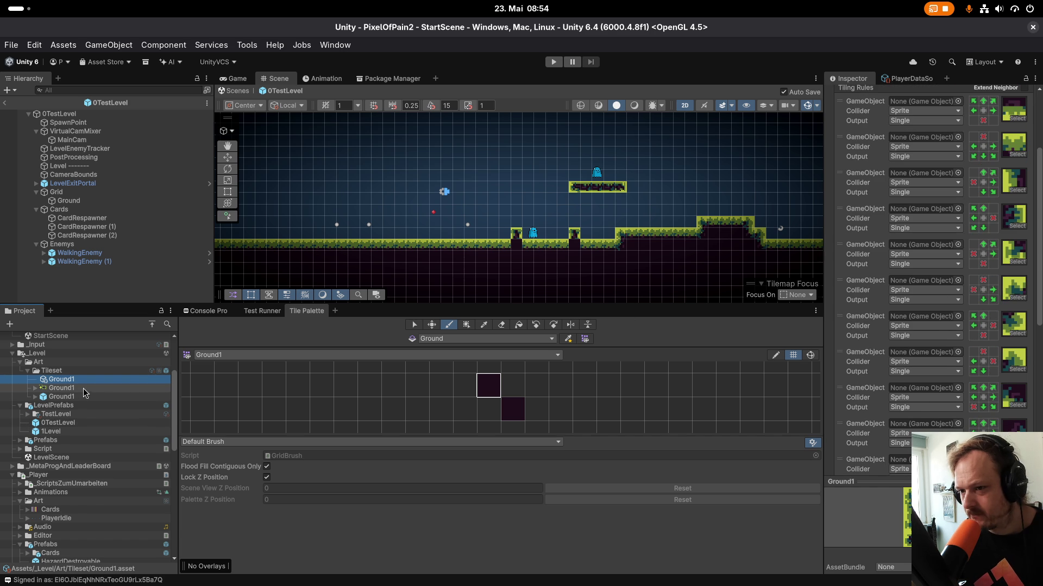
left_click(35, 397)
left_click(62, 398)
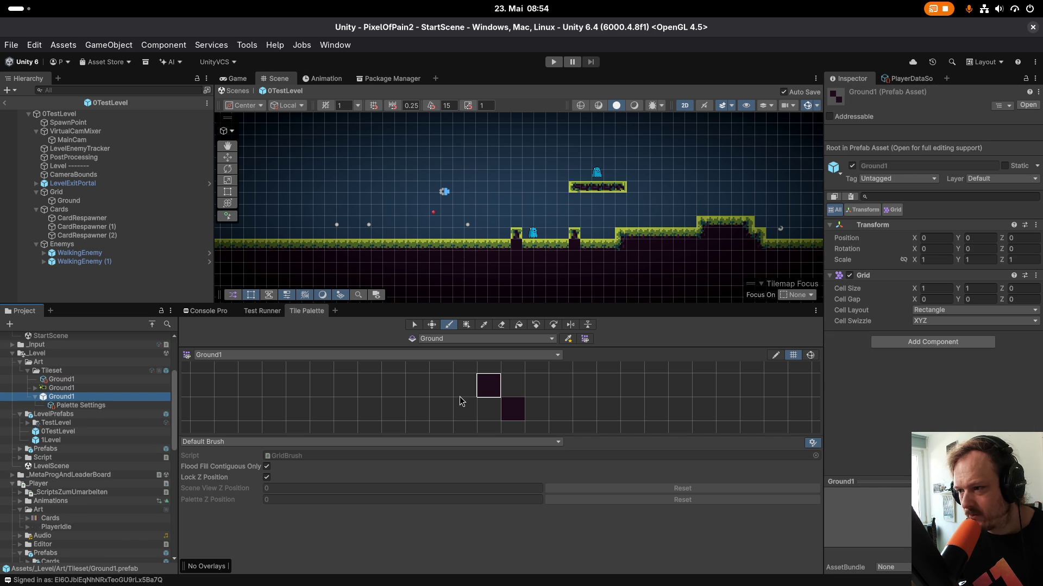
left_click(223, 354)
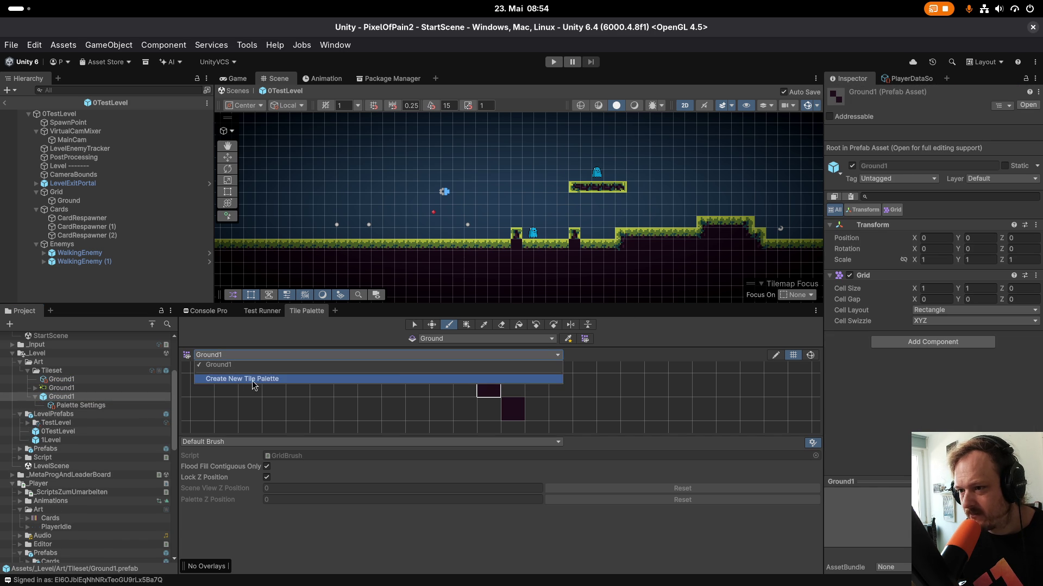
left_click(476, 339)
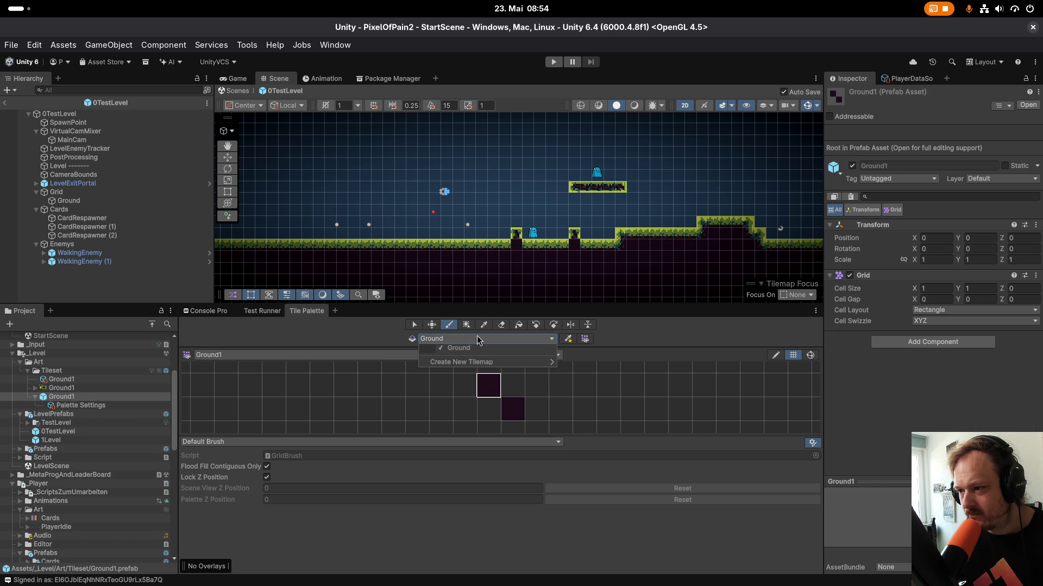
left_click(86, 400)
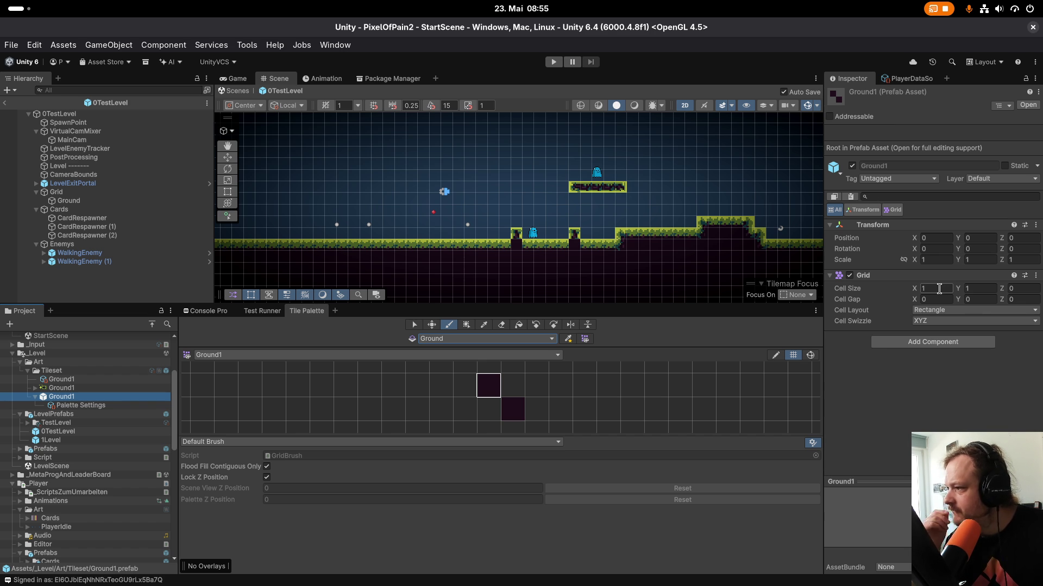
Set the Ground1 palette's Cell Sizing to Automatic, then select the Ground1 palette prefab to view its Grid.
left_click(80, 405)
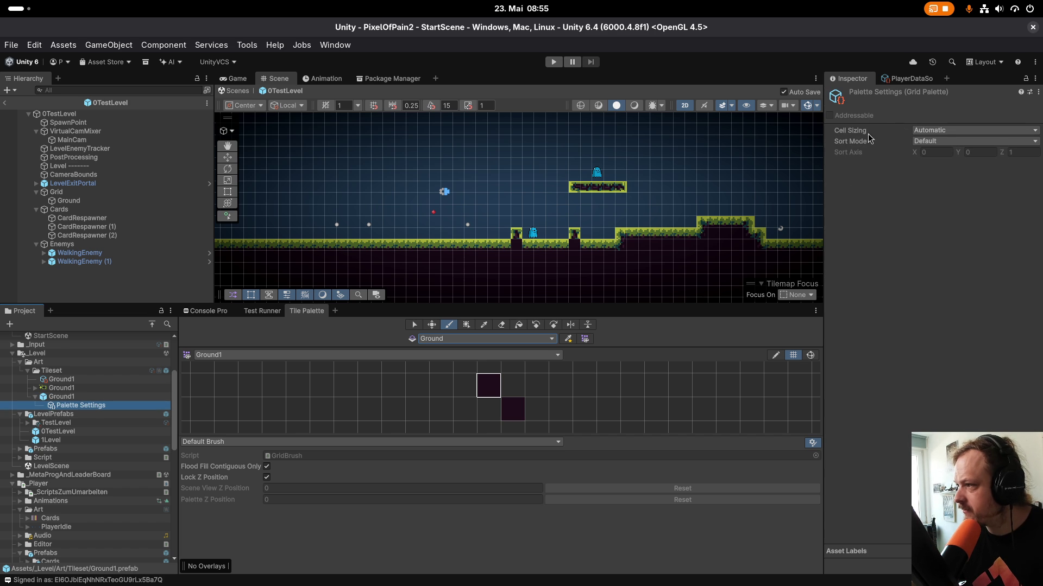
left_click(917, 131)
left_click(918, 132)
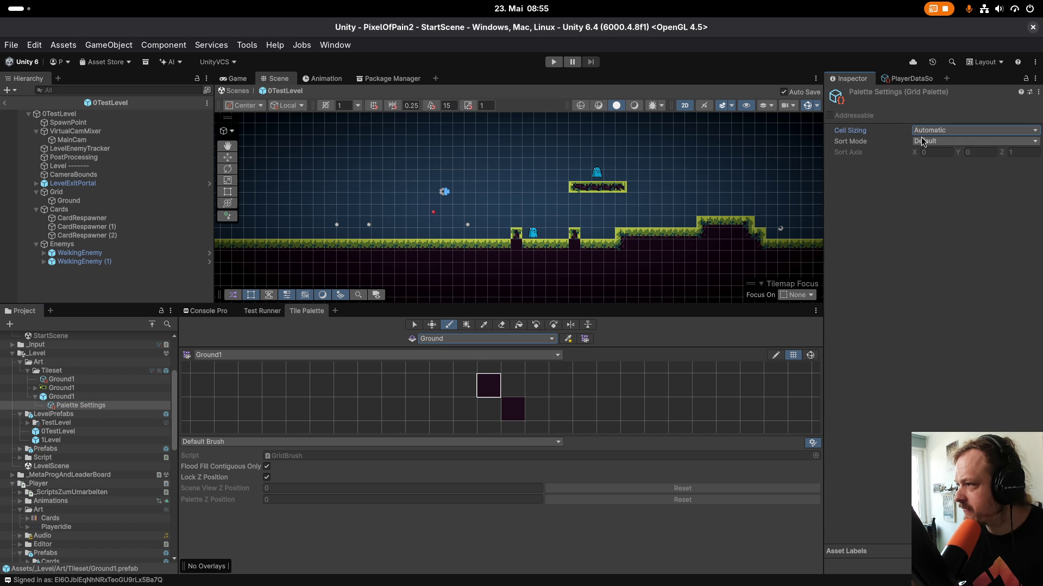
left_click(921, 141)
left_click(921, 142)
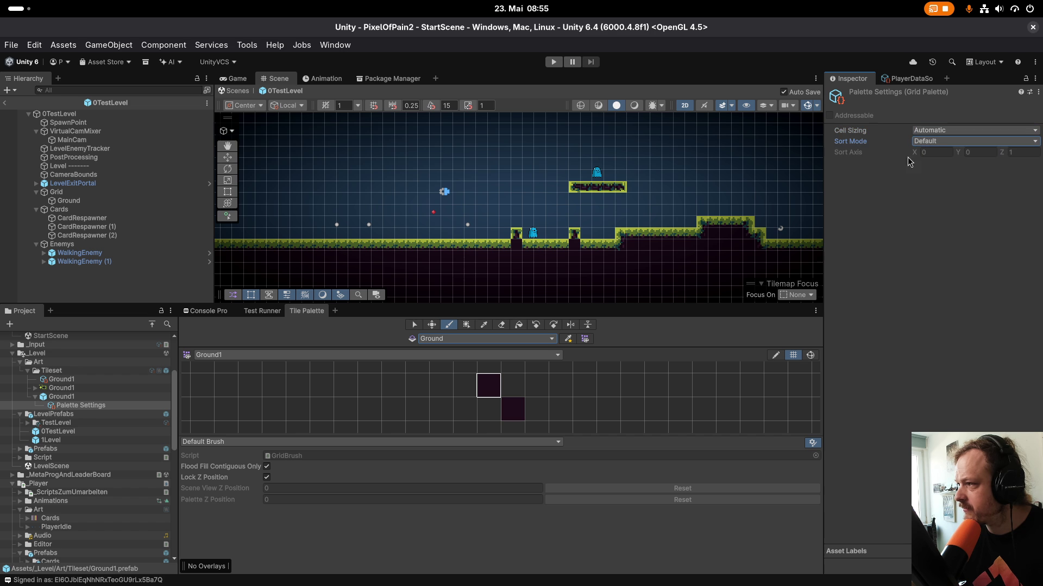
left_click(939, 135)
left_click(945, 161)
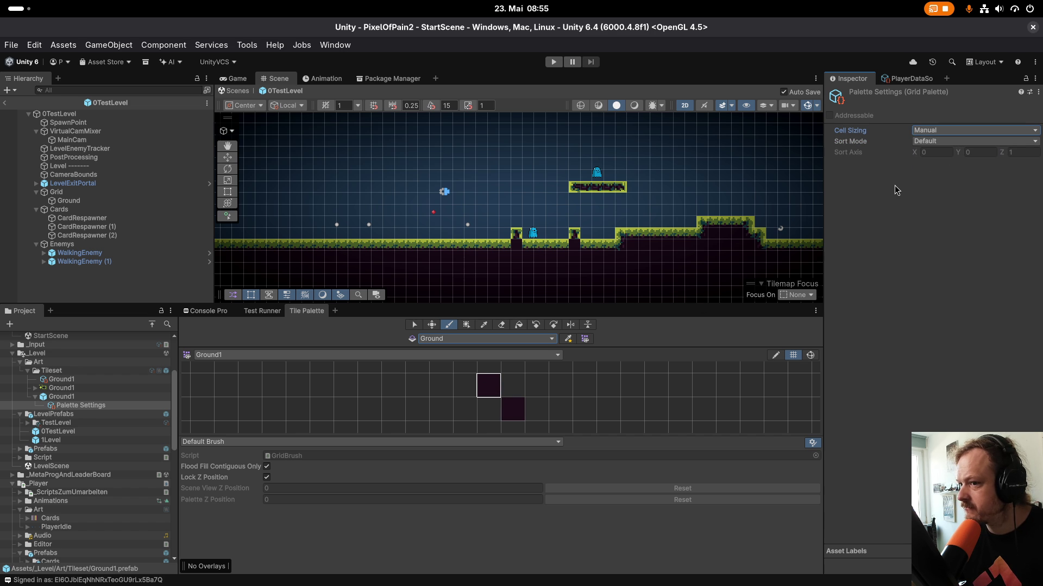
left_click(921, 130)
left_click(927, 147)
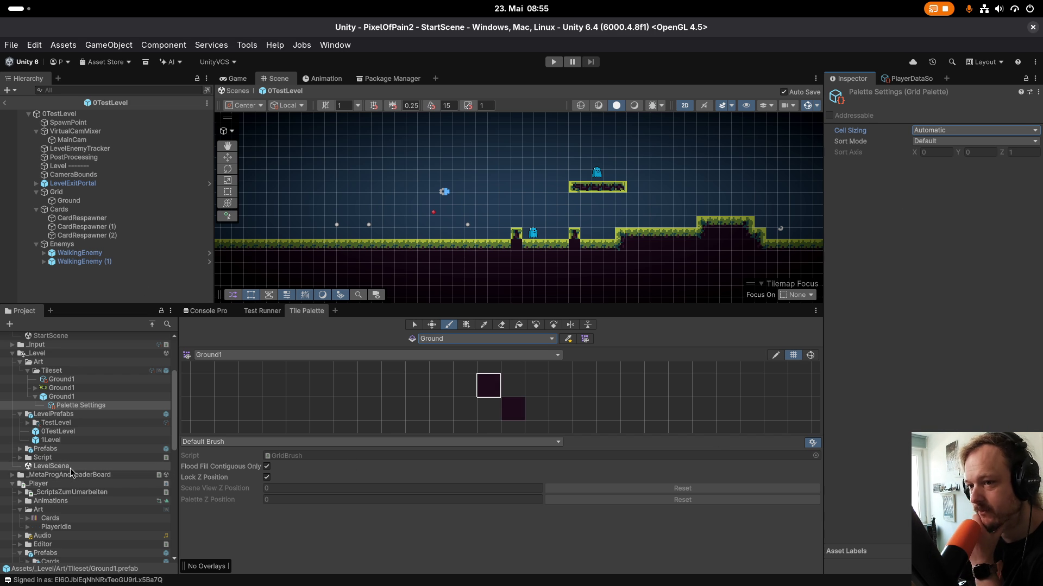
left_click(62, 397)
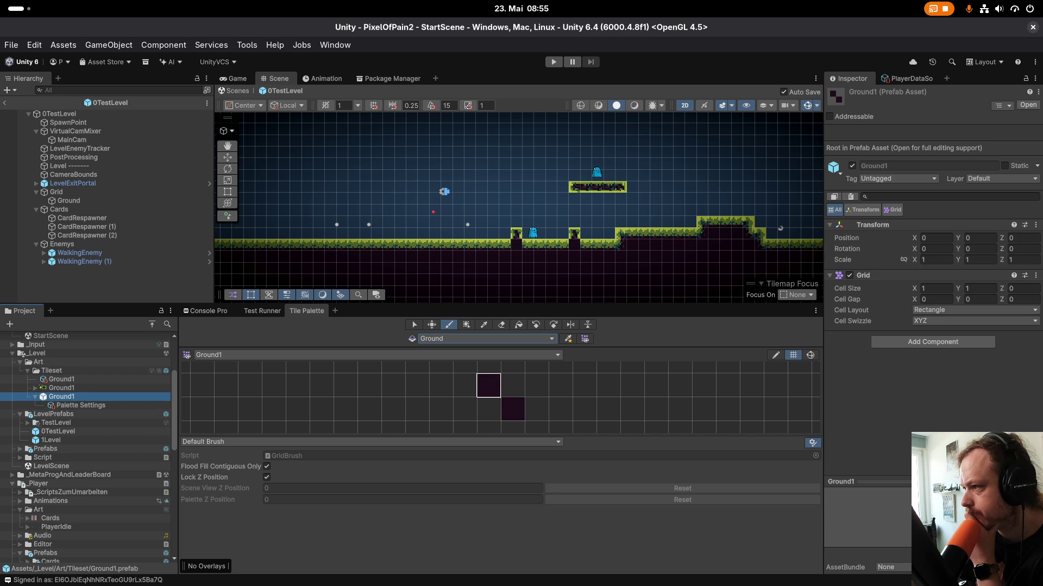
Select the level's Grid, focus its Cell Size Y field, and look for Project Settings under Edit.
left_click(104, 196)
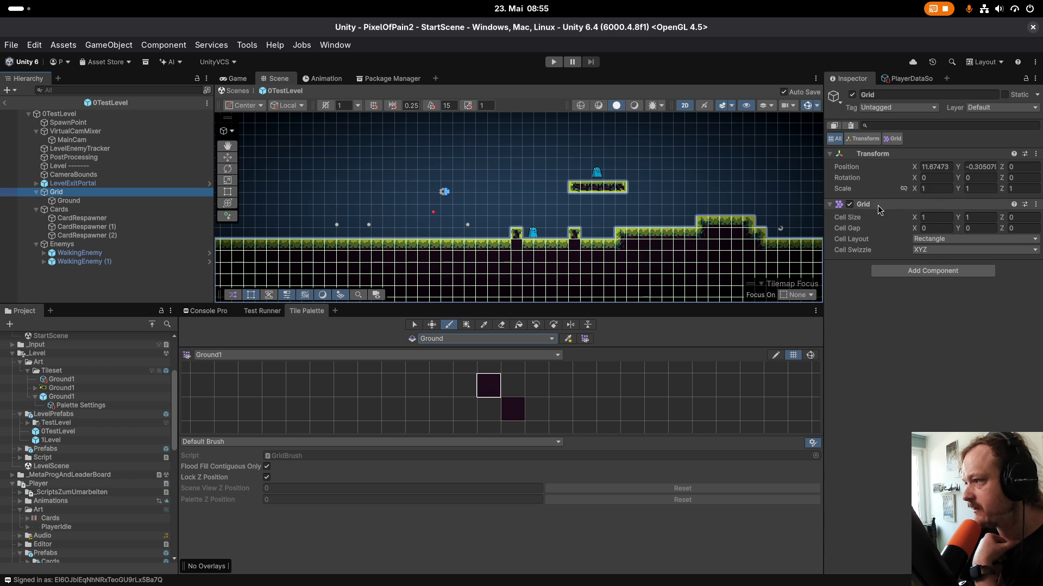
left_click(984, 217)
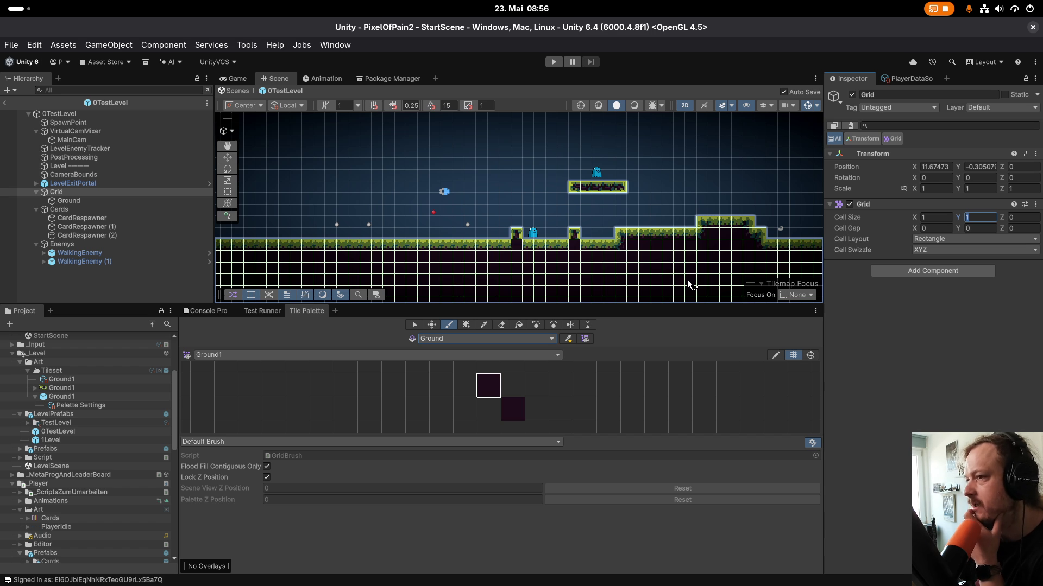
left_click(34, 45)
left_click(36, 49)
left_click(35, 48)
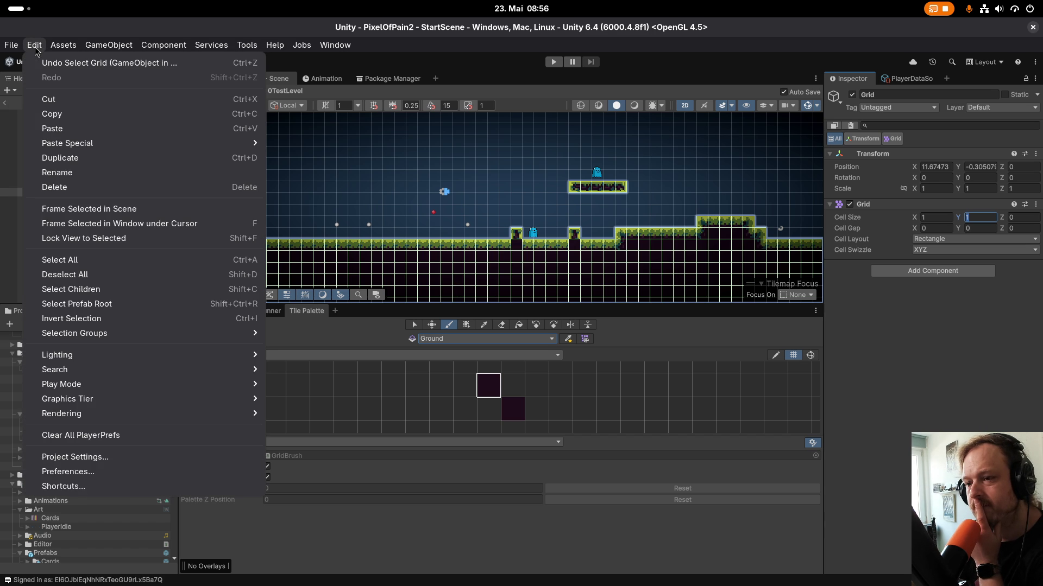
Look through the Editor page of Project Settings, close it, and show the Activities overview.
left_click(114, 457)
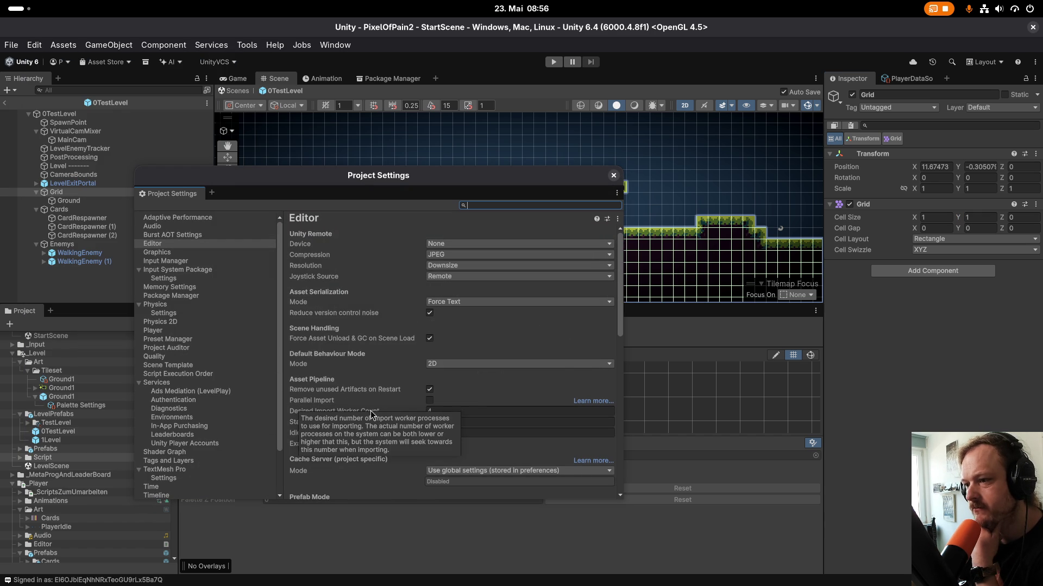
scroll(368, 380, "down", 3)
scroll(366, 375, "down", 15)
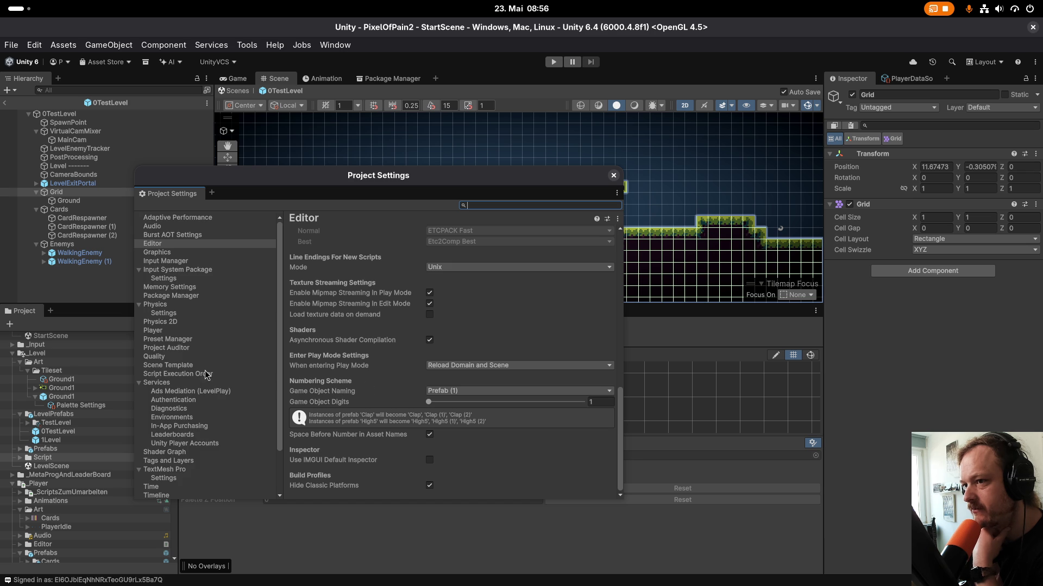
scroll(201, 379, "down", 3)
scroll(199, 380, "up", 3)
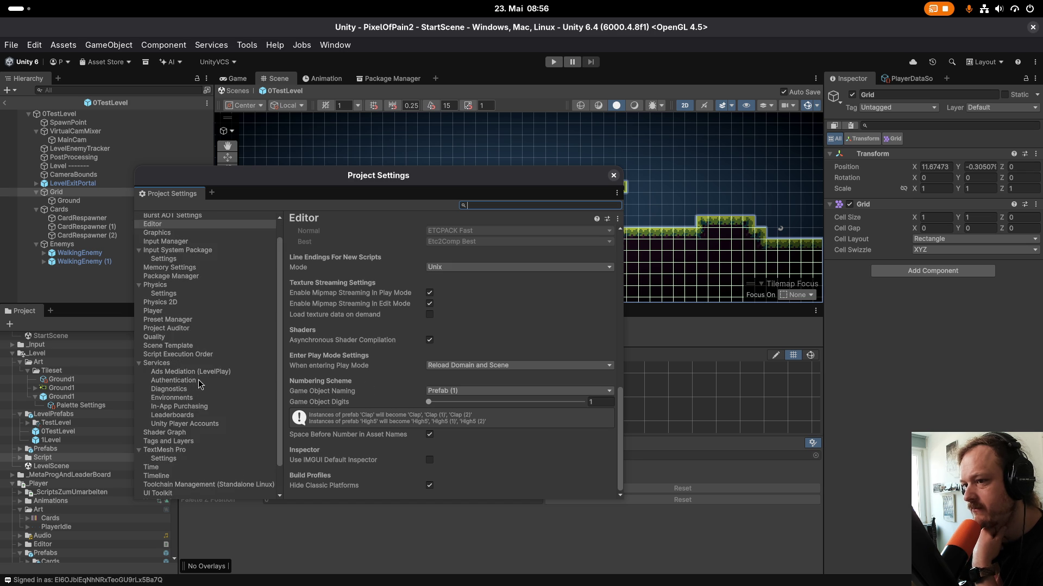
left_click(613, 175)
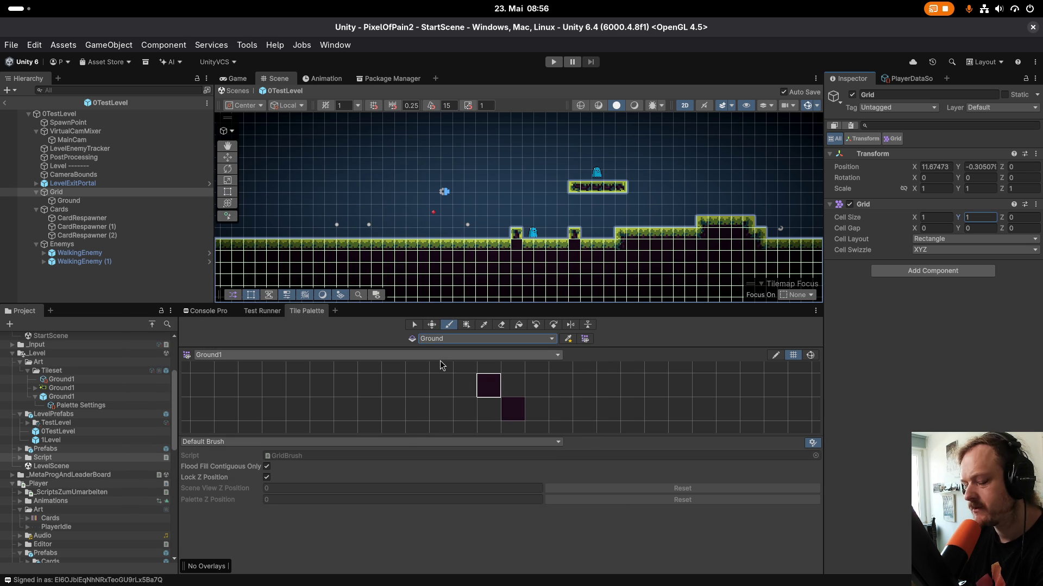
key("super")
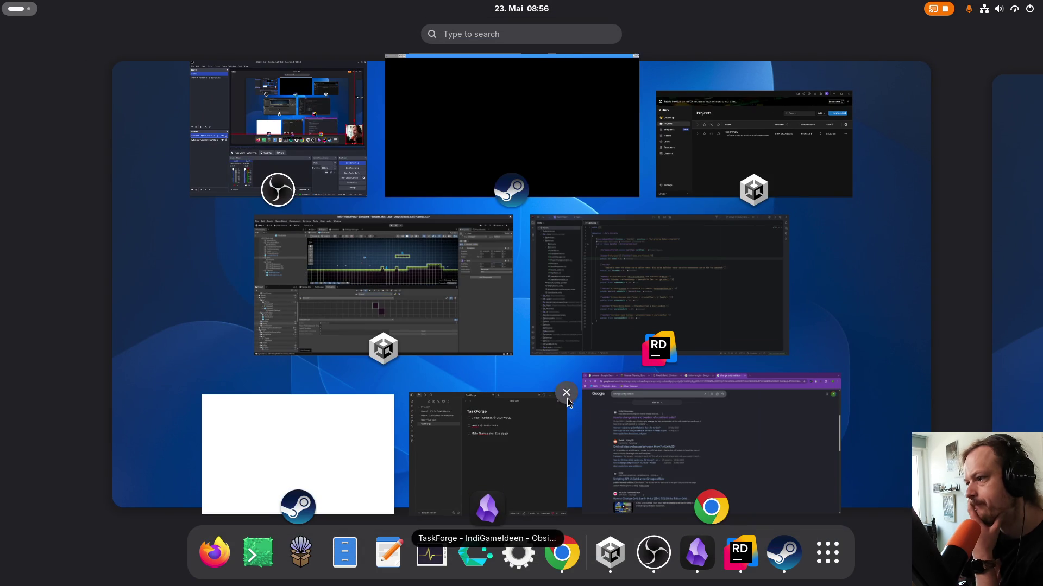
Switch to Chrome and bring up the Celeste Tilesets article tab.
left_click(678, 434)
left_click(304, 30)
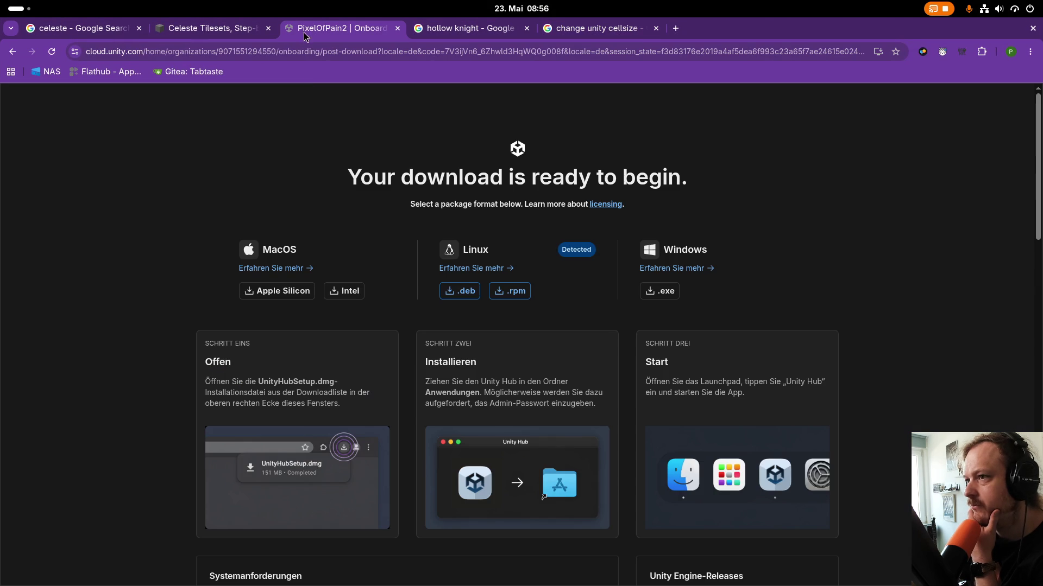
key("ctrl+Page_Up")
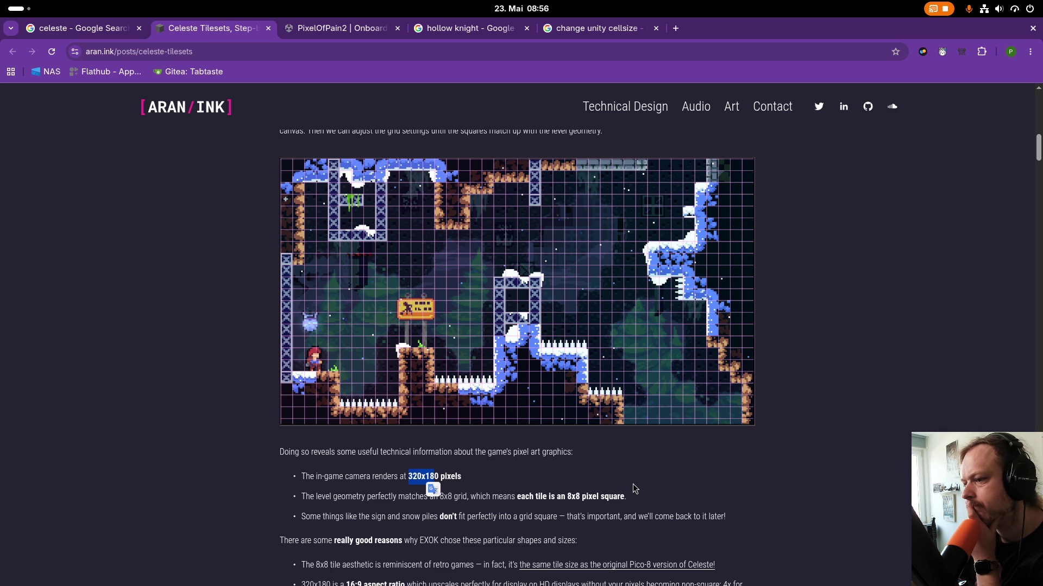
Read the article on Celeste's 8x8 tiles at 320x180, then return to the change unity cellsize results.
scroll(761, 446, "up", 8)
scroll(760, 444, "up", 5)
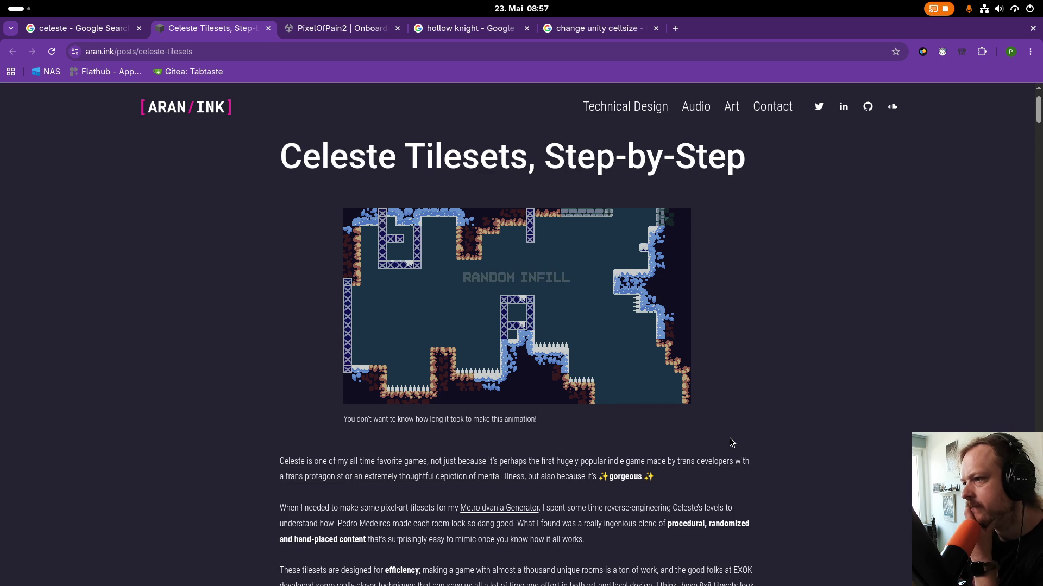
scroll(731, 442, "down", 5)
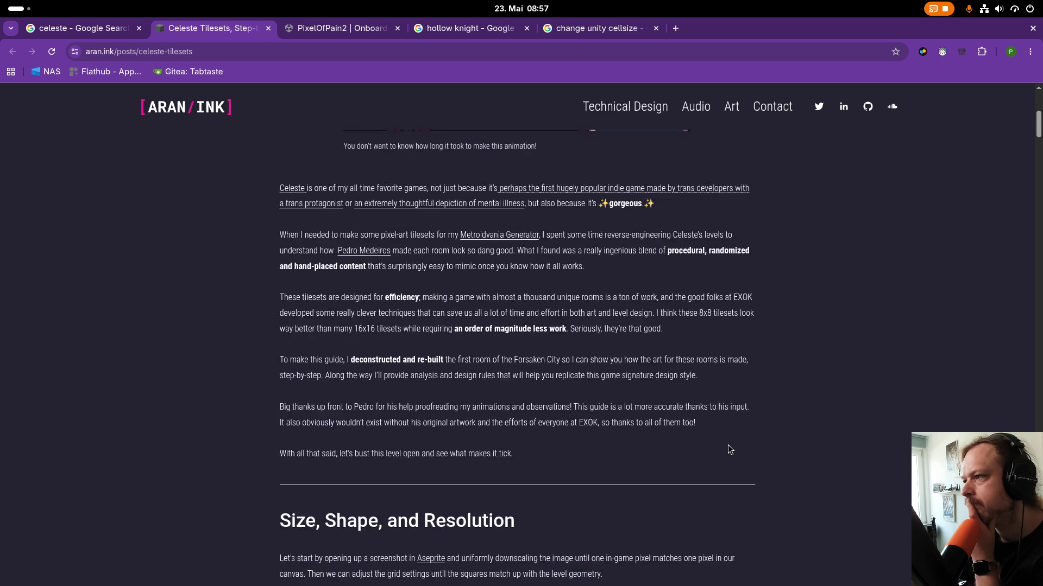
scroll(729, 449, "down", 4)
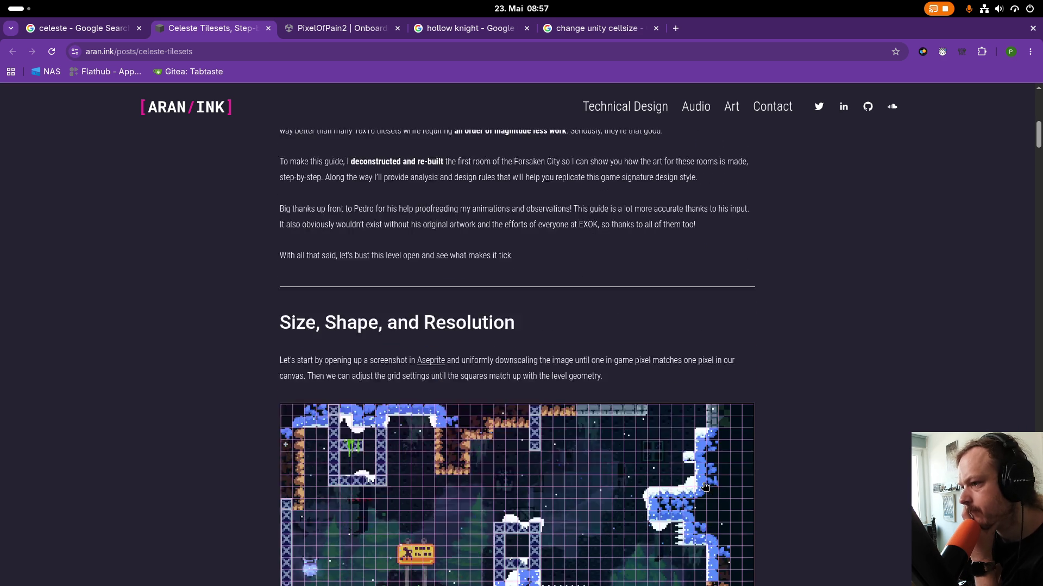
scroll(705, 486, "down", 5)
scroll(479, 420, "down", 3)
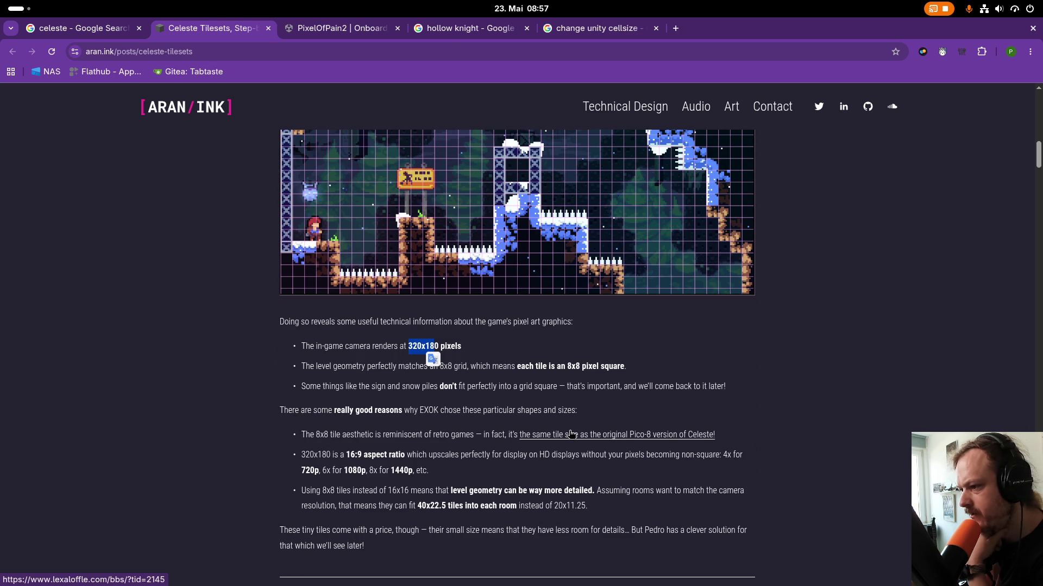
scroll(576, 430, "down", 5)
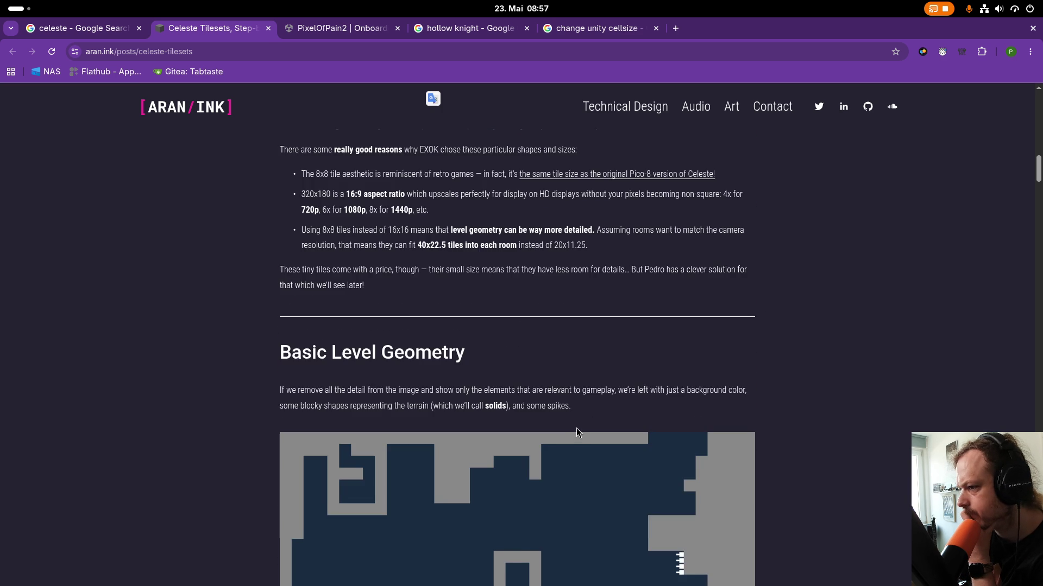
scroll(577, 431, "down", 15)
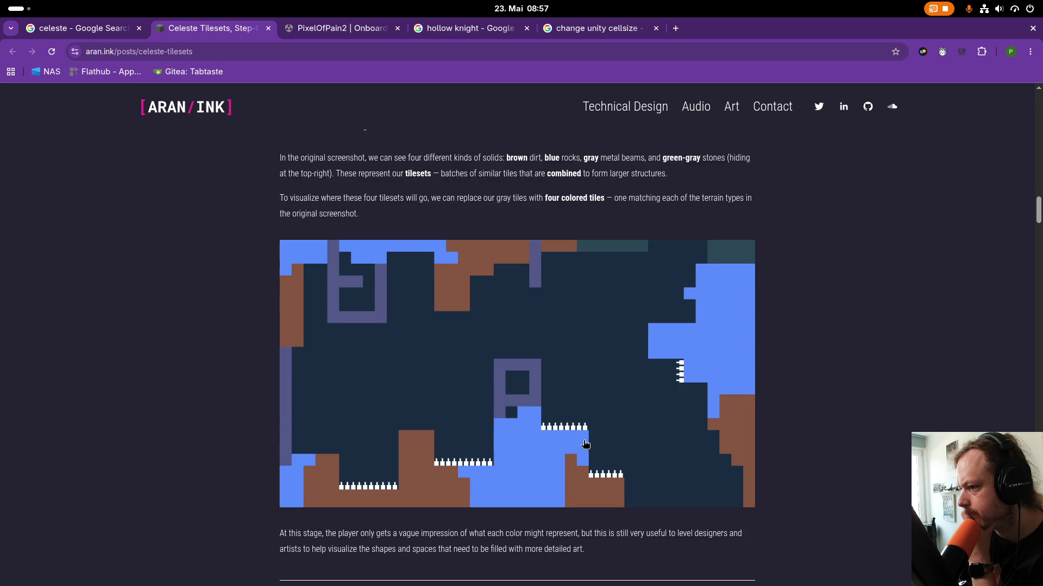
scroll(587, 440, "down", 6)
scroll(586, 446, "up", 20)
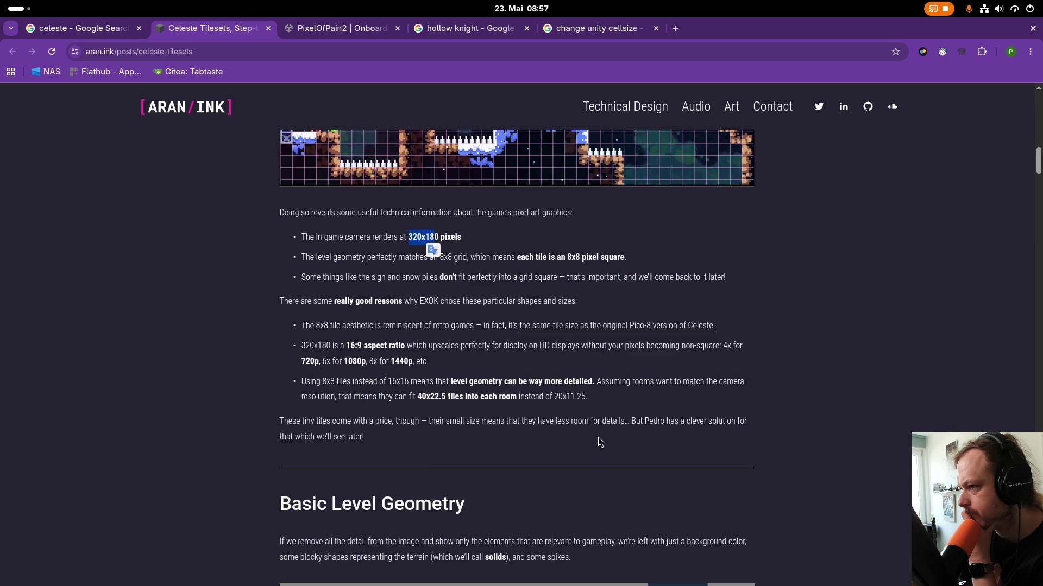
scroll(603, 446, "up", 6)
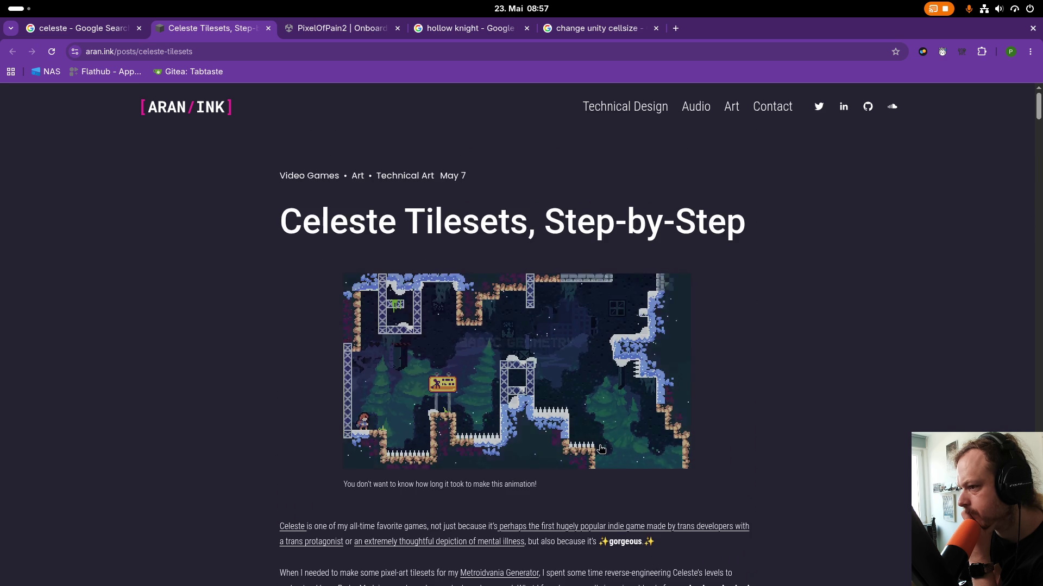
scroll(601, 444, "down", 8)
scroll(601, 444, "down", 5)
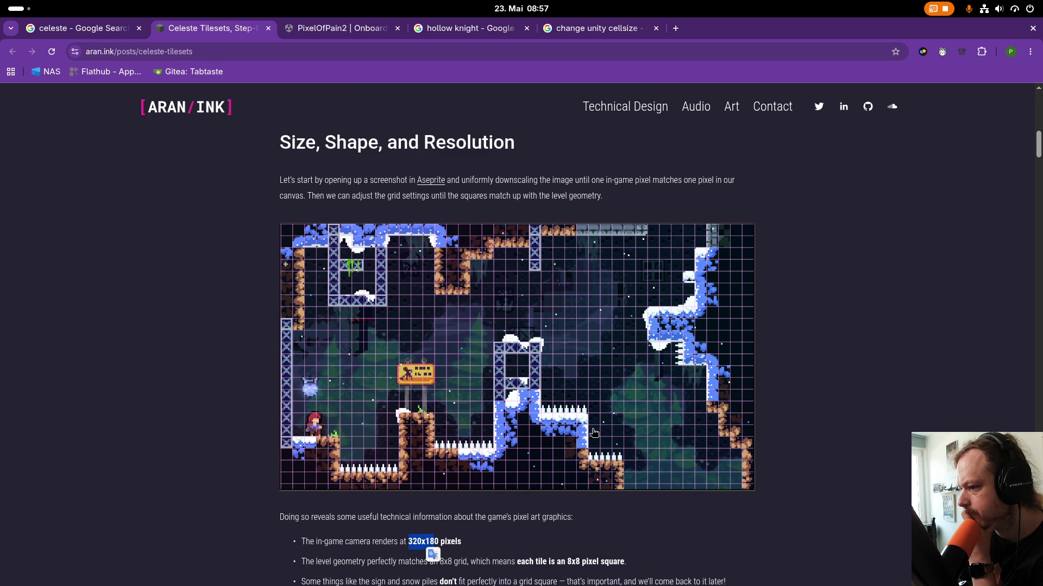
scroll(617, 474, "down", 1)
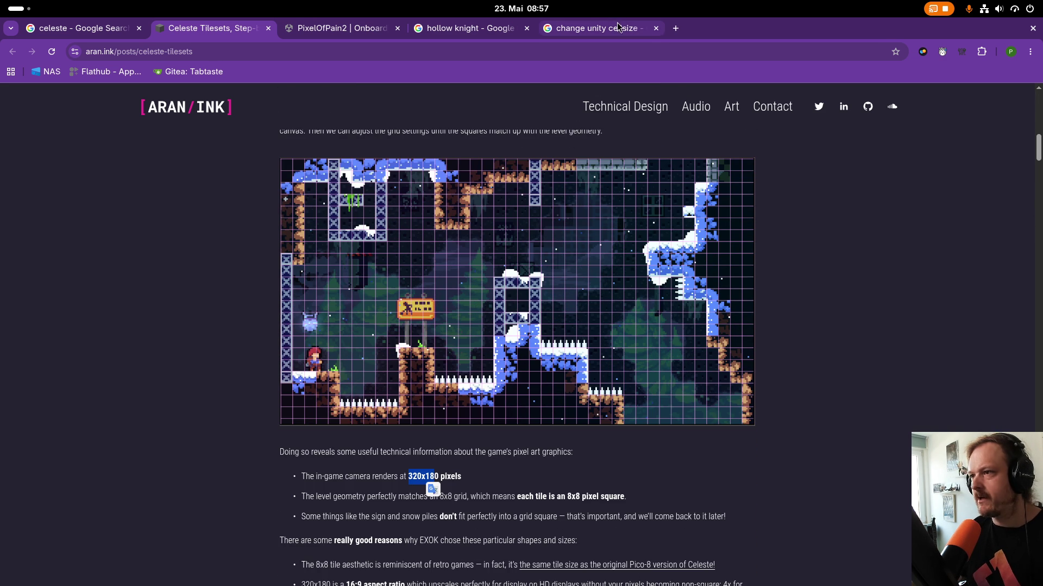
left_click(634, 33)
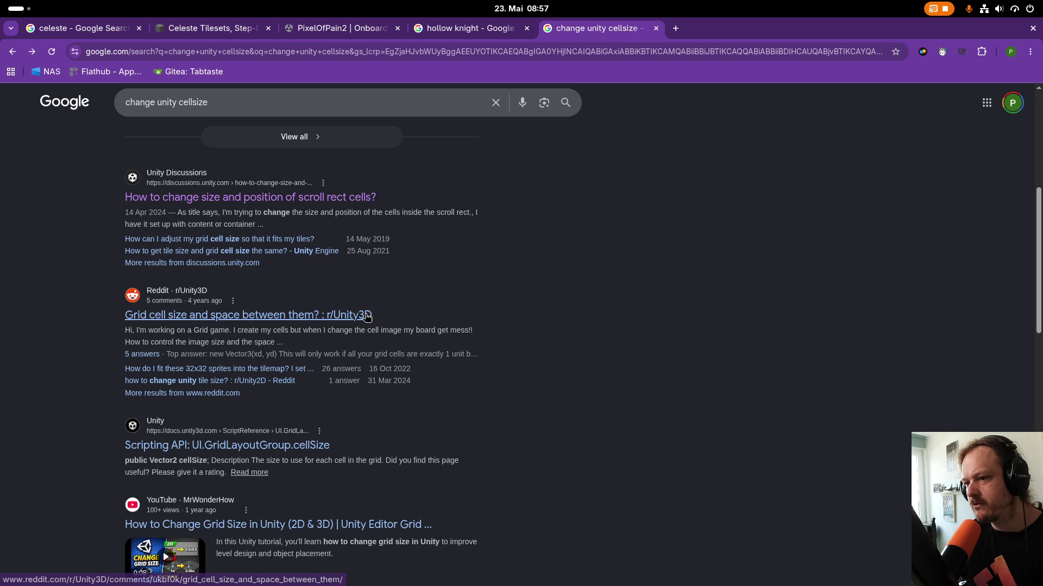
scroll(413, 399, "down", 2)
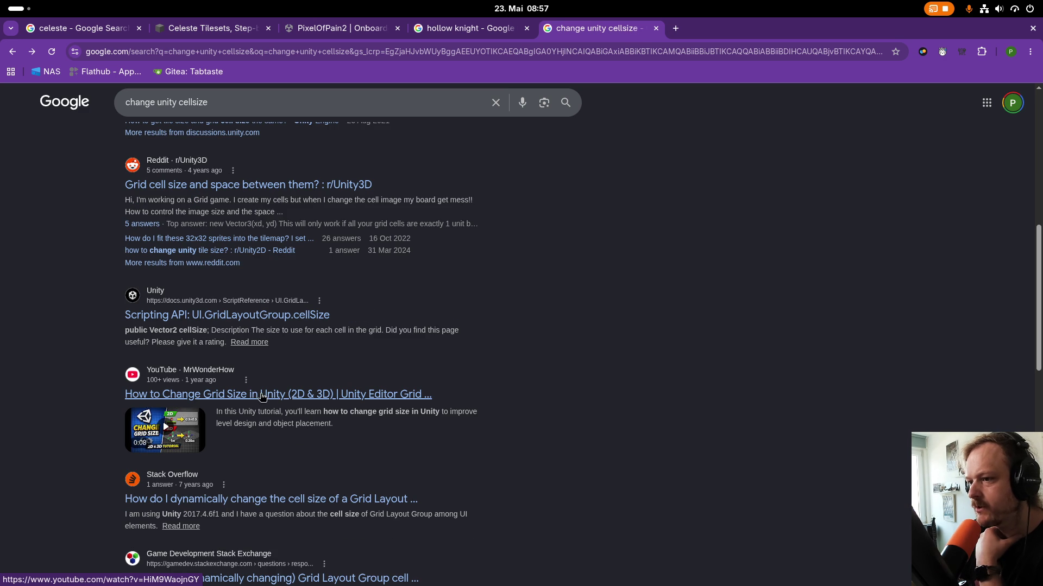
left_click(284, 400)
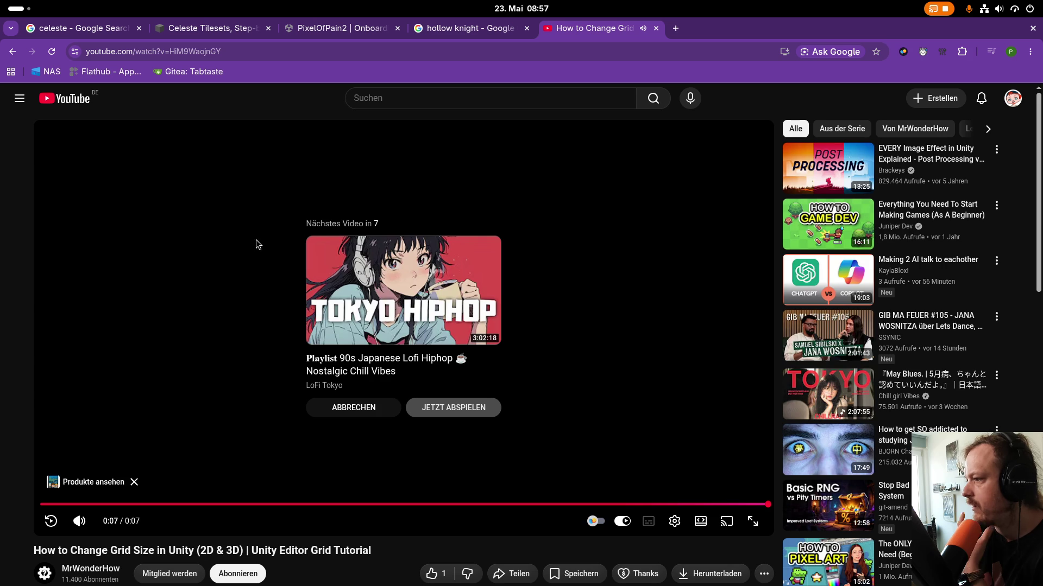
left_click(9, 59)
scroll(243, 435, "down", 2)
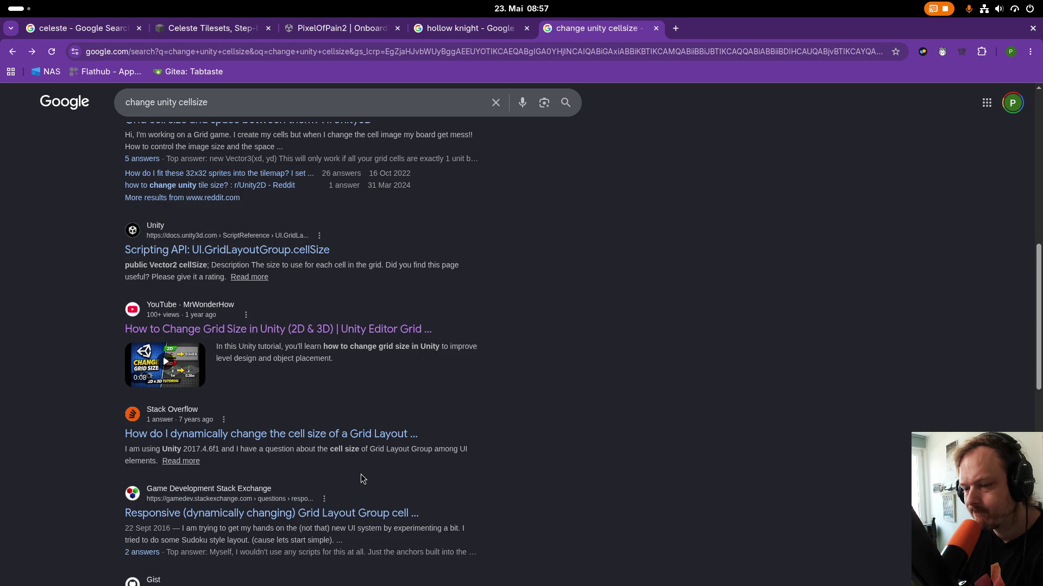
scroll(363, 479, "down", 3)
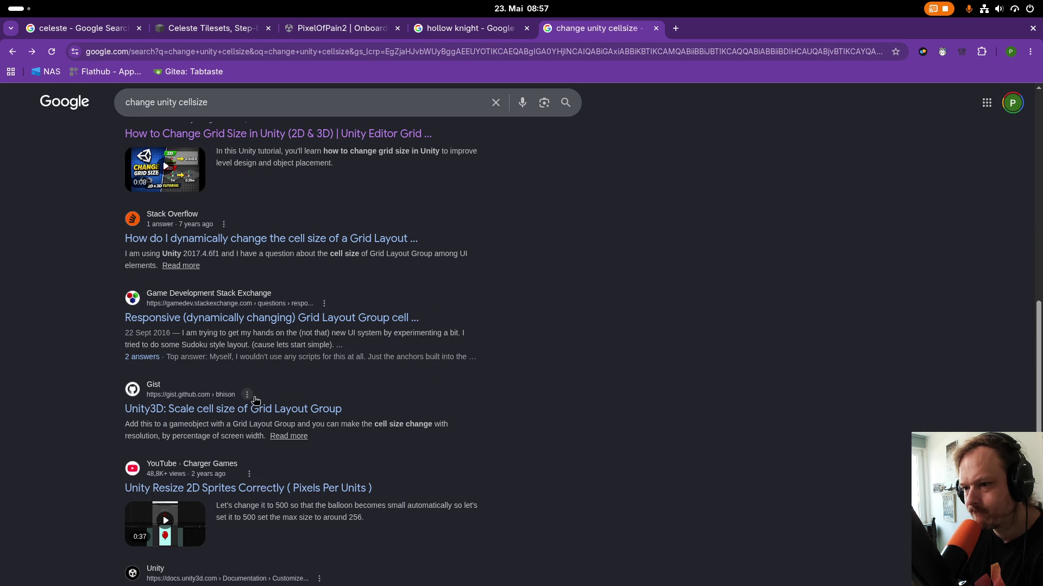
scroll(259, 432, "down", 3)
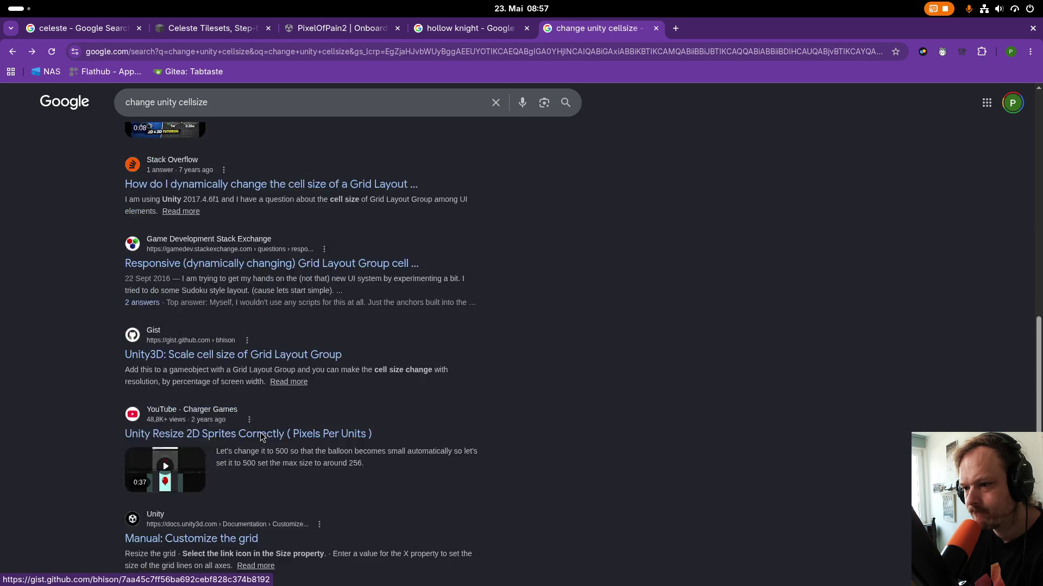
scroll(259, 432, "up", 15)
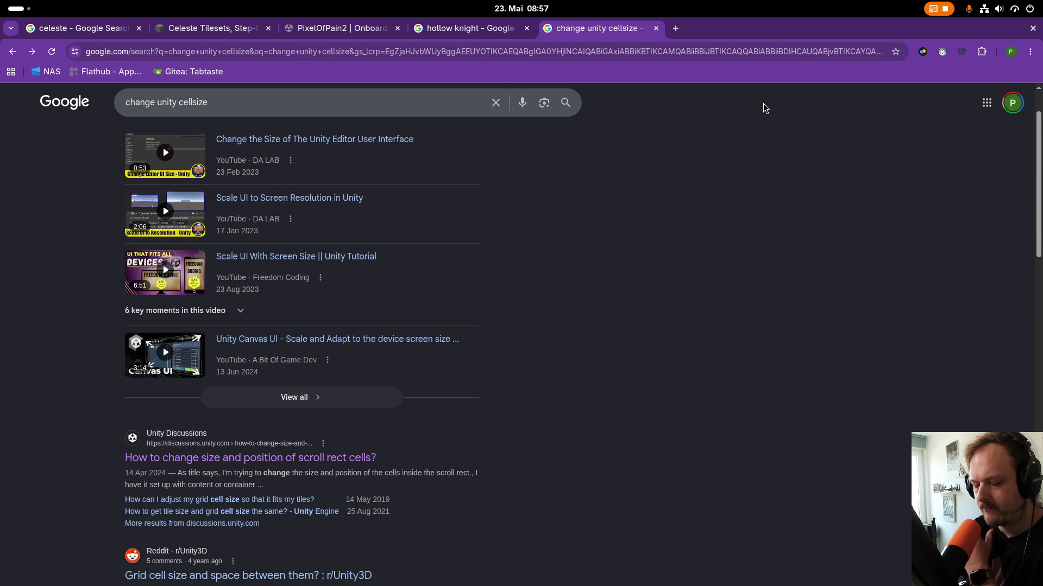
key("super")
Back in Unity, set the level Grid's Cell Size to 0.5 by 0.5.
left_click(417, 265)
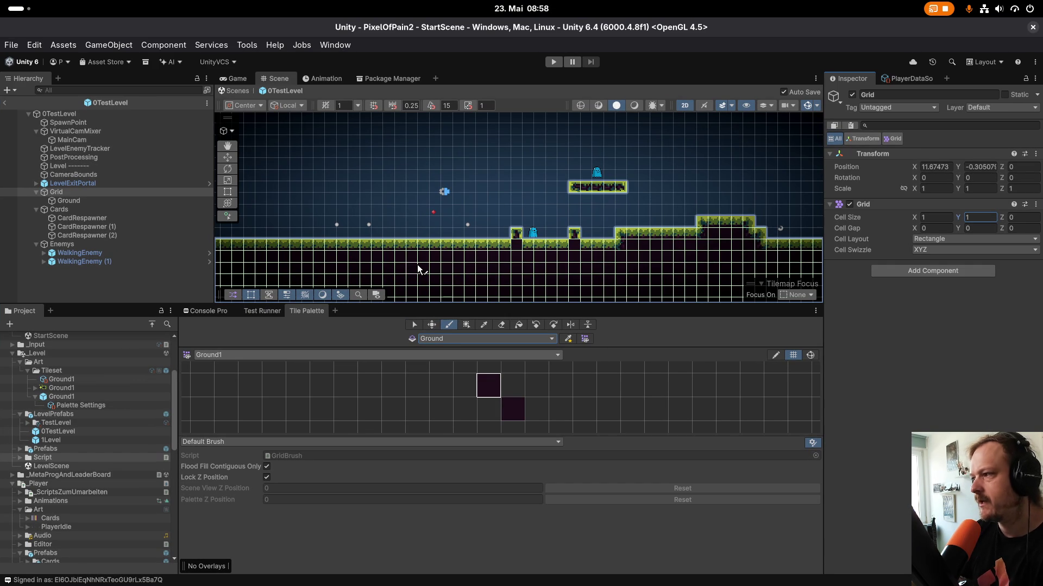
left_click(932, 218)
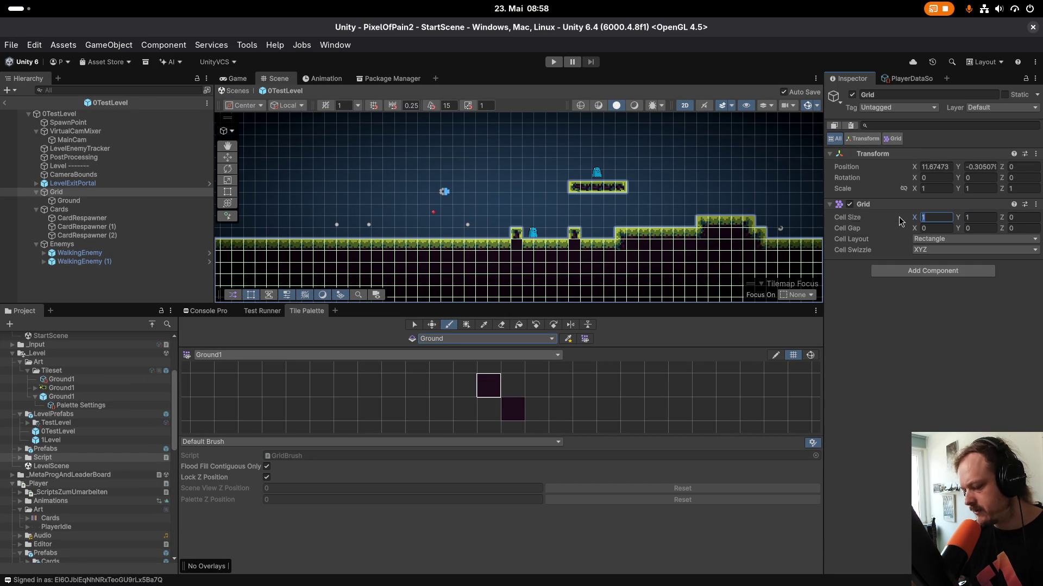
type("0.5")
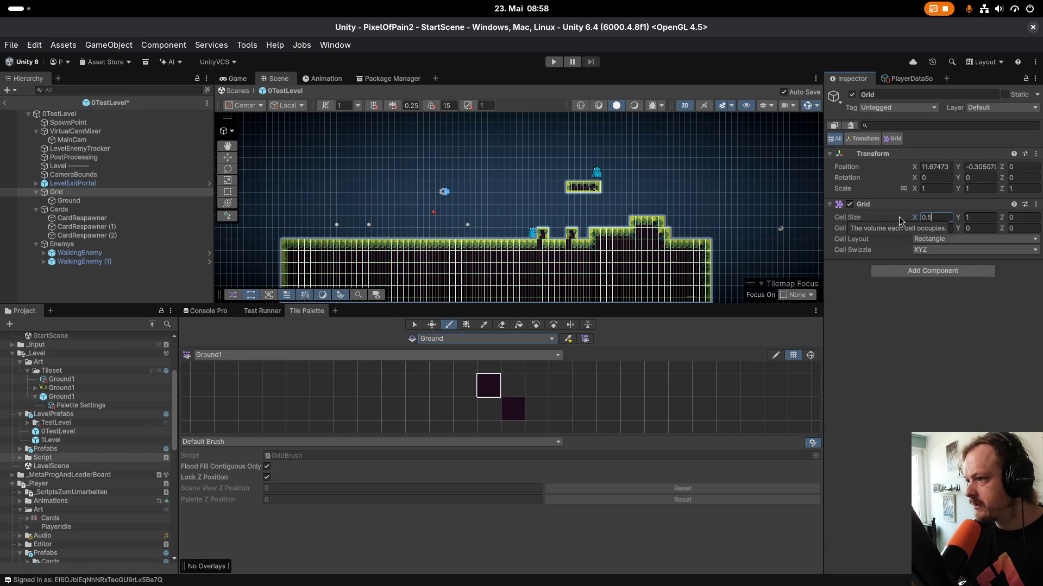
key("Tab")
type("0")
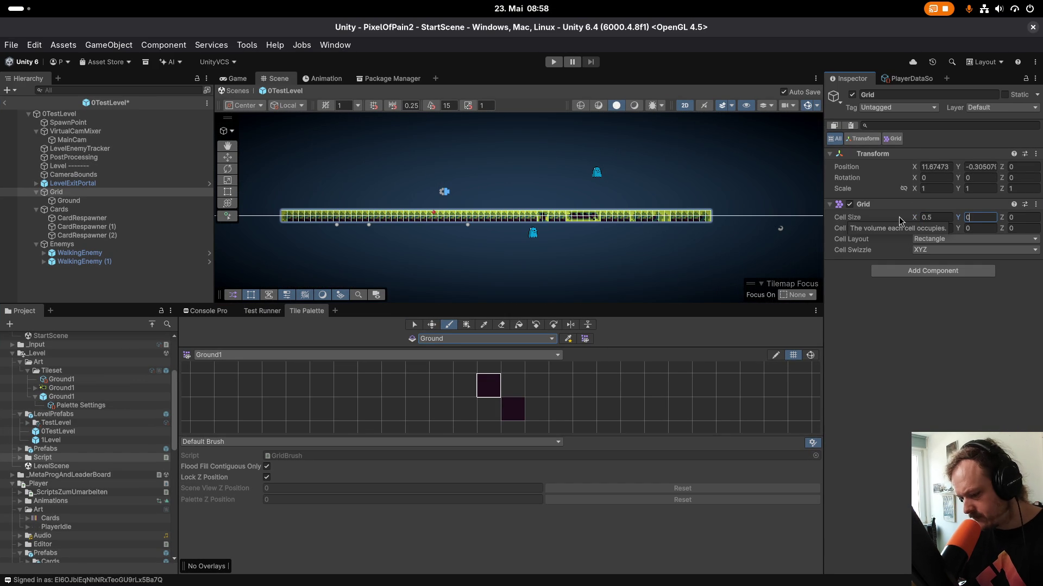
type(".5")
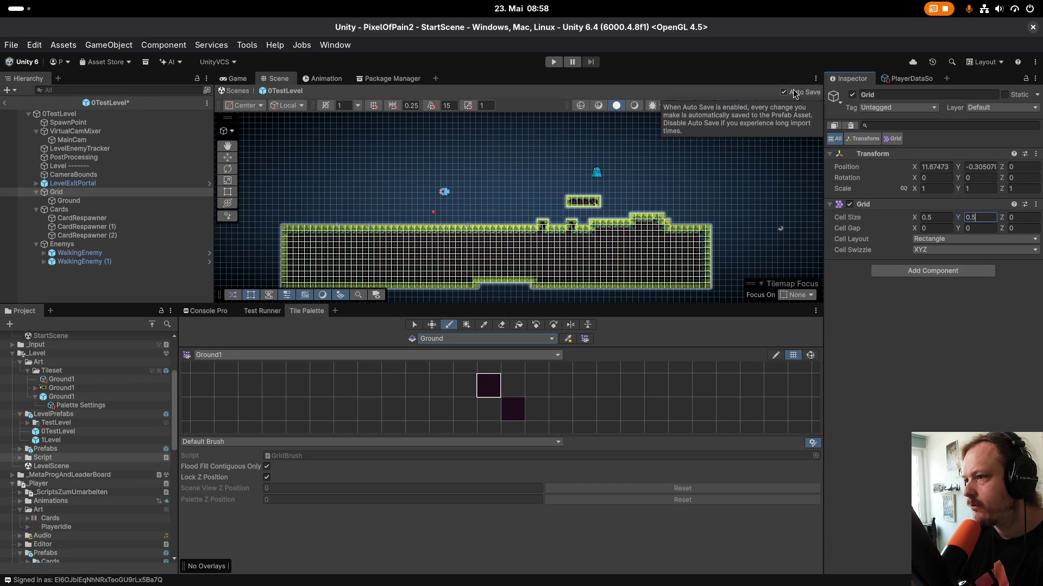
Paint test tiles onto the ground surface, then select the Ground tilemap.
scroll(507, 216, "up", 8)
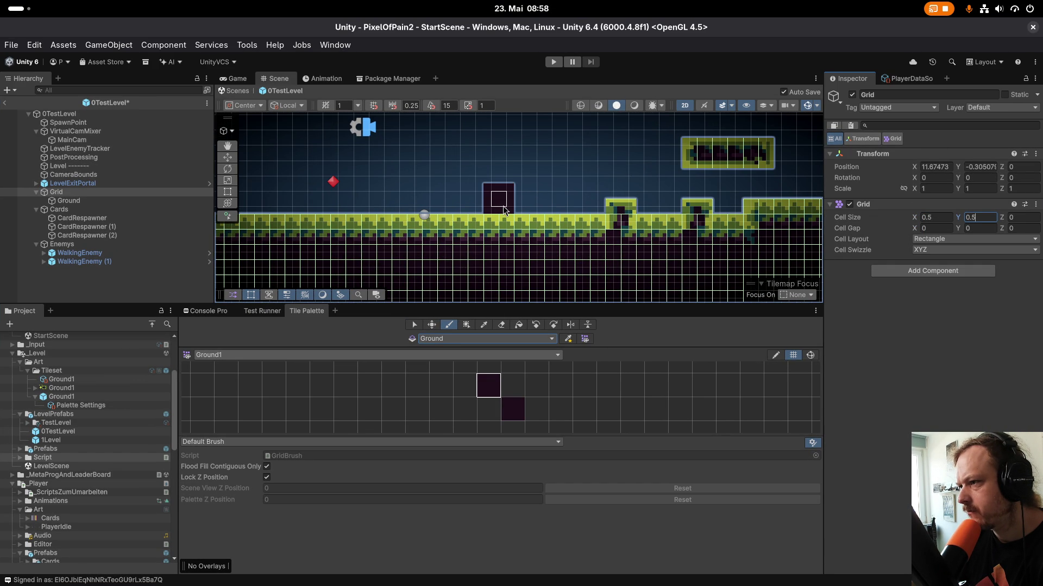
scroll(505, 217, "down", 2)
left_click(506, 208)
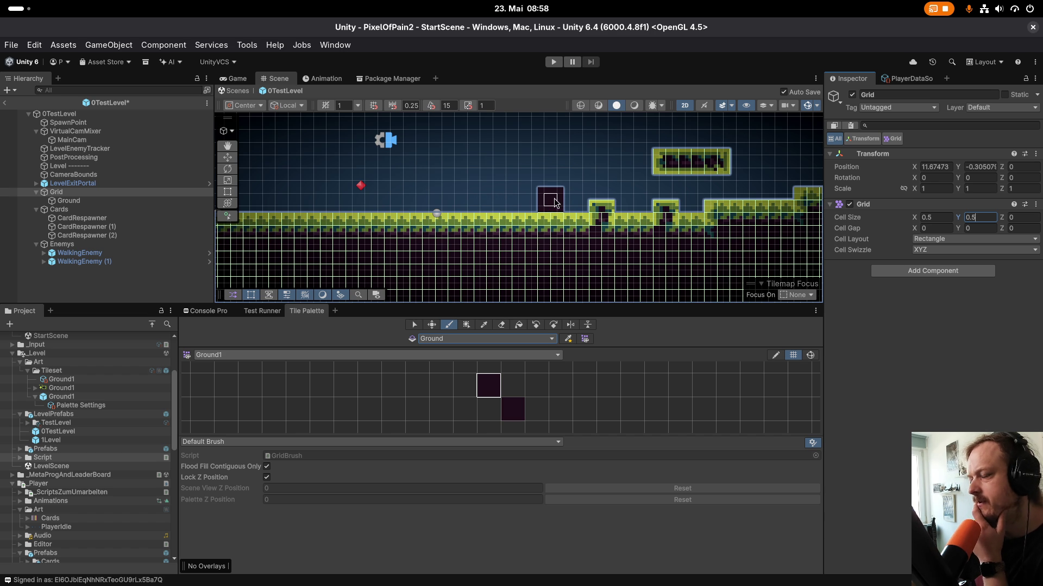
scroll(541, 239, "down", 3)
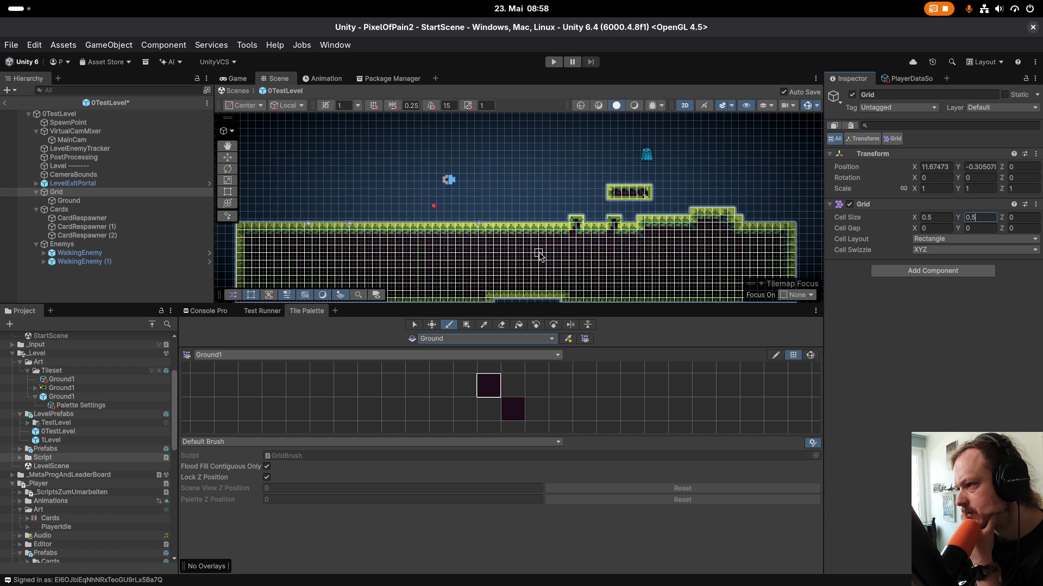
scroll(539, 256, "down", 2)
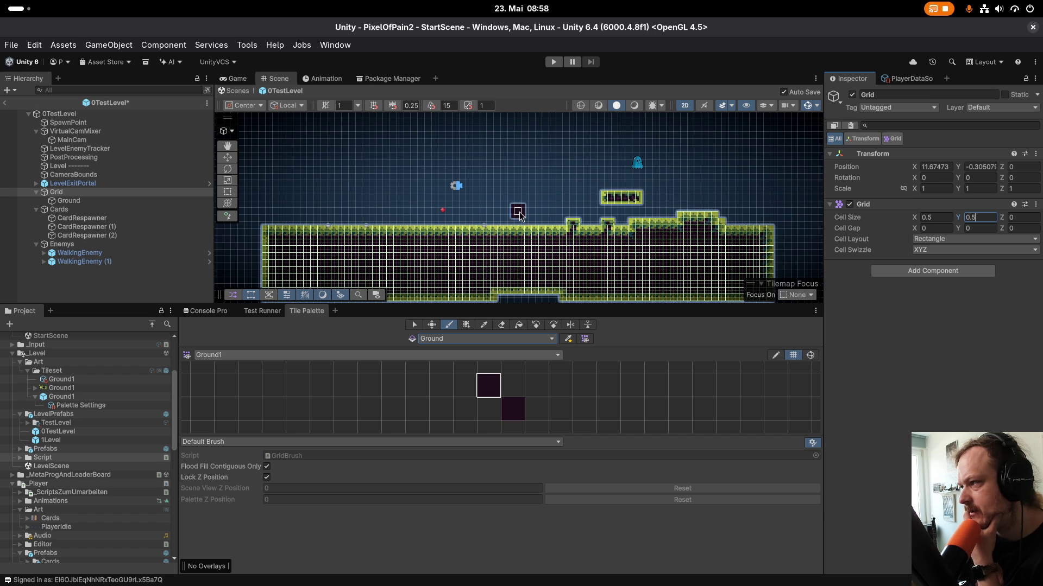
left_click(517, 224)
left_click(82, 200)
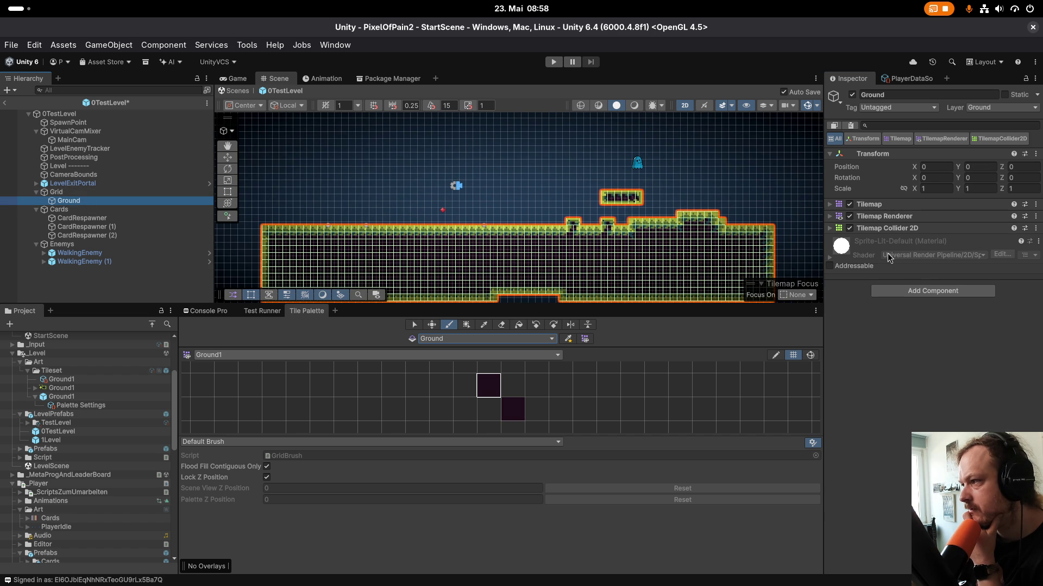
Expand the Ground tilemap's renderer and Tilemap settings to check the tile anchor.
left_click(895, 216)
left_click(885, 206)
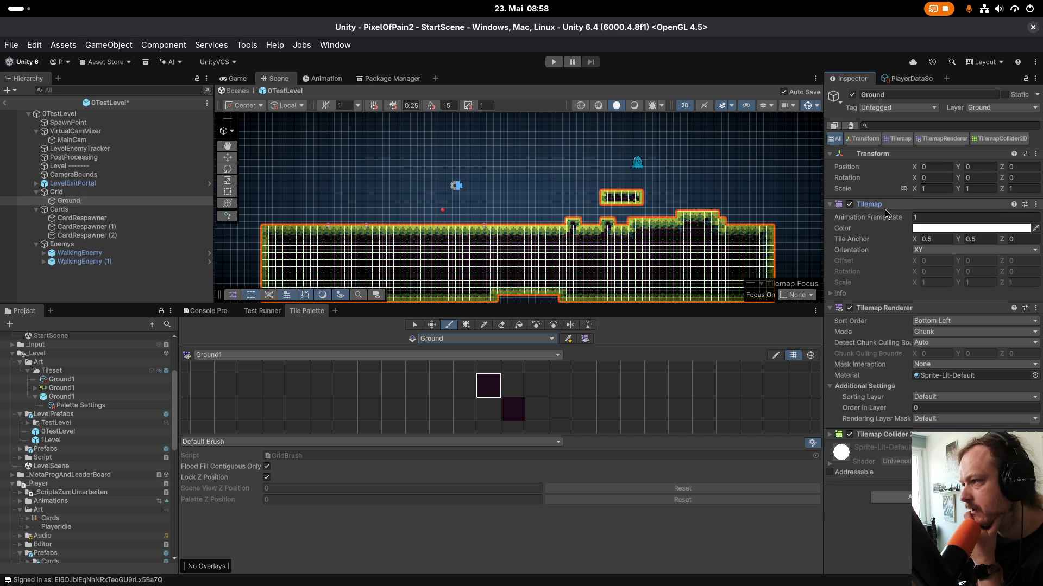
scroll(540, 209, "up", 3)
scroll(527, 221, "up", 2)
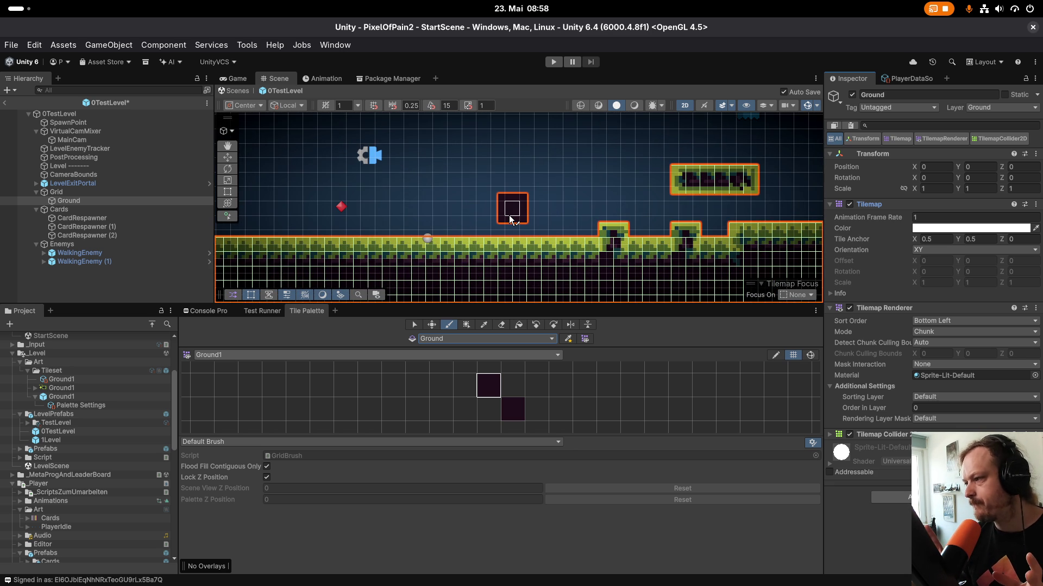
Set the Ground1 palette prefab's Grid Cell Size to 0.5, 0.5.
left_click(60, 396)
left_click(929, 288)
type("0")
left_click(985, 289)
type(".5")
key("Return")
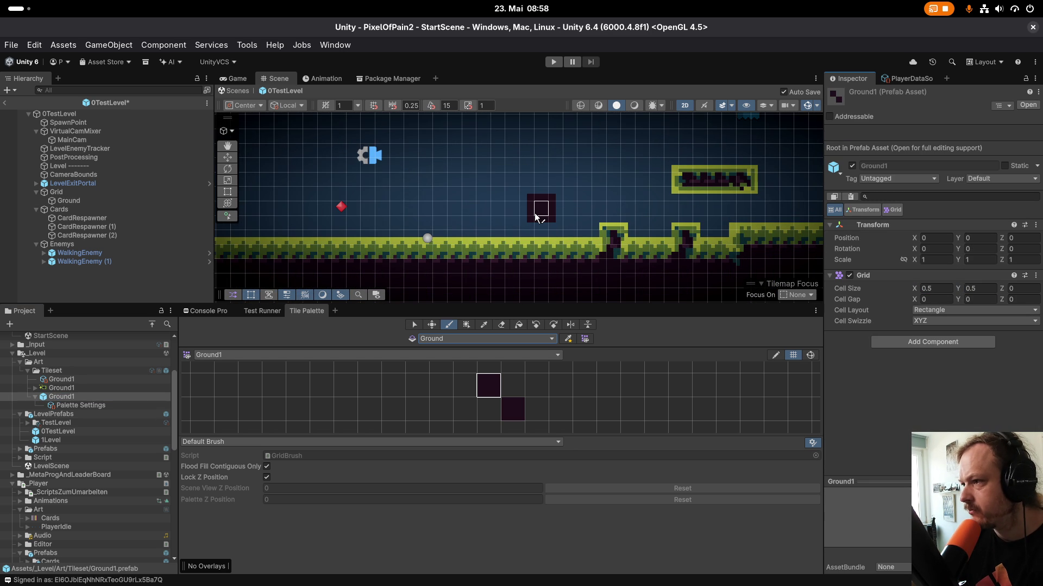
Paint a test floor tile, keep the palette's Cell Sizing on Automatic, and select the Ground1 rule tile.
left_click(513, 235)
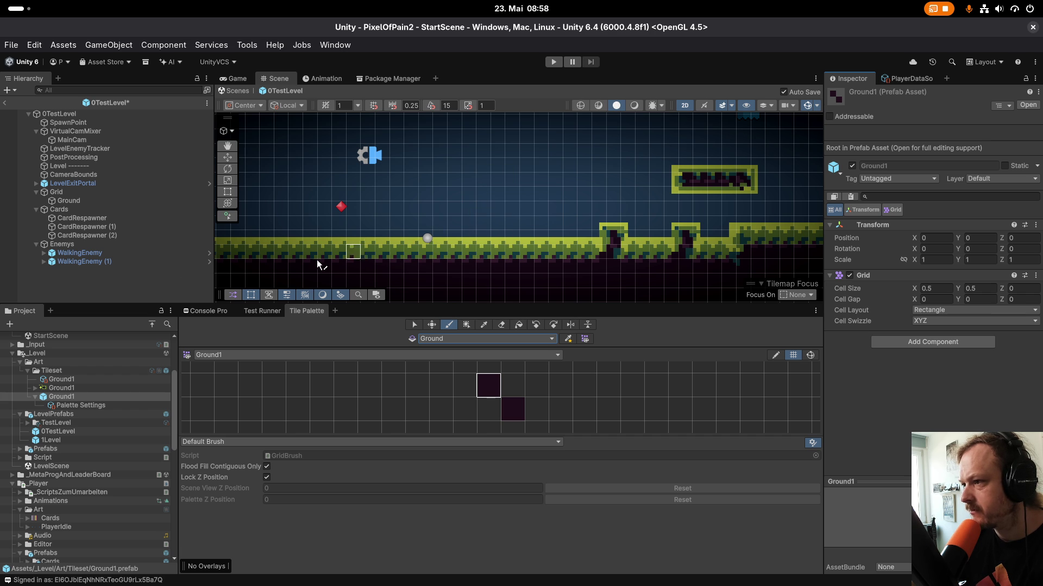
left_click(76, 405)
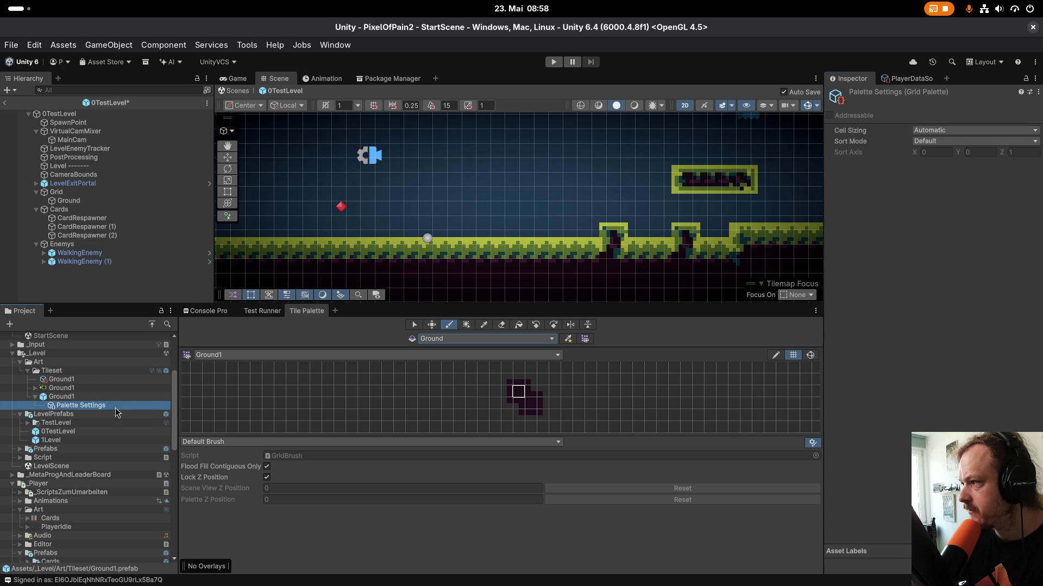
left_click(935, 132)
left_click(905, 190)
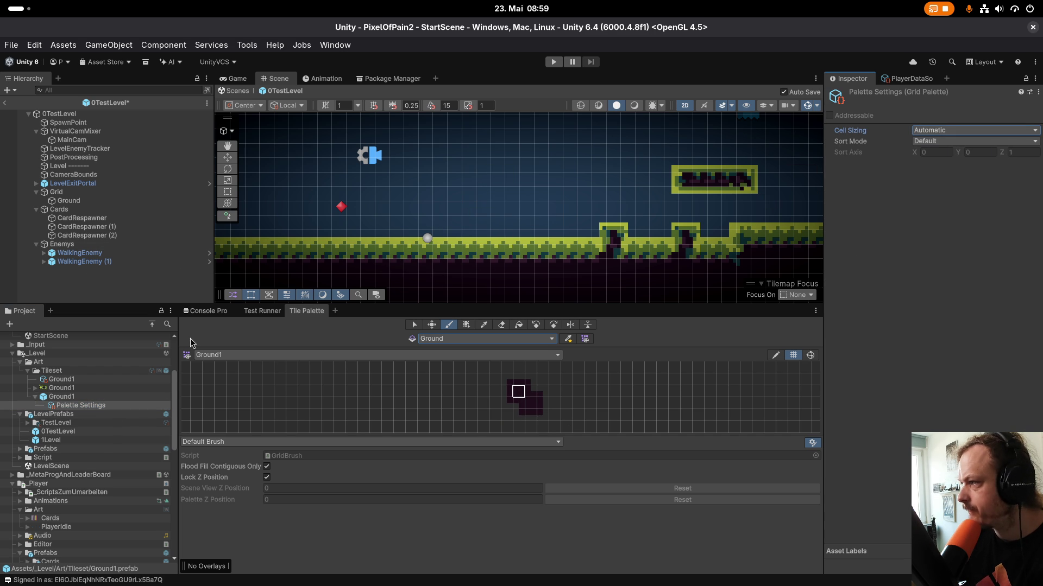
left_click(61, 379)
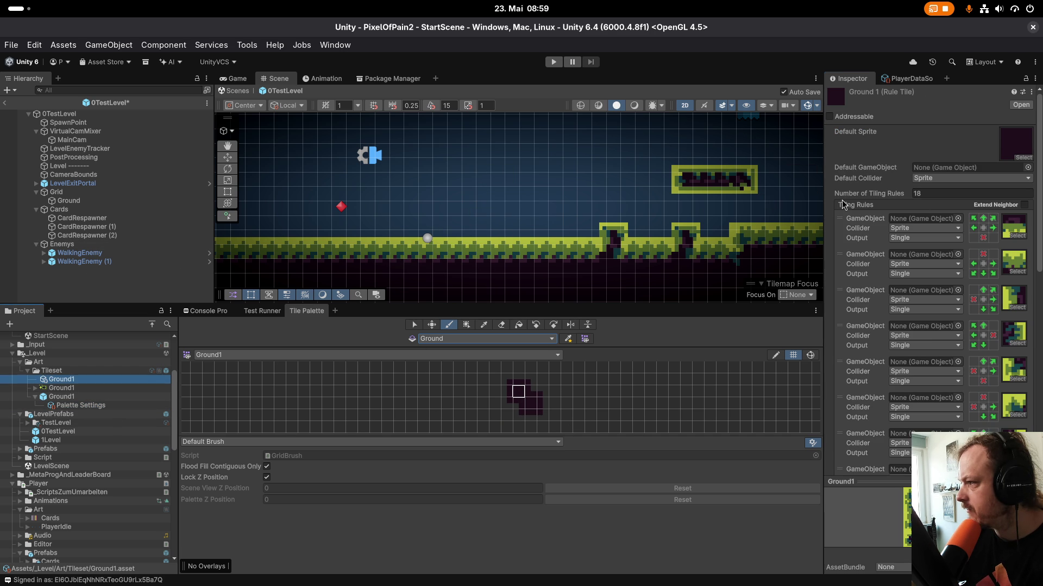
Scroll the Ground1 rule tile's 18 tiling rules, then select the Ground1 texture showing Pixels Per Unit 8.
scroll(869, 325, "down", 7)
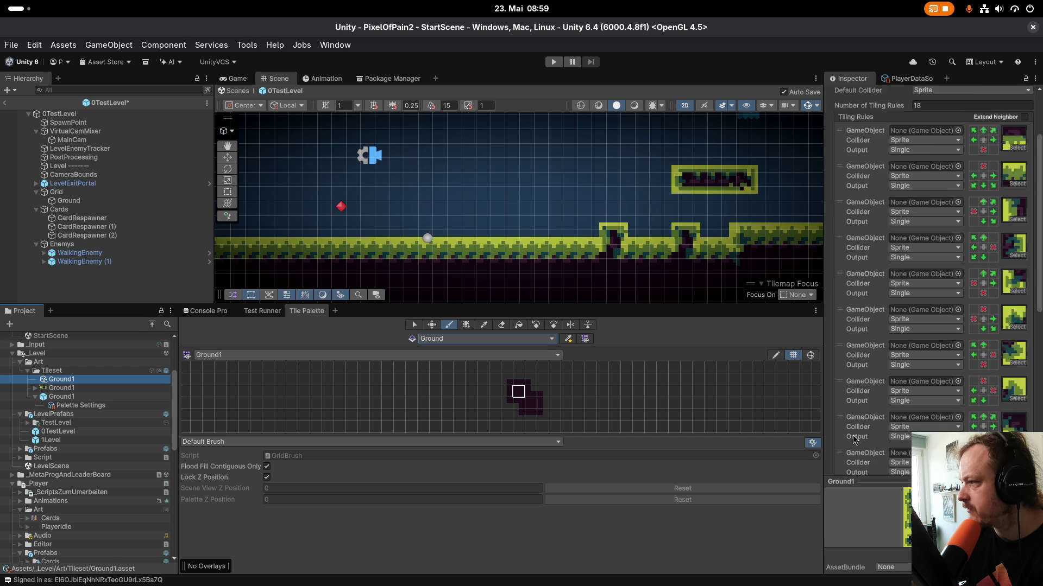
scroll(863, 427, "up", 7)
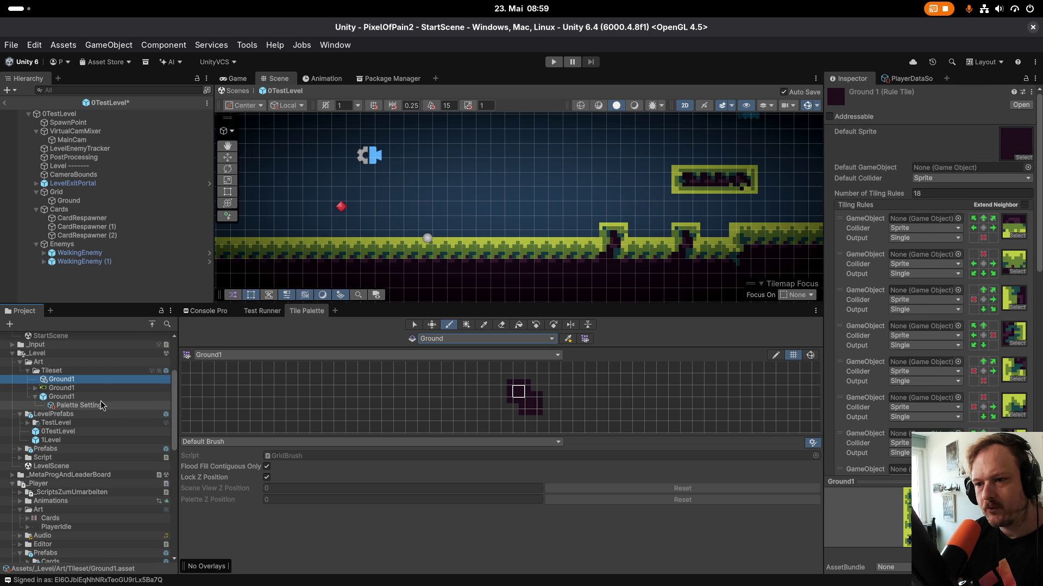
left_click(61, 388)
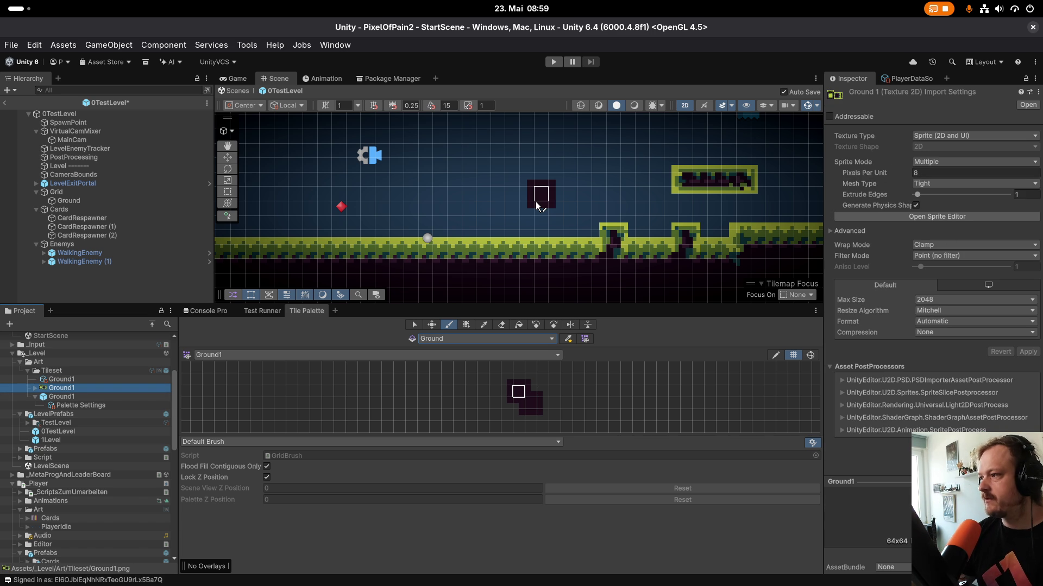
Set the Ground 1 texture's Pixels Per Unit to 16 and apply it.
left_click(926, 172)
type("16")
left_click(1027, 352)
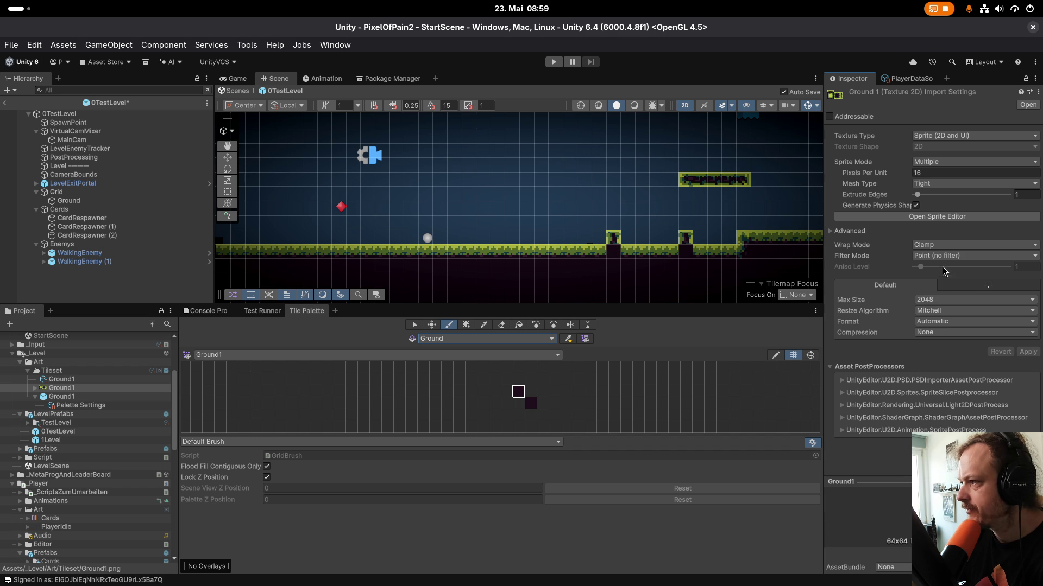
Paint a raised ground tile in the Scene to test the new sizing.
left_click(483, 238)
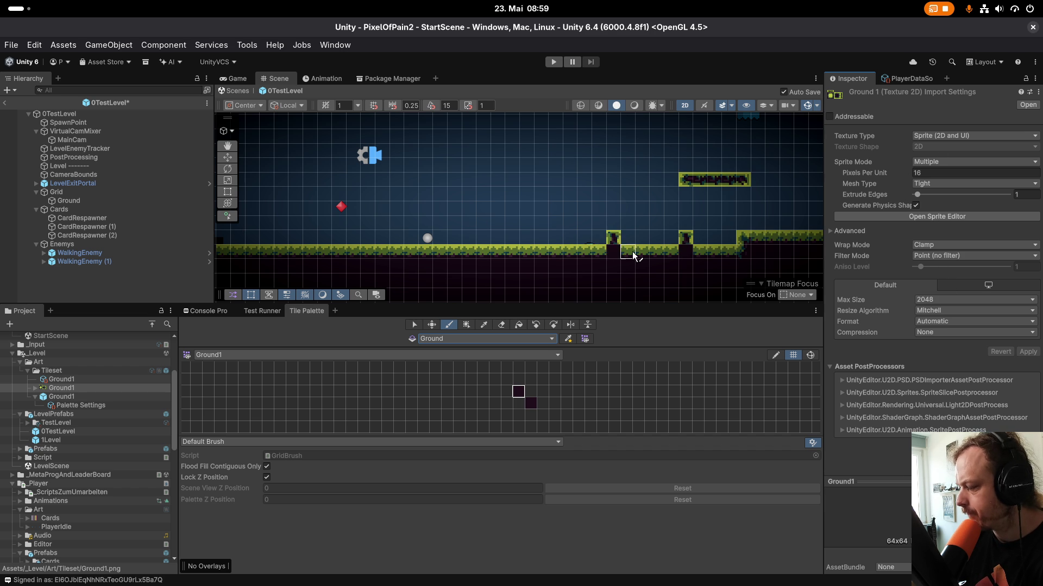
scroll(571, 251, "down", 3)
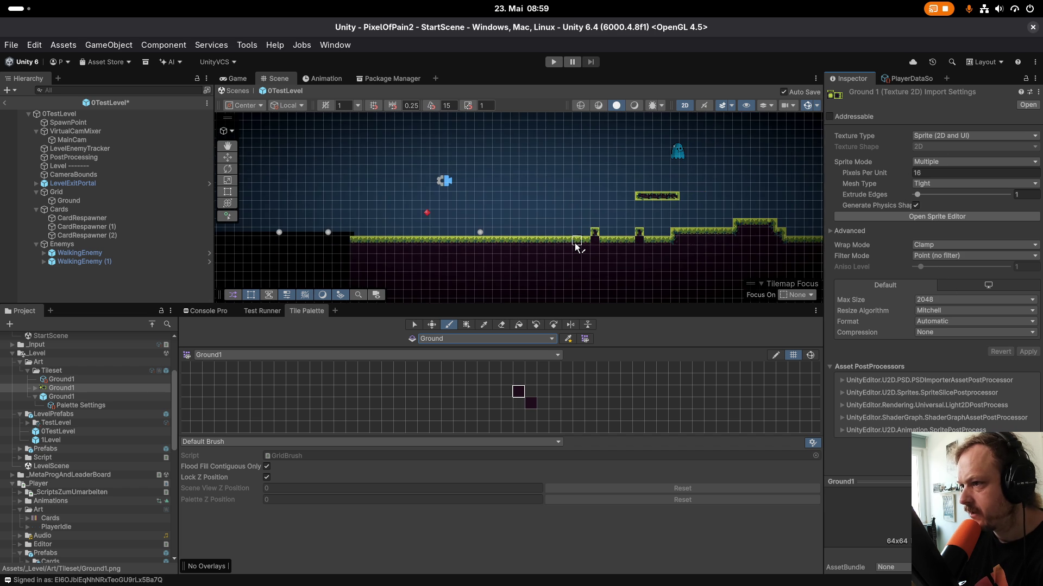
scroll(560, 251, "down", 4)
scroll(567, 267, "up", 5)
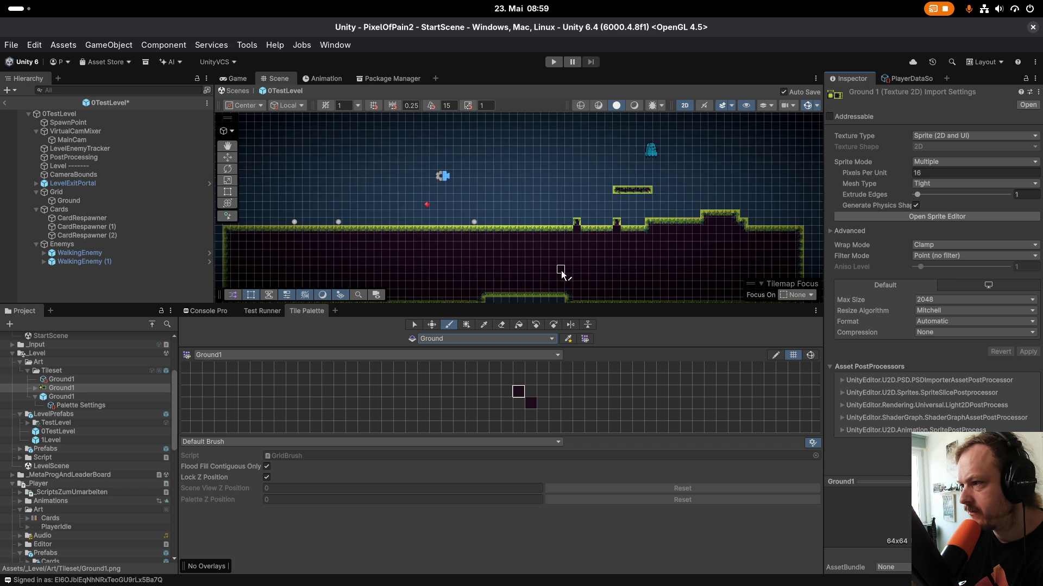
Select the Grid to check its cell size and undo the last painted tiles.
left_click(73, 192)
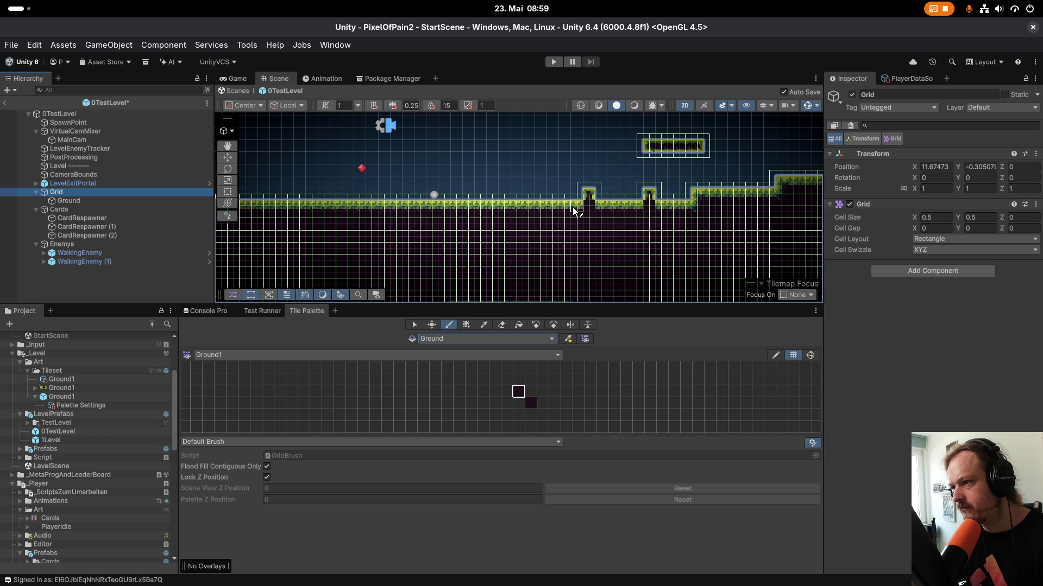
scroll(562, 201, "up", 5)
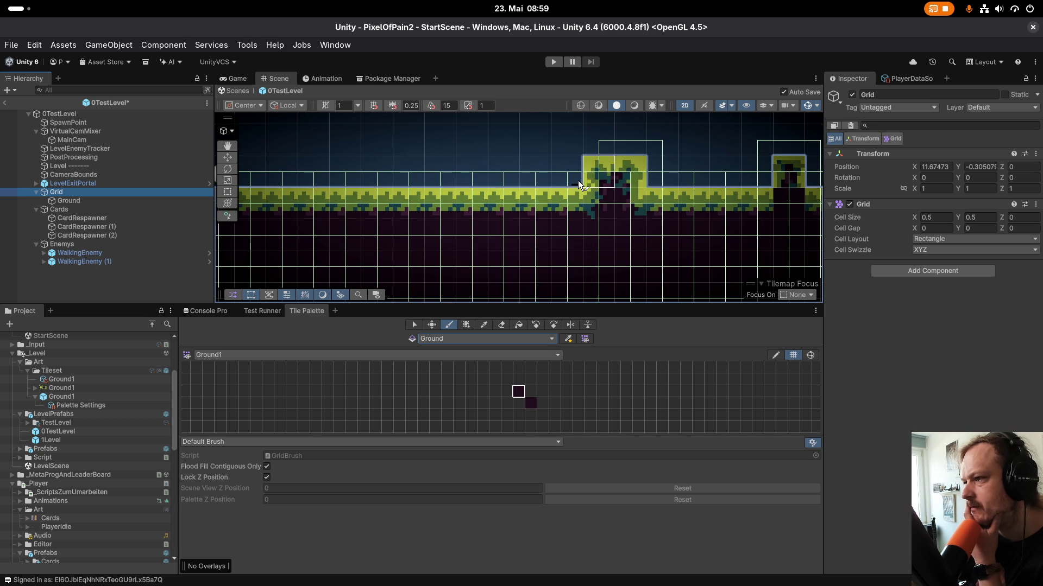
key("ctrl+z")
scroll(565, 226, "down", 5)
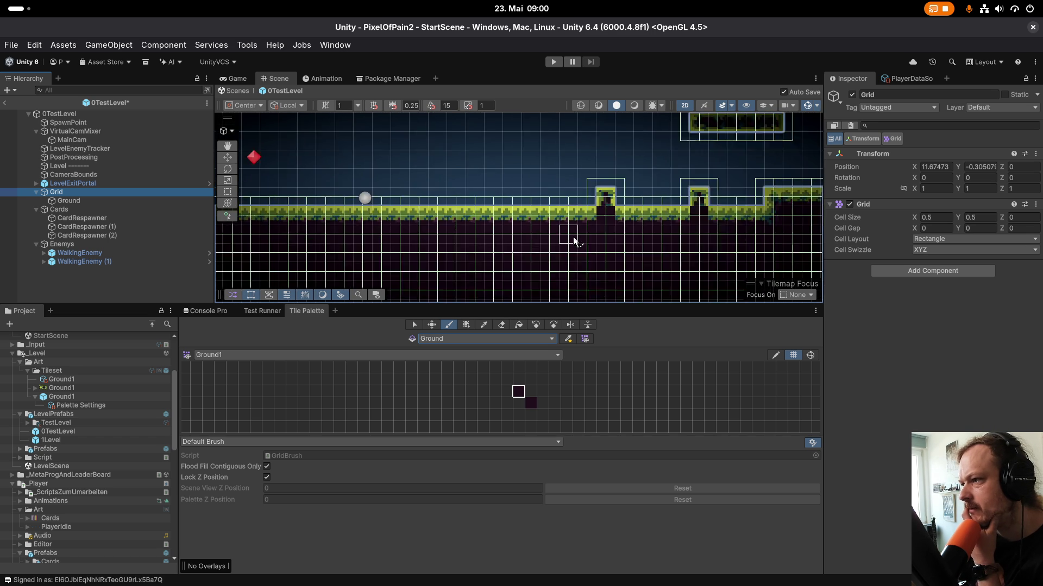
Reselect the Ground tilemap and zoom the Scene view out over the whole level.
left_click(111, 200)
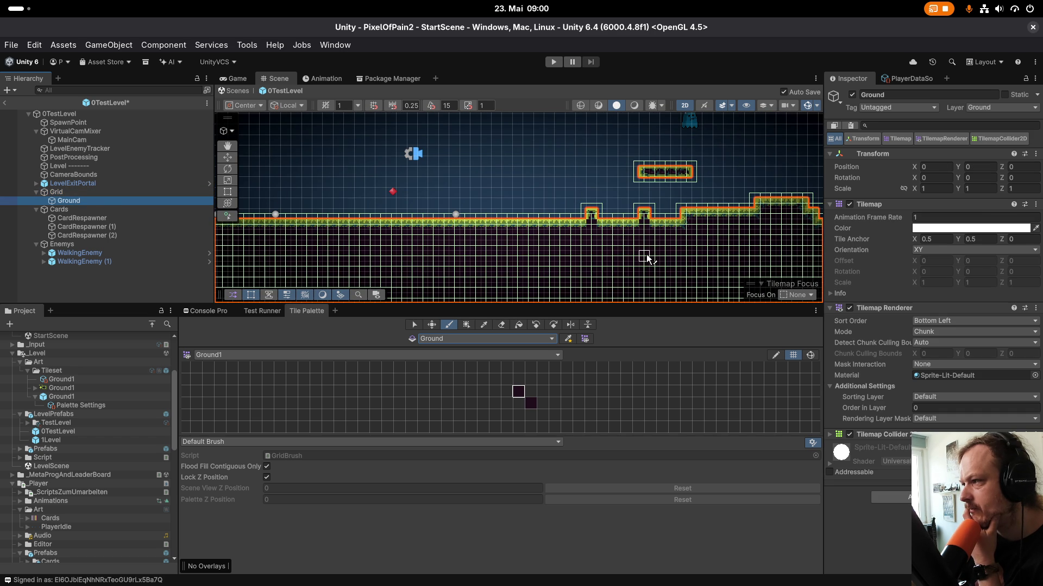
scroll(883, 434, "down", 3)
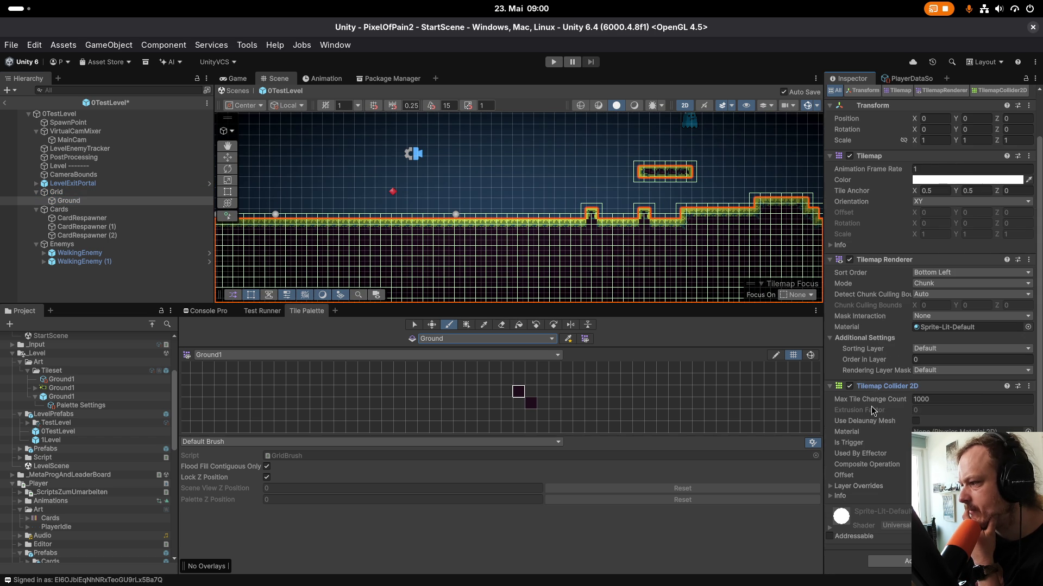
scroll(409, 208, "up", 1)
scroll(408, 208, "up", 5)
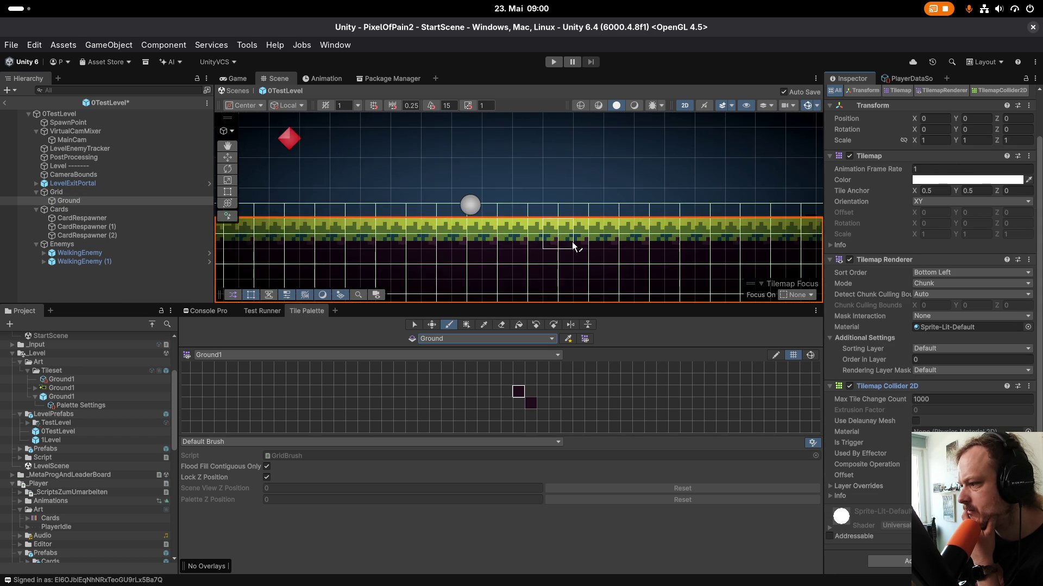
scroll(579, 260, "down", 10)
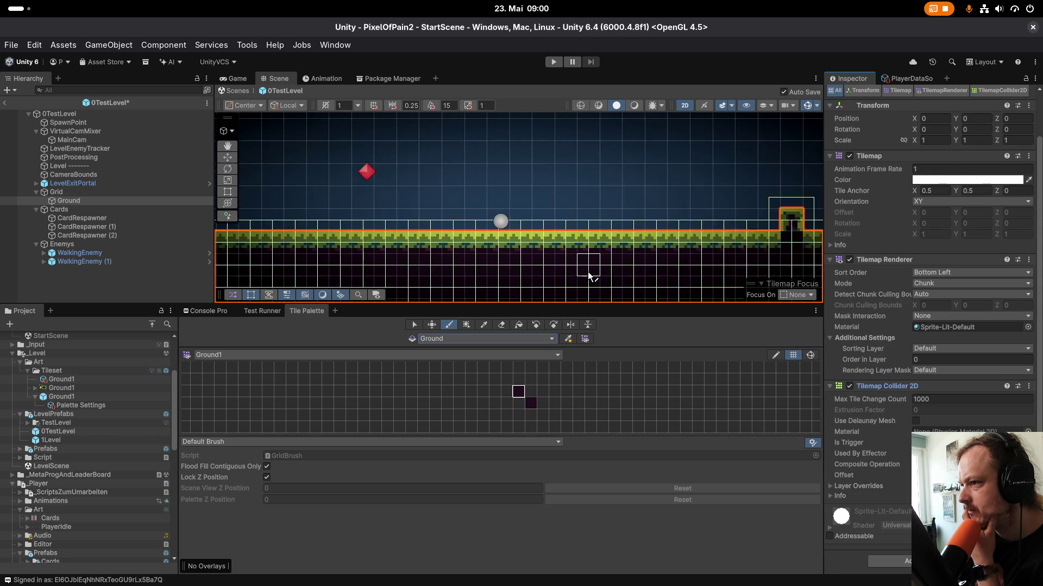
scroll(562, 217, "down", 10)
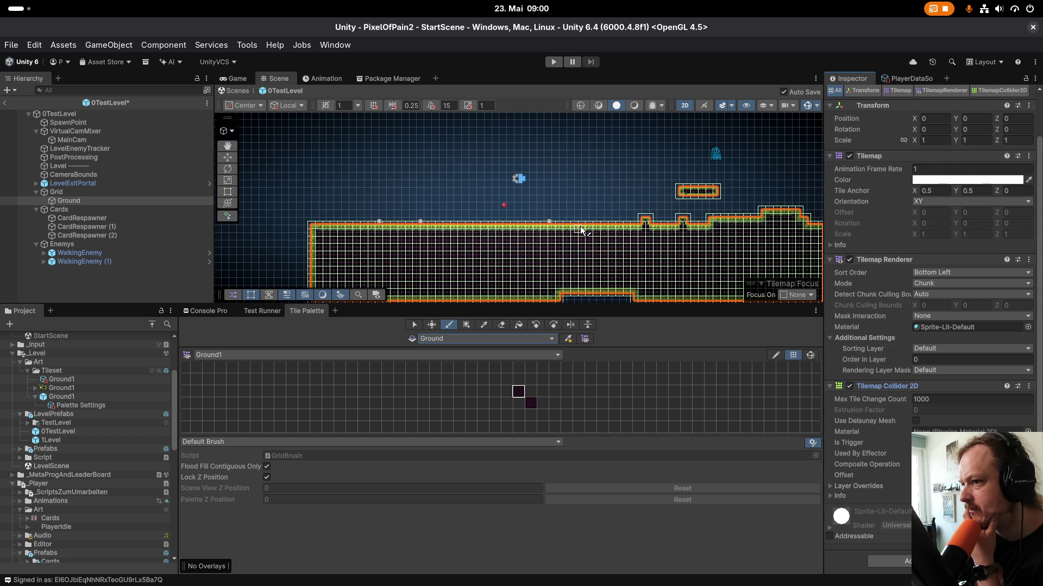
scroll(577, 249, "up", 10)
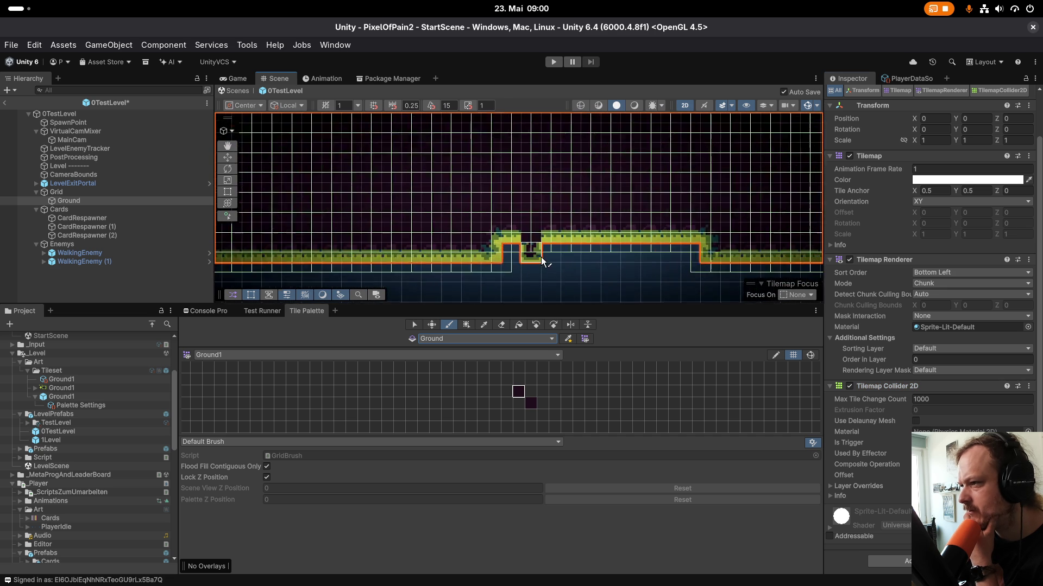
scroll(565, 263, "down", 10)
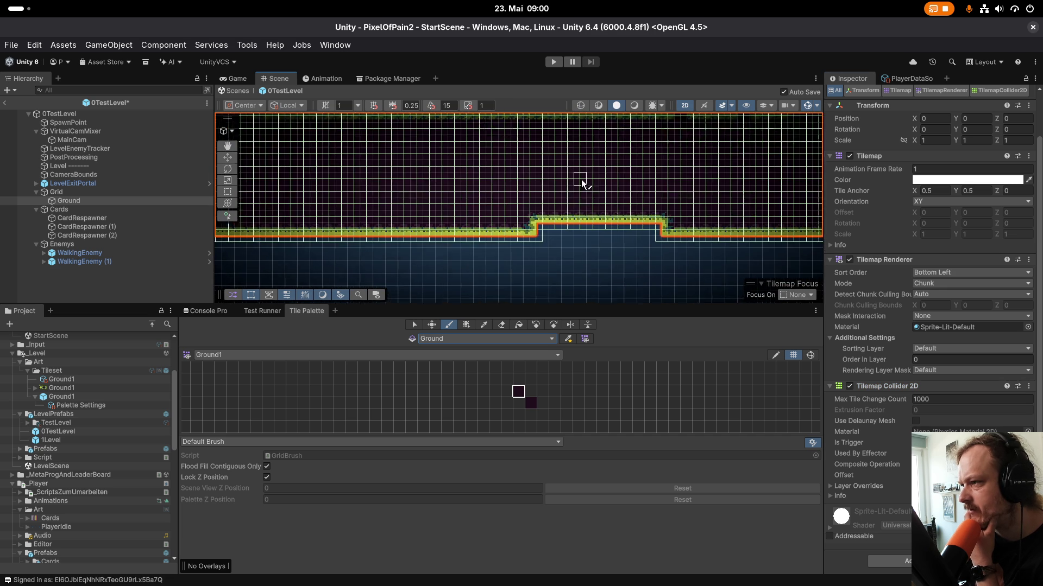
scroll(565, 239, "up", 5)
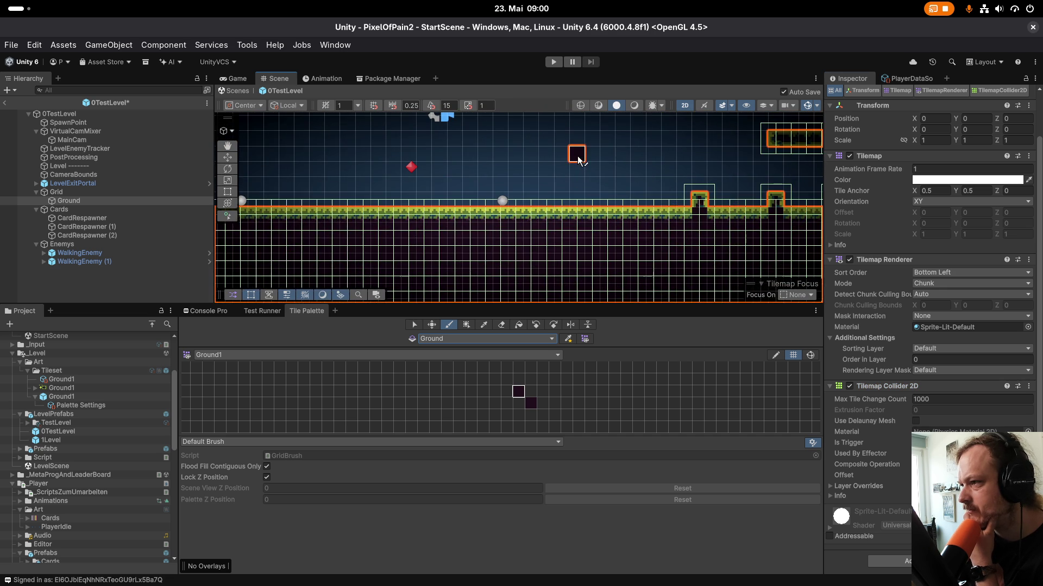
scroll(559, 218, "up", 7)
Paint a horizontal strip of ground tiles and add two more tiles on top of it.
left_click_drag(532, 242, 646, 242)
scroll(516, 244, "up", 2)
scroll(543, 233, "up", 5)
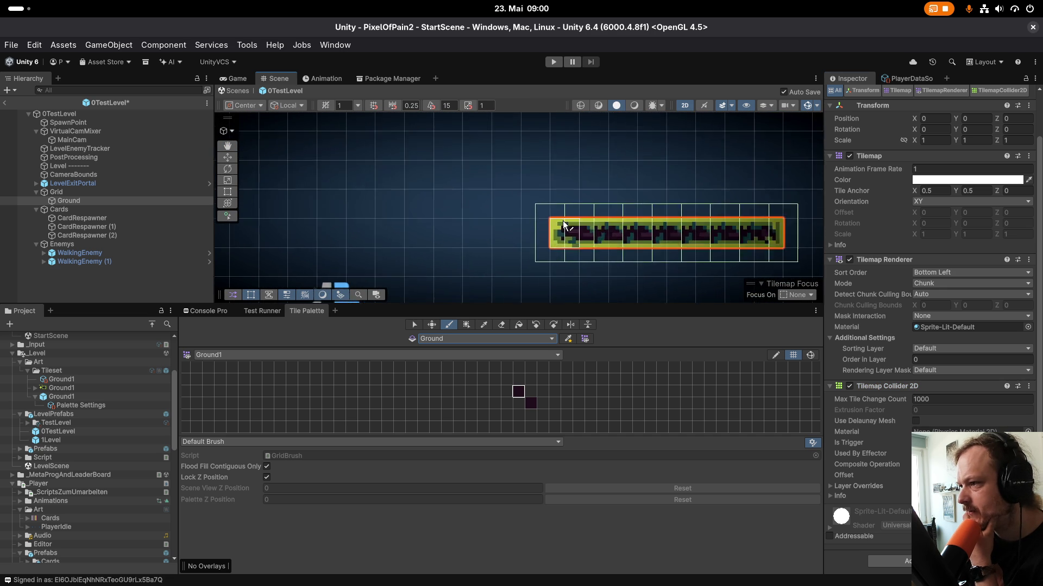
scroll(570, 233, "down", 3)
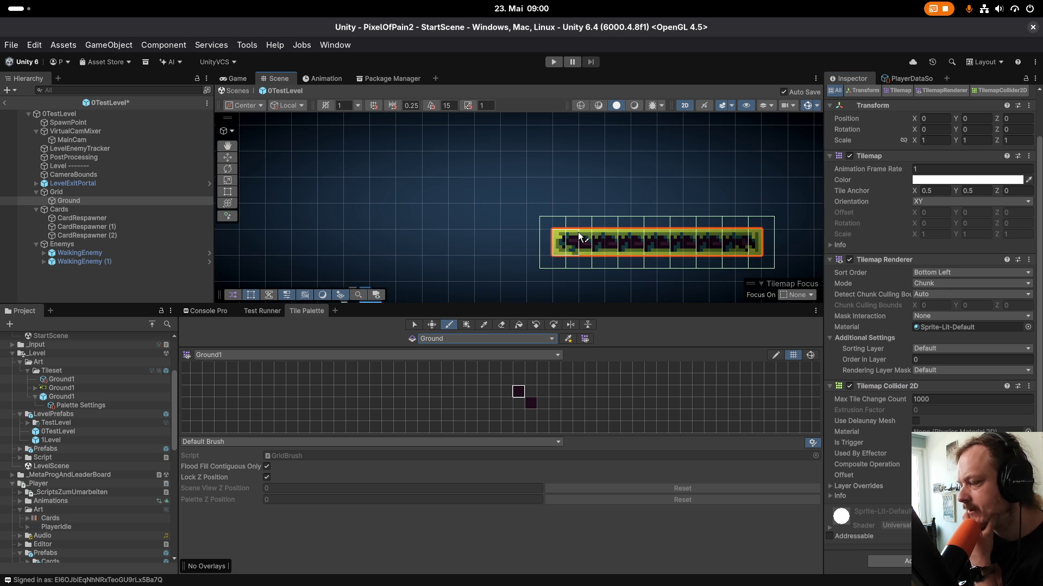
left_click(579, 228)
scroll(578, 229, "down", 5)
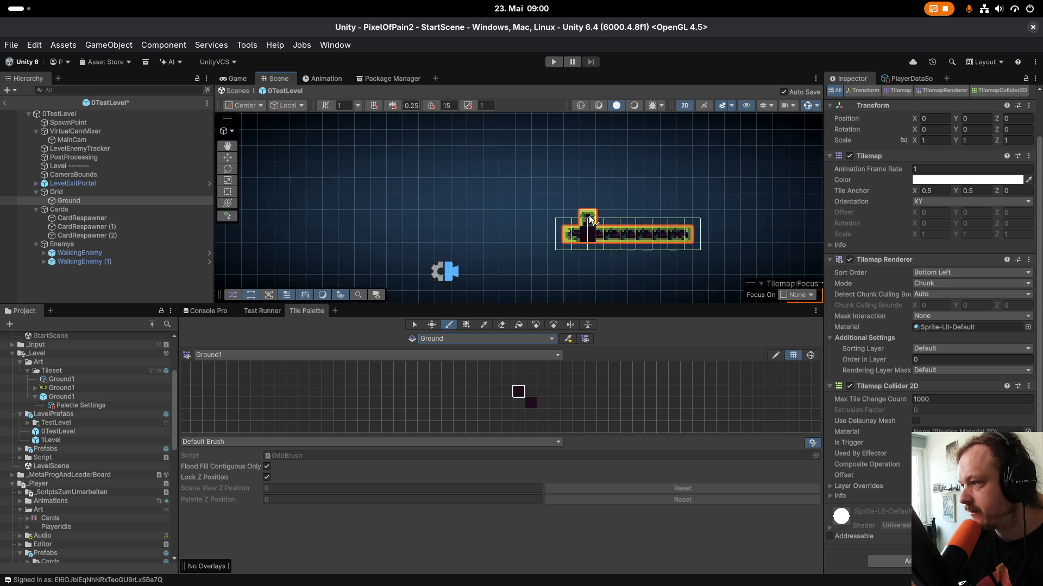
scroll(603, 254, "up", 3)
left_click(605, 219)
scroll(578, 215, "down", 2)
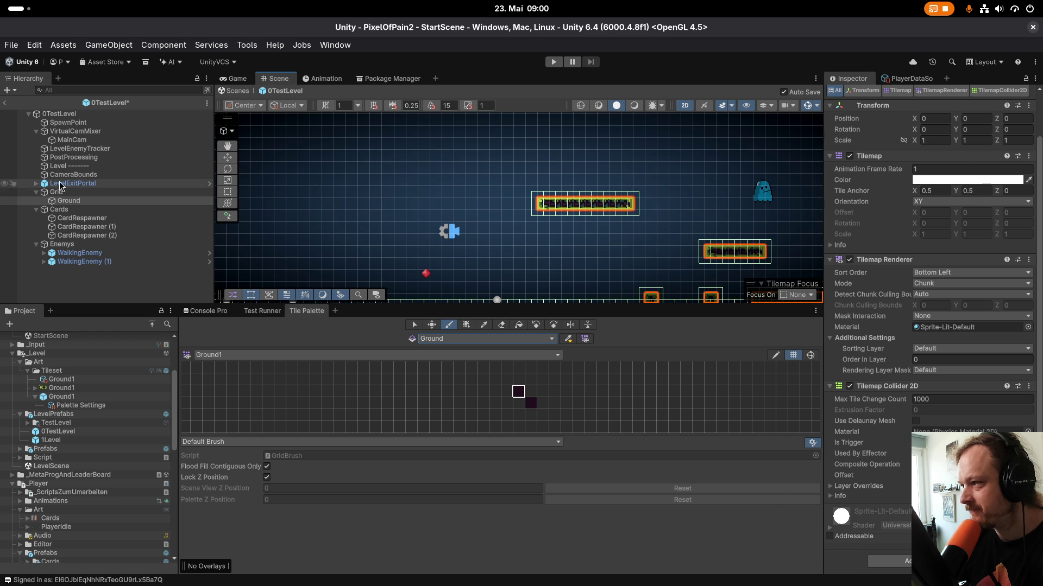
Select the Grid's Ground tilemap and paint a new horizontal ground platform.
left_click(76, 192)
left_click(80, 202)
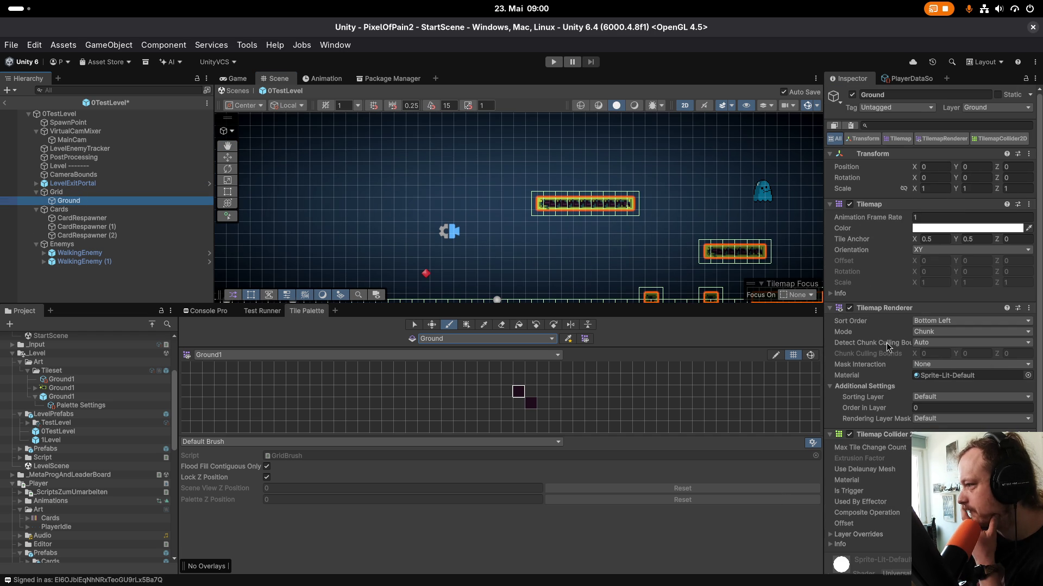
scroll(907, 411, "down", 3)
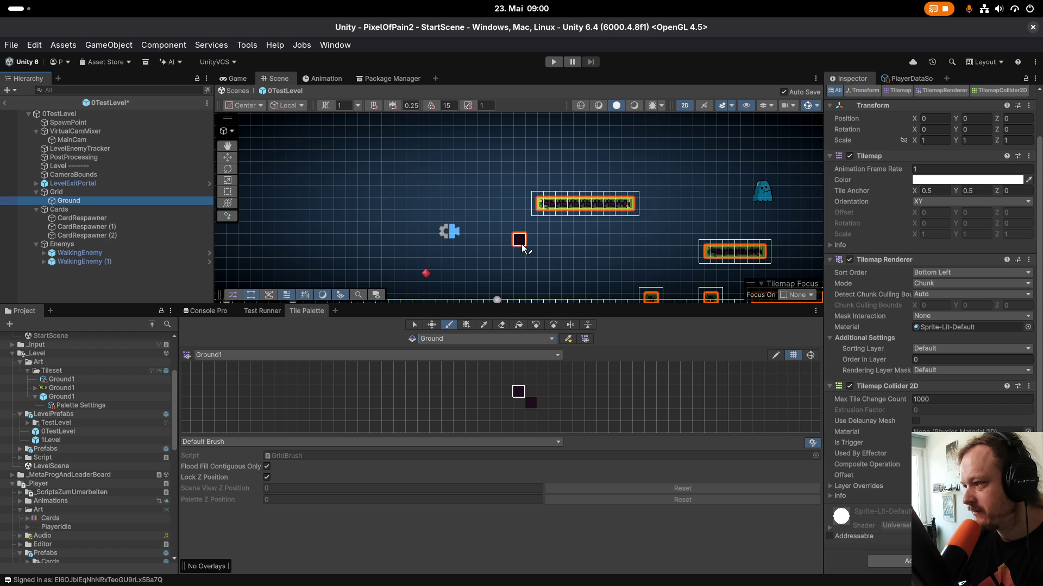
left_click_drag(524, 247, 593, 244)
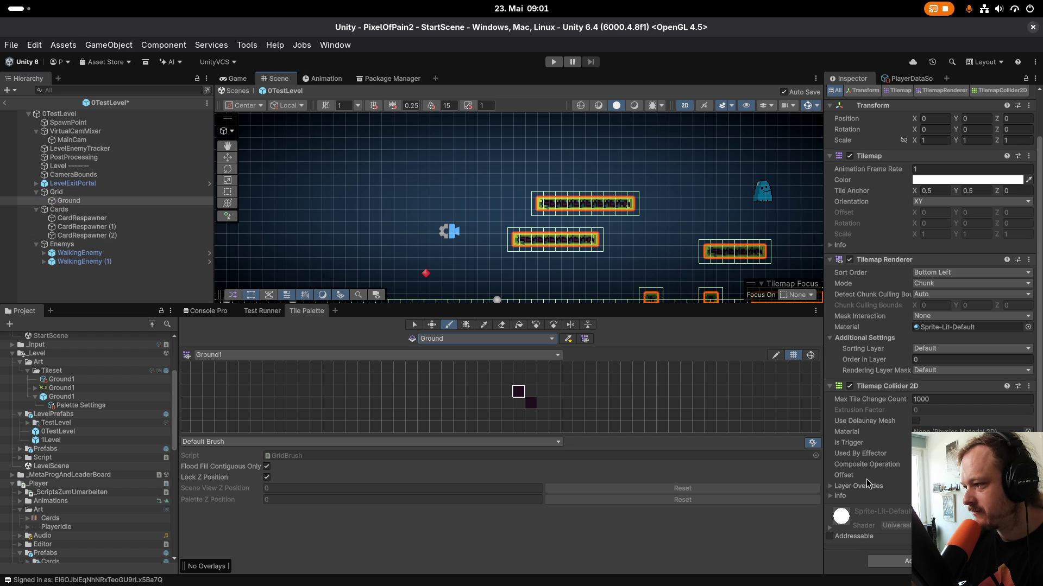
left_click(867, 464)
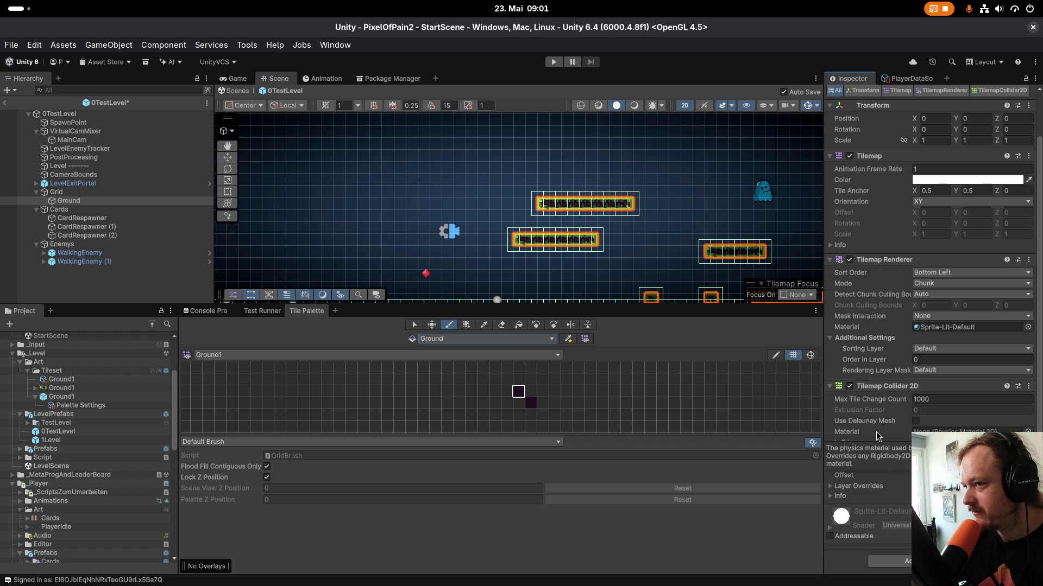
Check that the Ground1 palette's Grid has cell size 0.5, 0.5, 0 with zero gap.
left_click(54, 397)
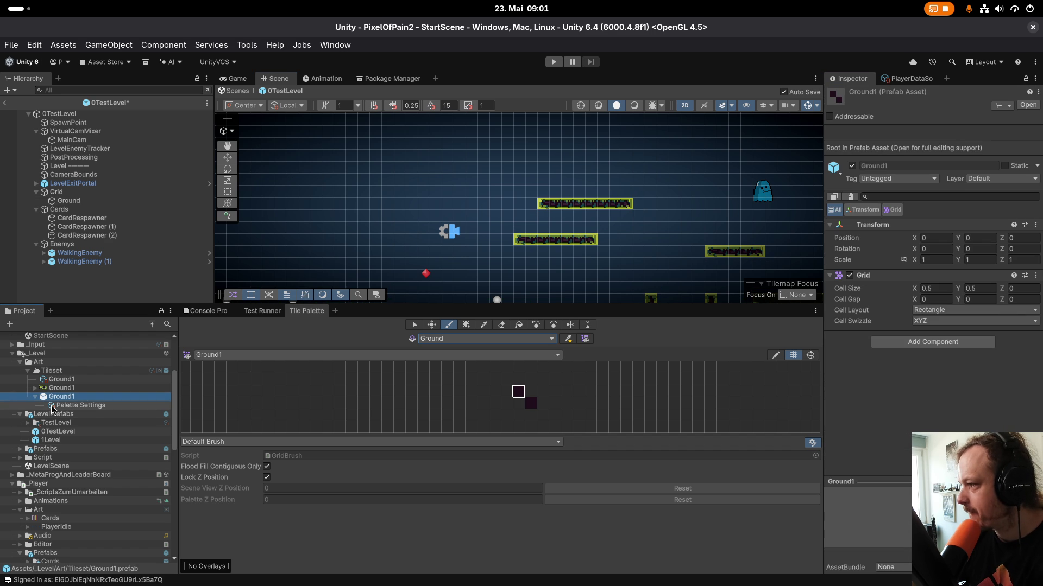
left_click(63, 407)
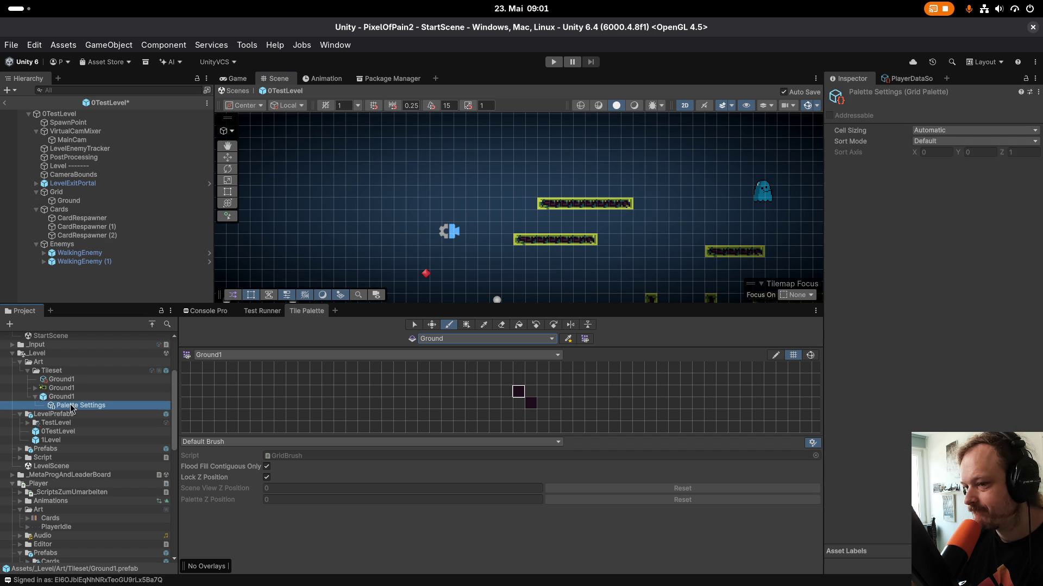
left_click(72, 399)
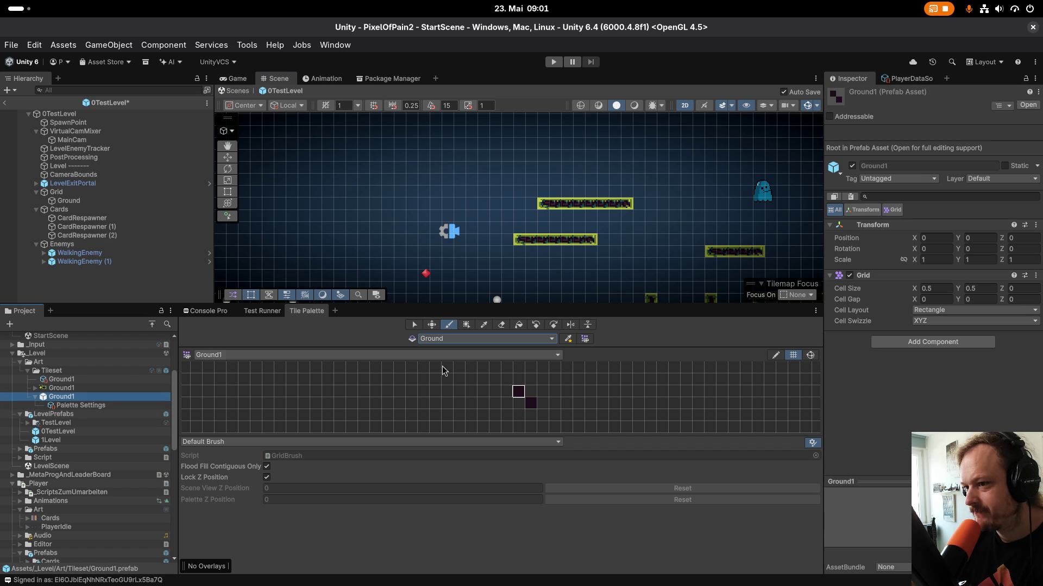
left_click(411, 357)
left_click(373, 373)
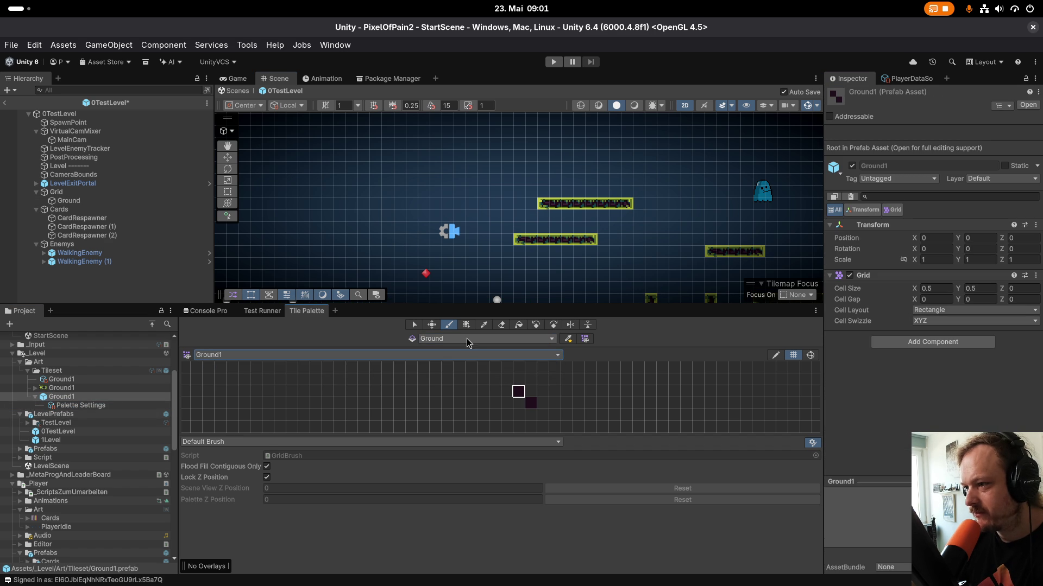
Create a new Rectangular Tilemap from the Active Tilemap dropdown.
left_click(468, 341)
left_click(469, 348)
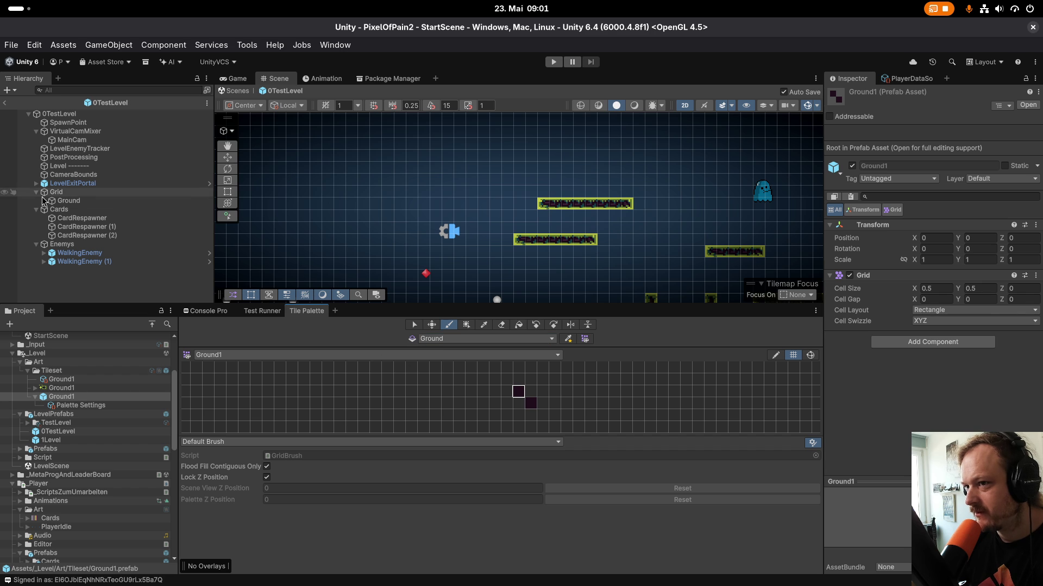
left_click(480, 339)
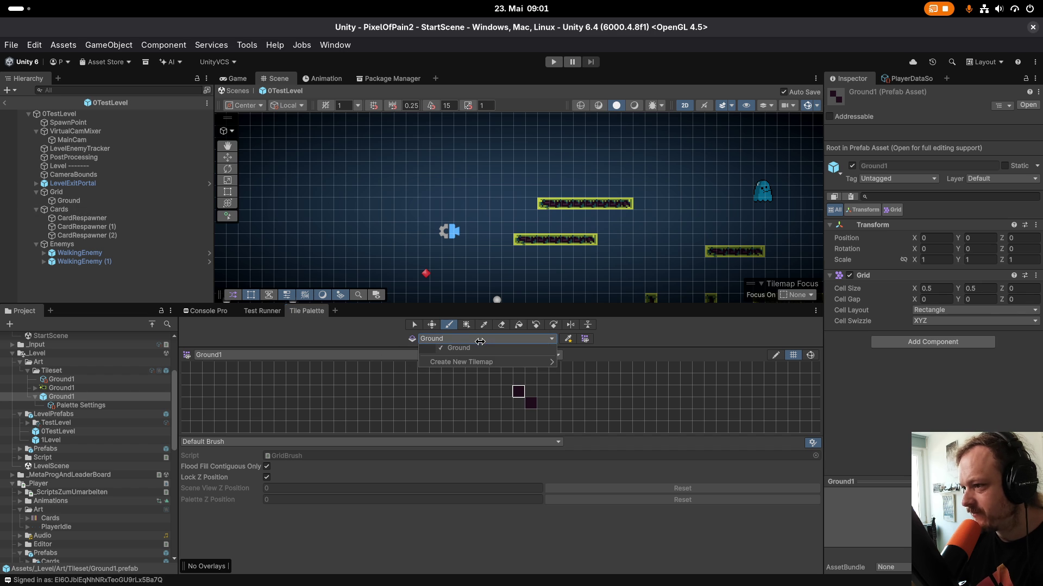
mouse_move(480, 365)
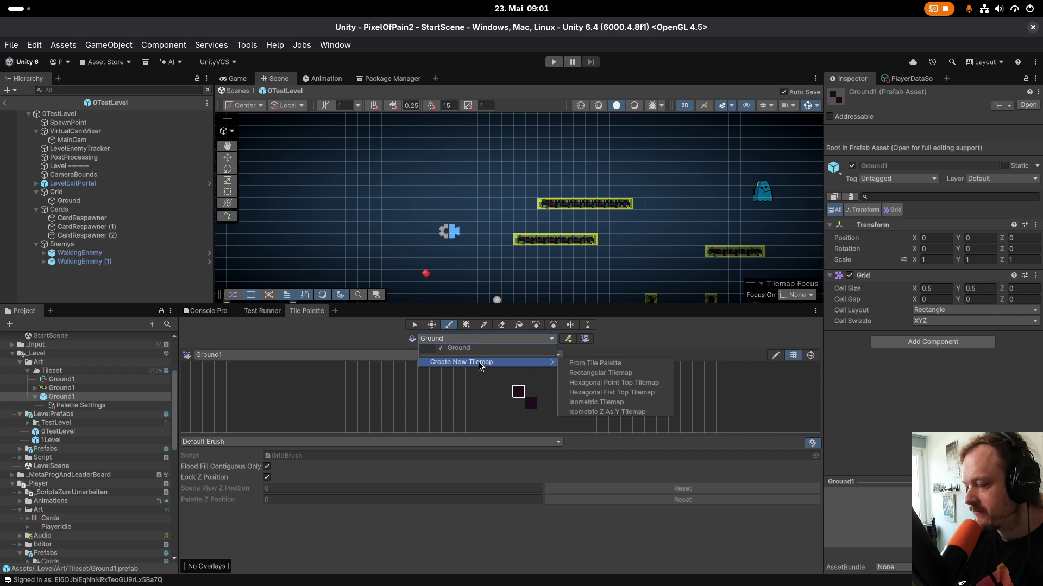
left_click(585, 374)
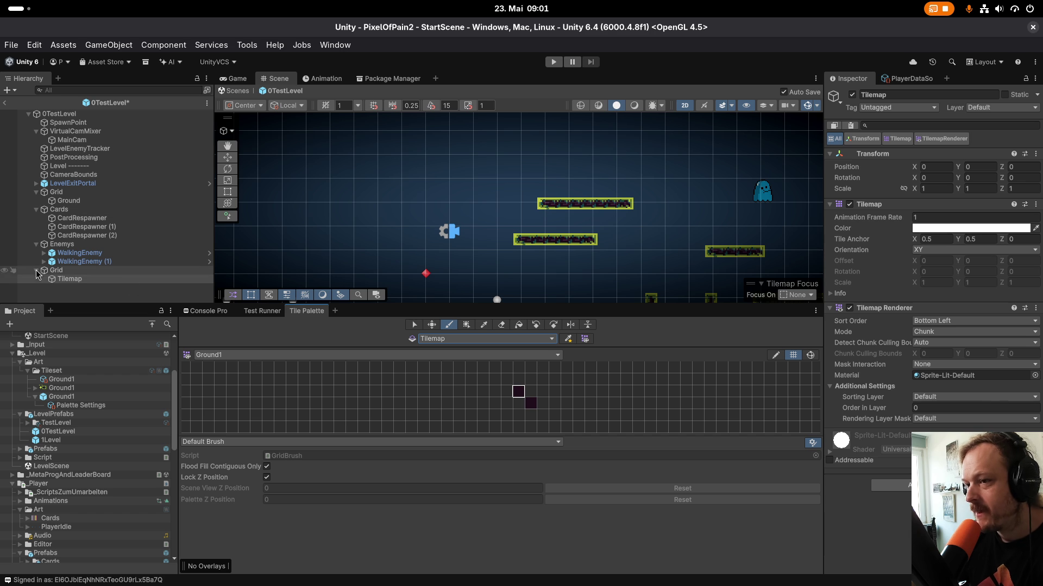
Switch the active paint target between Ground and the new Tilemap, ending on Ground.
left_click(475, 339)
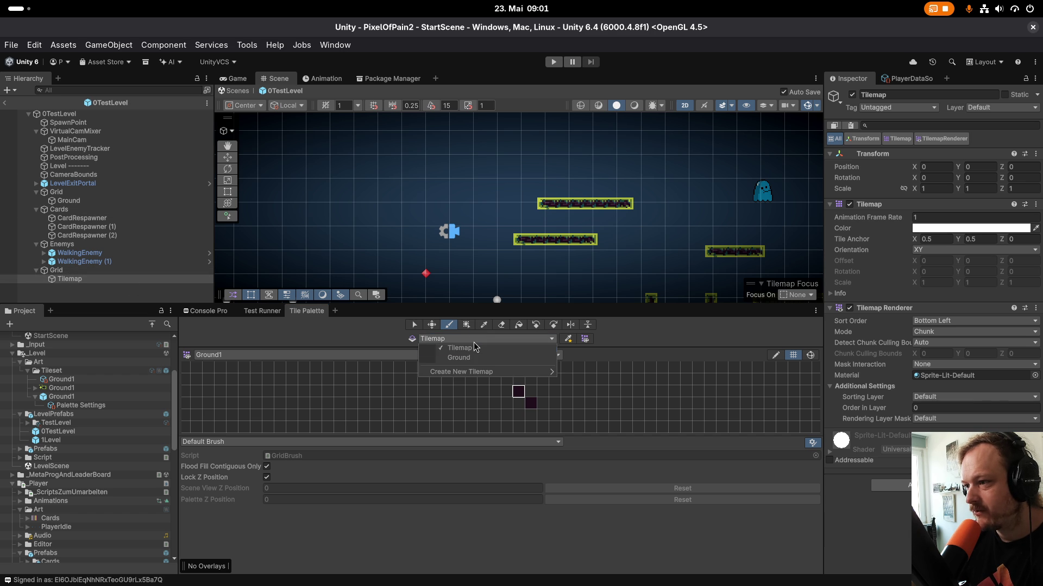
left_click(471, 363)
left_click(451, 338)
left_click(451, 351)
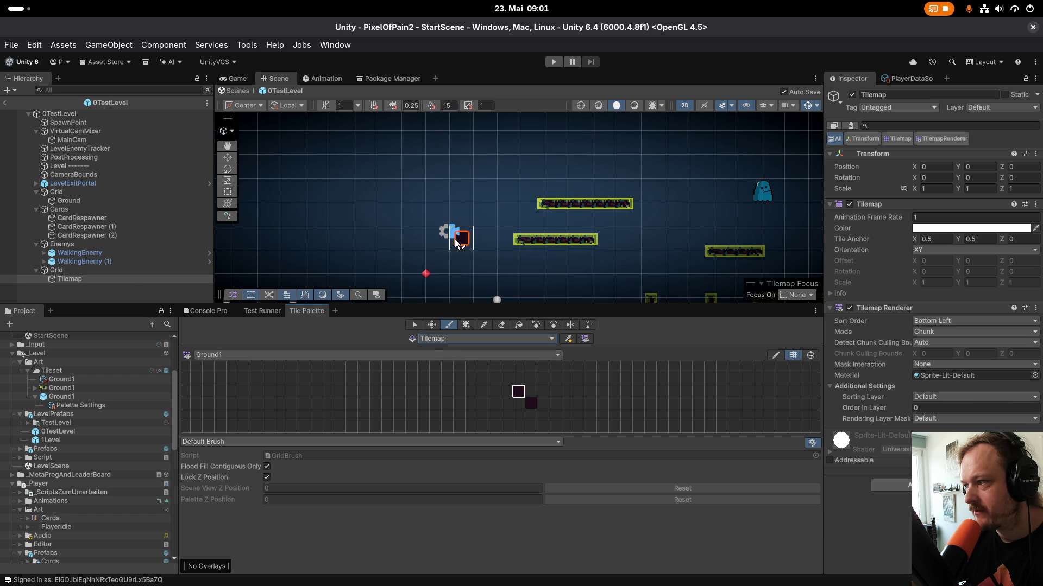
left_click(436, 340)
left_click(465, 359)
left_click(455, 340)
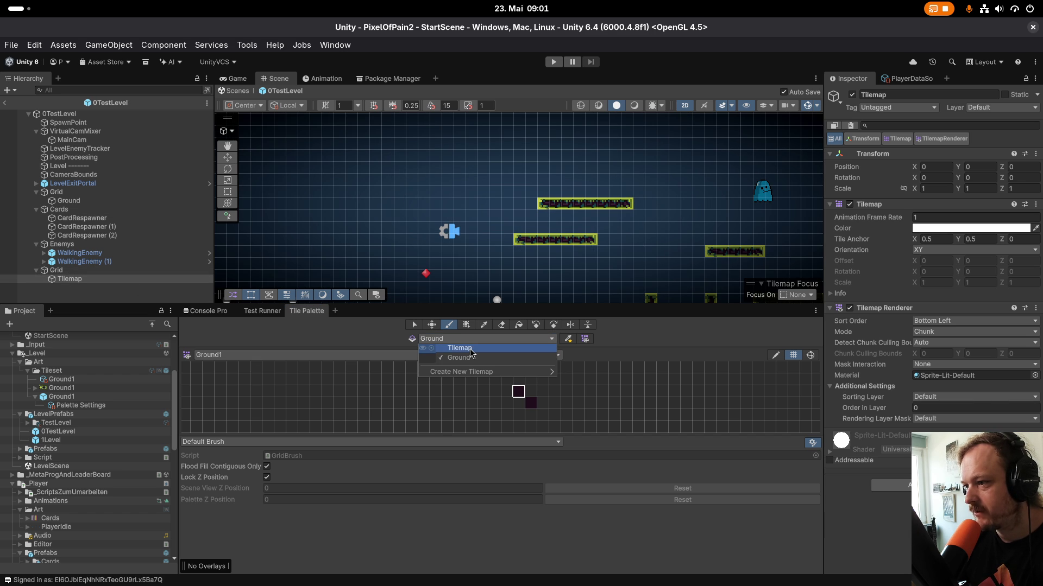
Delete the new Grid with its Tilemap and select the original 0.5-cell Grid.
right_click(74, 270)
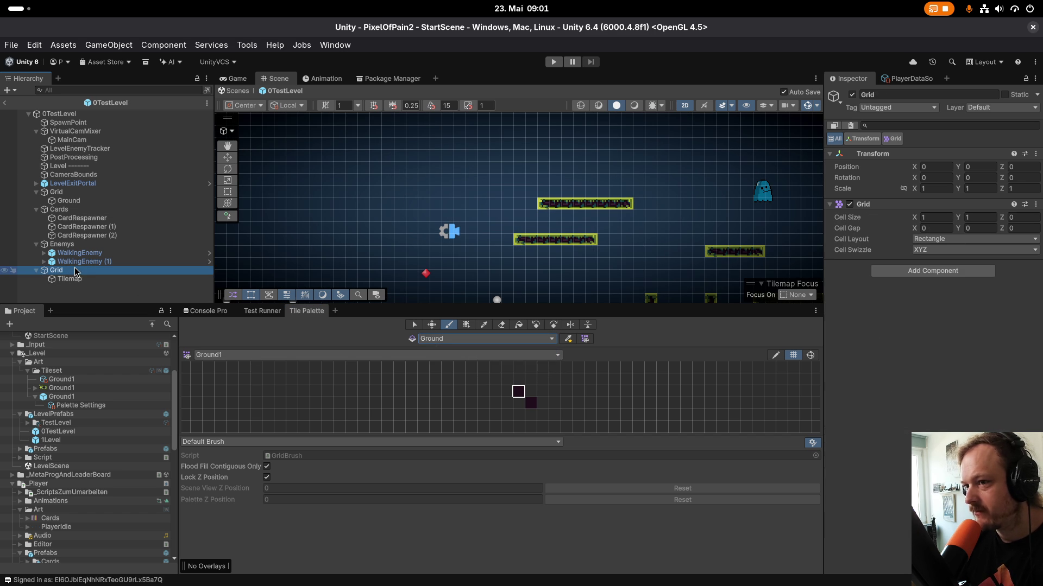
left_click(135, 133)
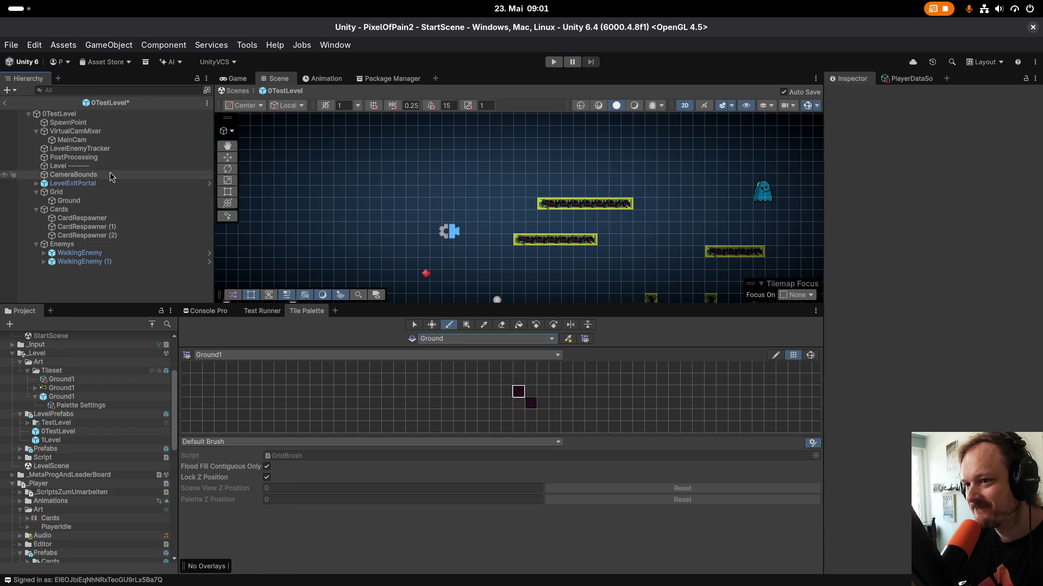
left_click(436, 338)
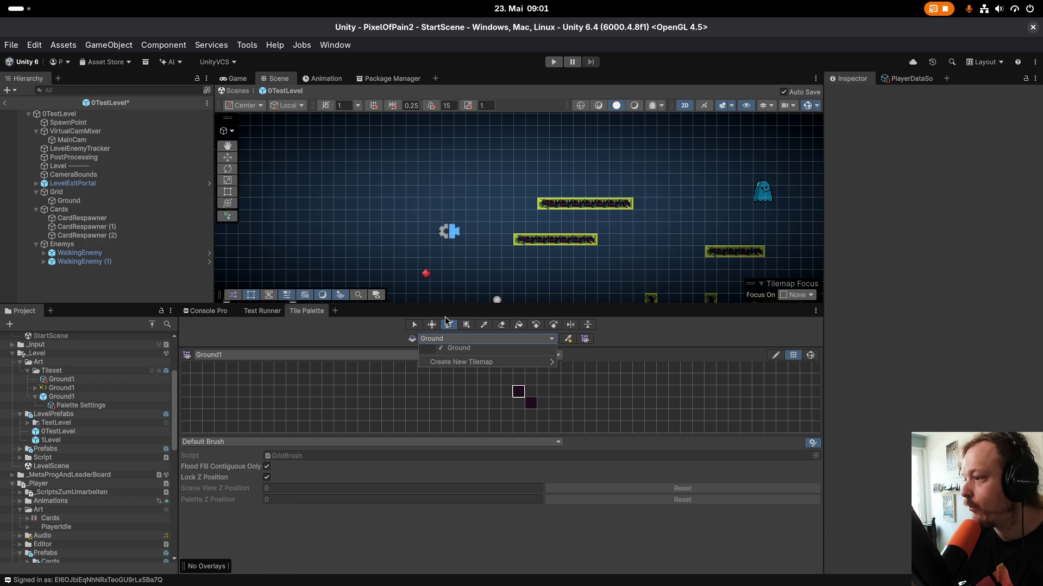
left_click(245, 355)
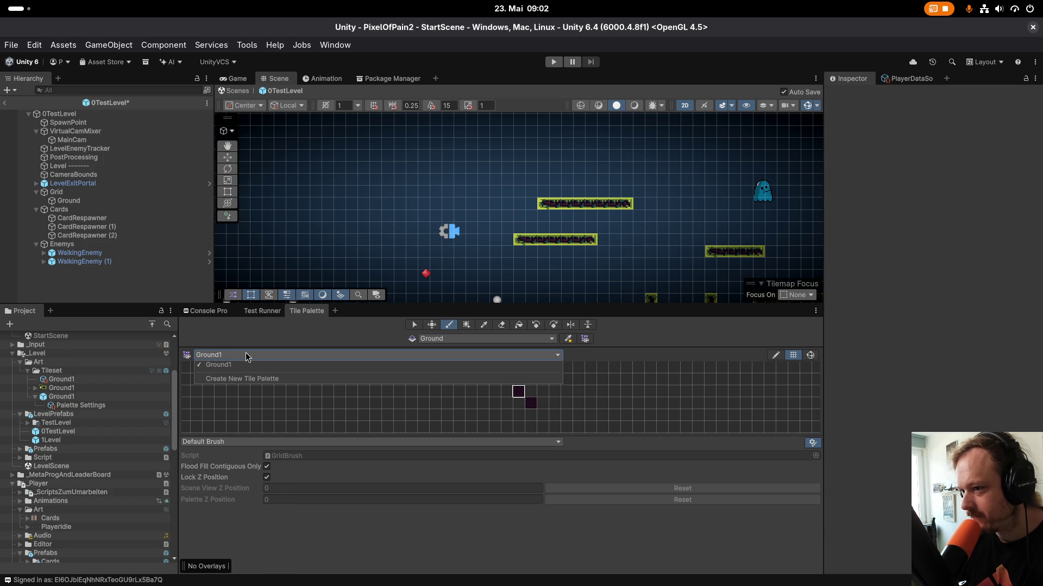
left_click(683, 357)
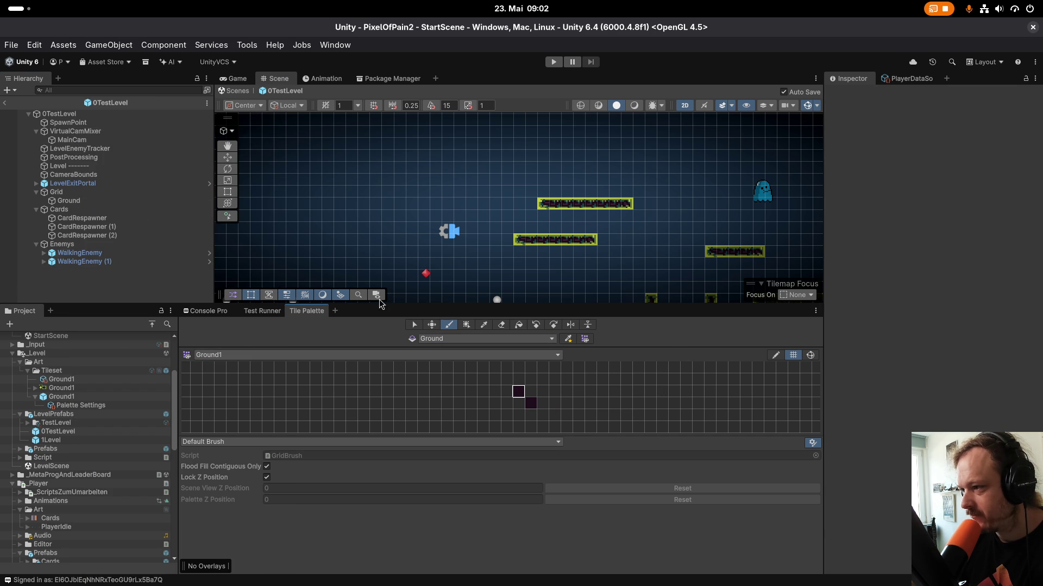
left_click(75, 193)
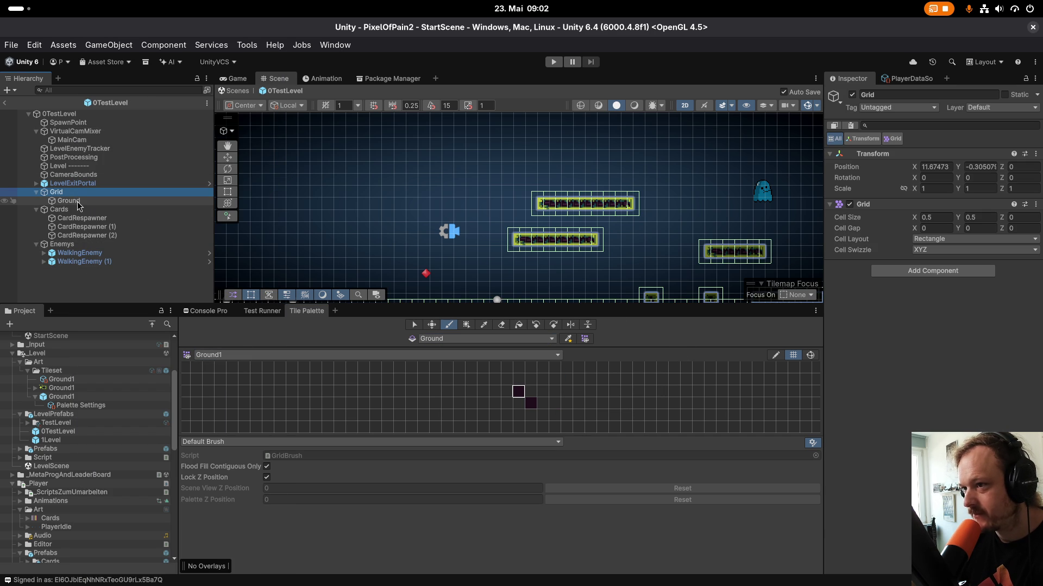
Paint a short Ground platform, undo a stray left tile, and set Tile Anchor X to 5.98.
left_click(69, 200)
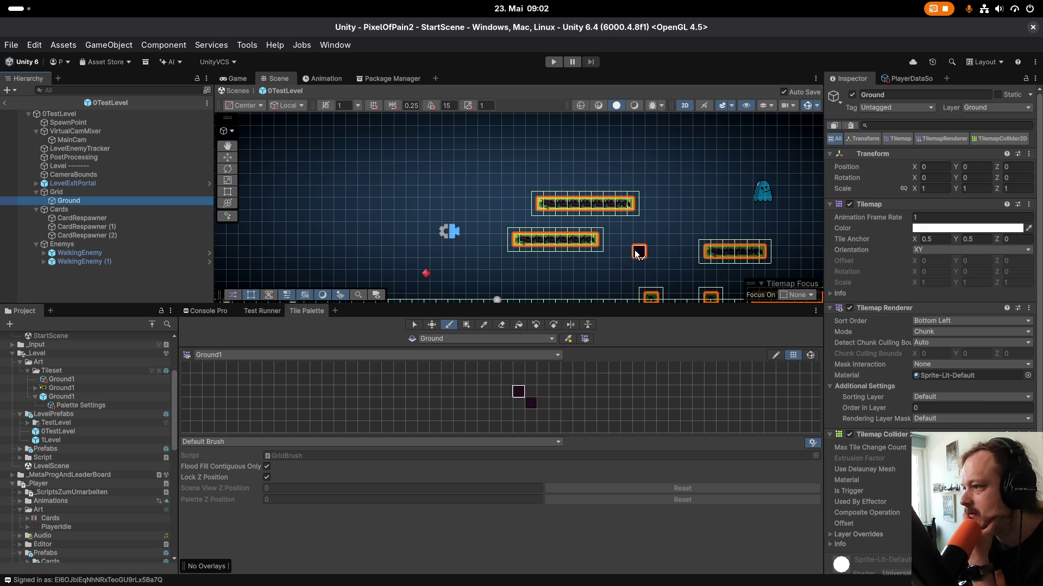
mouse_move(447, 191)
left_mouse_down()
mouse_move(482, 199)
mouse_move(409, 191)
mouse_move(410, 223)
mouse_move(440, 219)
mouse_move(429, 205)
mouse_move(443, 215)
left_mouse_up()
left_click(472, 206)
scroll(428, 211, "up", 5)
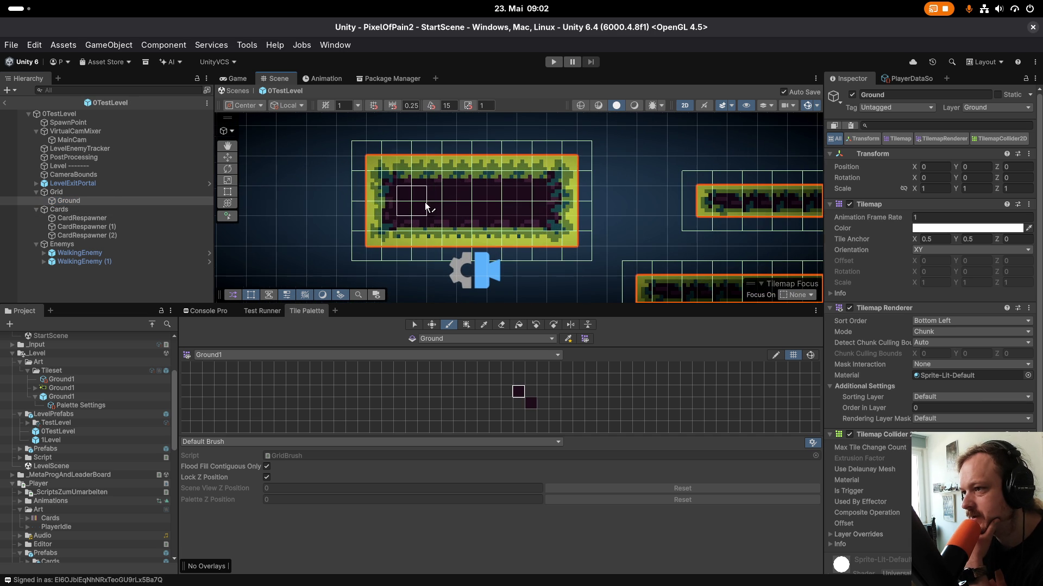
left_click(351, 206)
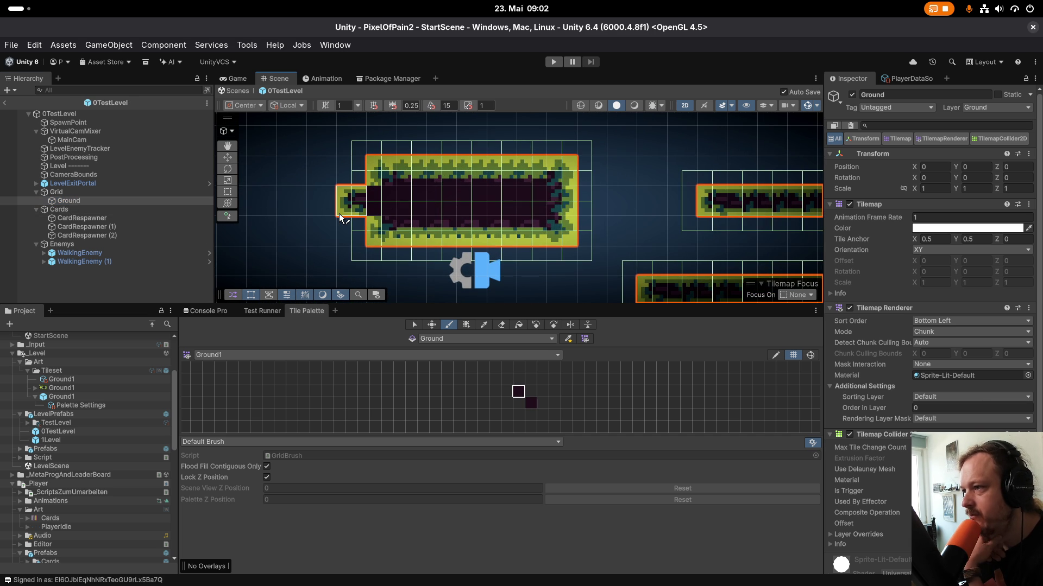
key("ctrl+z")
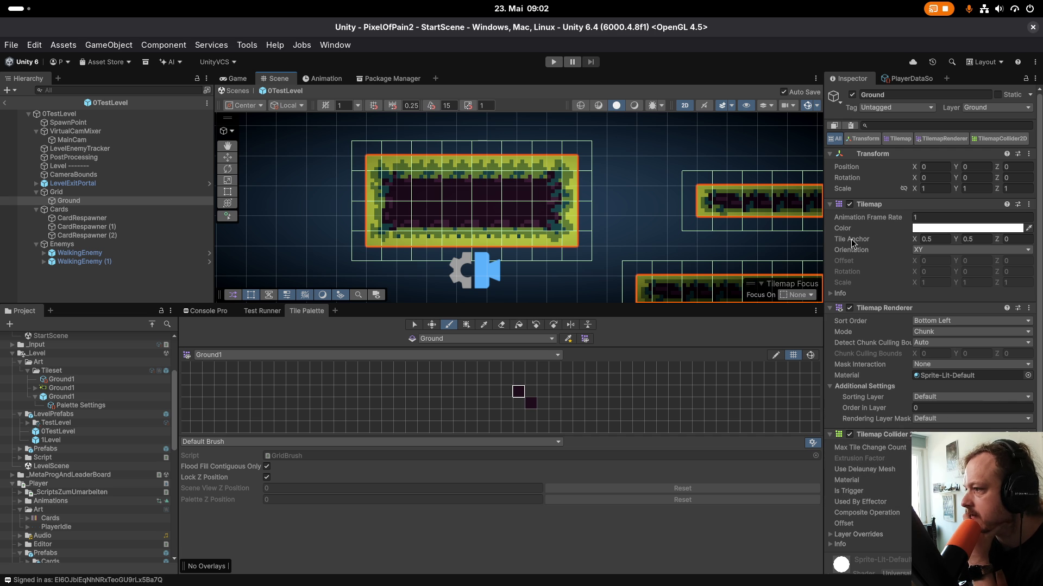
mouse_move(918, 241)
left_mouse_down()
mouse_move(647, 227)
mouse_move(1010, 247)
left_mouse_up()
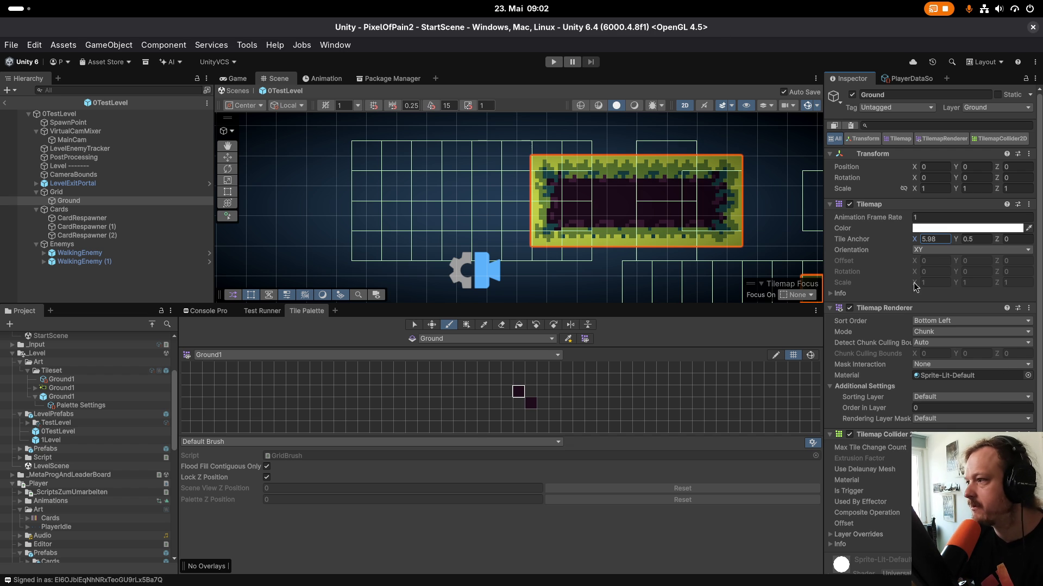
Reset Tile Anchor X to 0.5 and paint ground tiles connecting the separate platforms.
left_click(934, 241)
type("0")
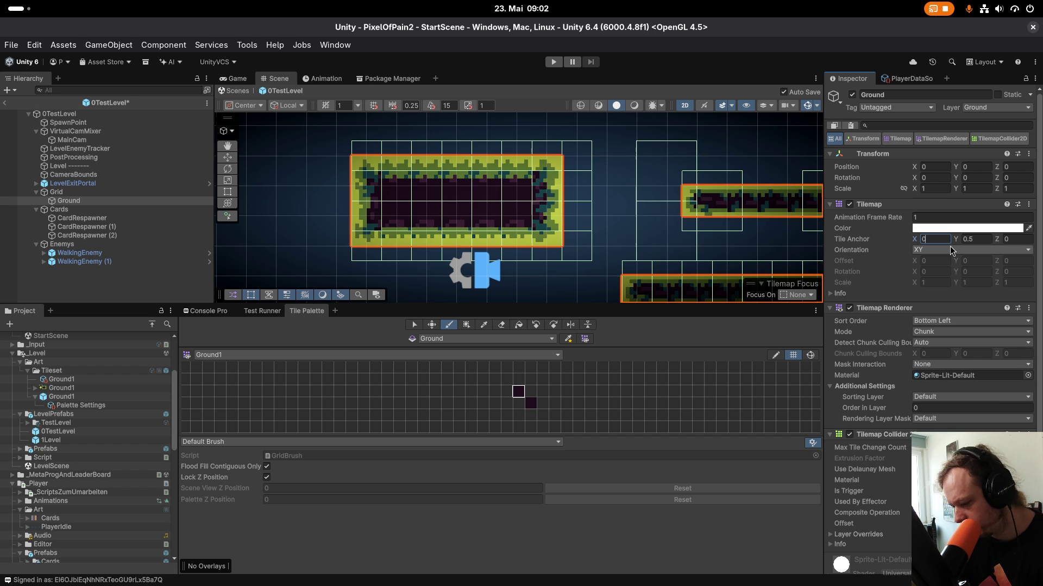
type(".5")
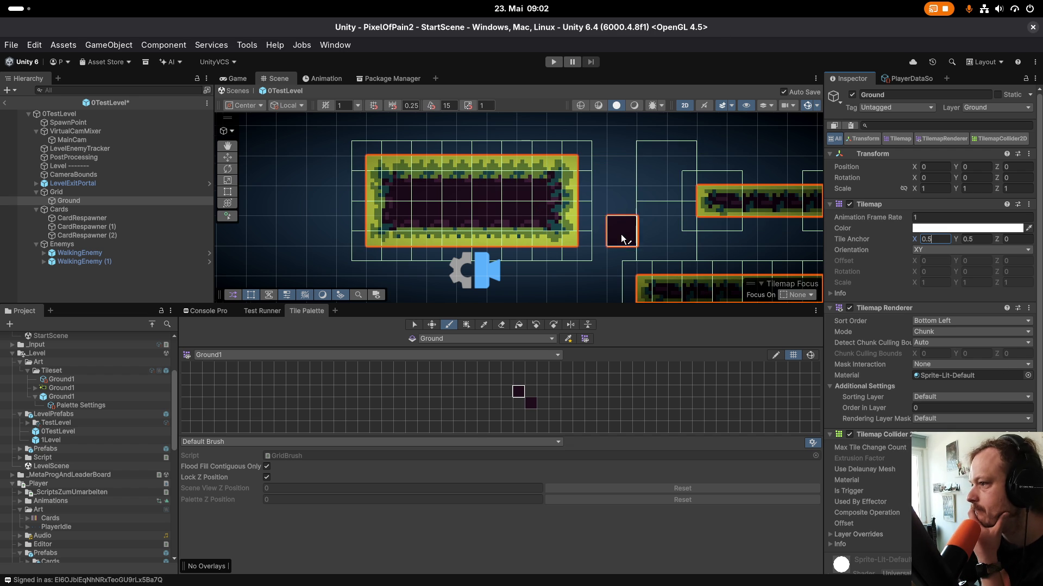
scroll(716, 264, "down", 5)
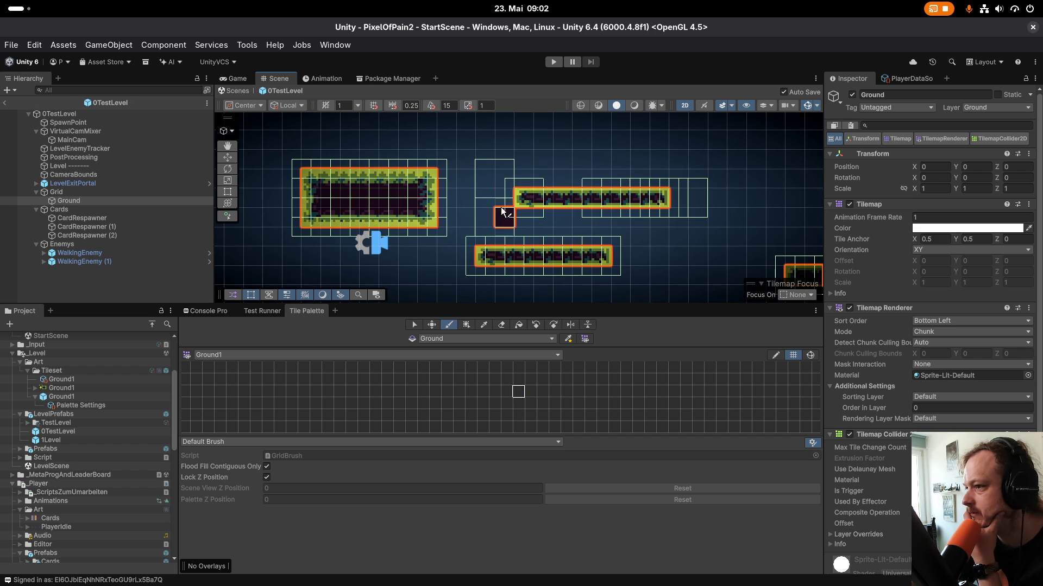
scroll(549, 249, "down", 3)
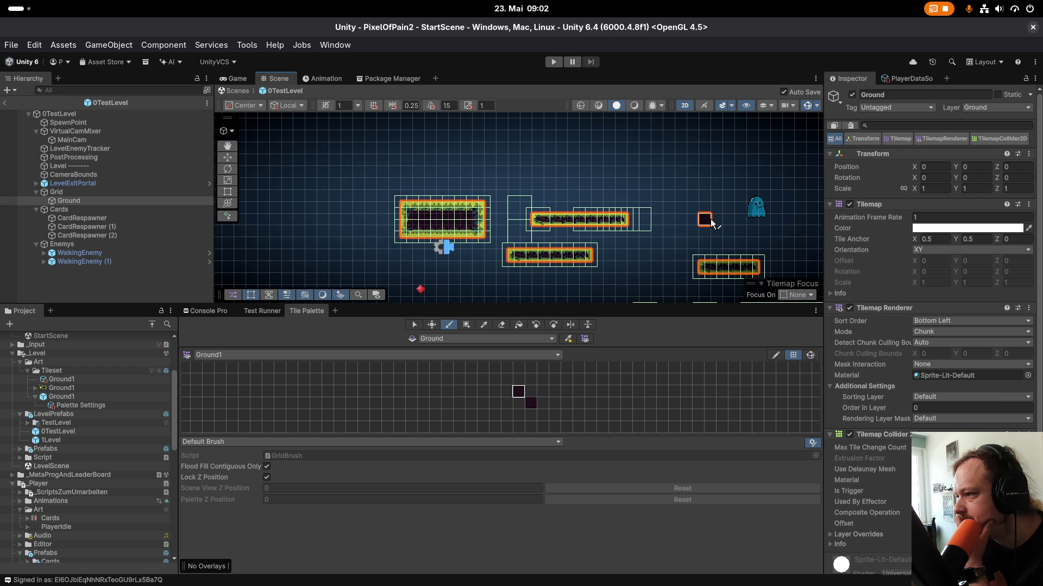
mouse_move(494, 207)
left_mouse_down()
mouse_move(522, 206)
mouse_move(520, 252)
mouse_move(562, 203)
mouse_move(503, 215)
mouse_move(653, 214)
left_mouse_up()
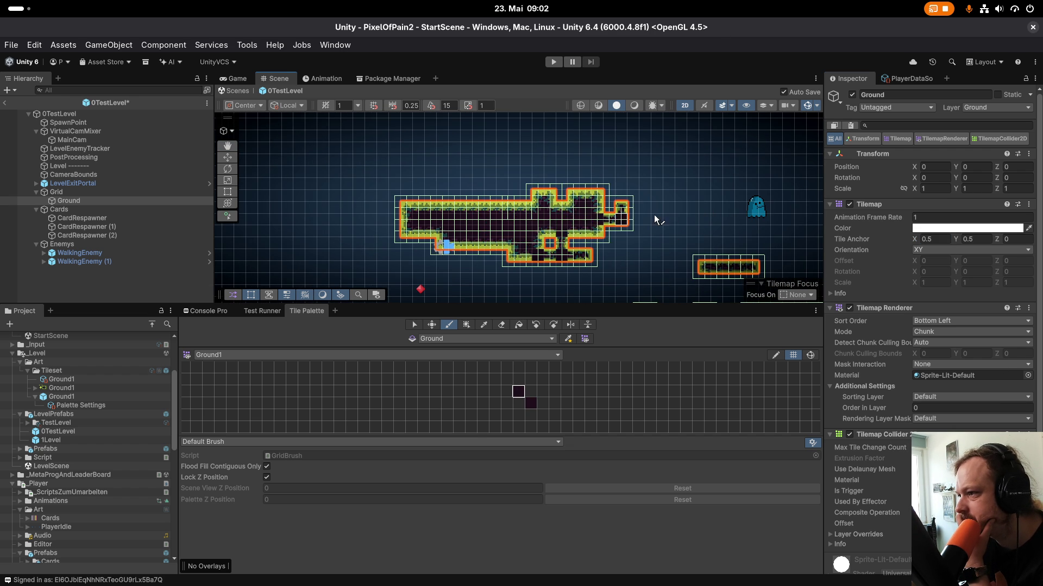
scroll(542, 227, "down", 3)
scroll(541, 227, "up", 5)
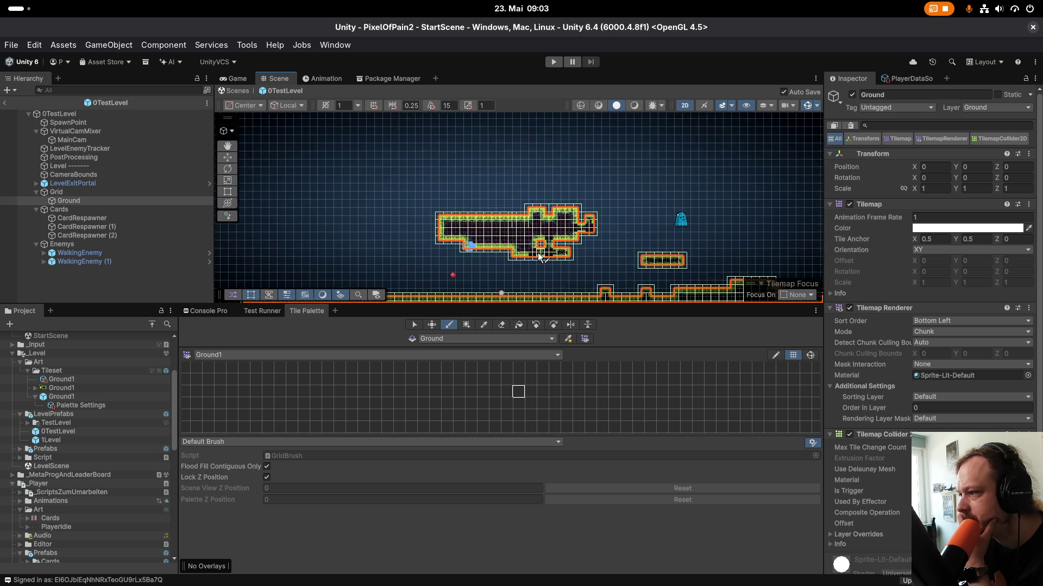
Set the Ground tilemap's X scale to 0.85, then 0.27, and switch to Chrome.
left_click(930, 188)
type("0.85")
key("Return")
left_click_drag(912, 191, 903, 192)
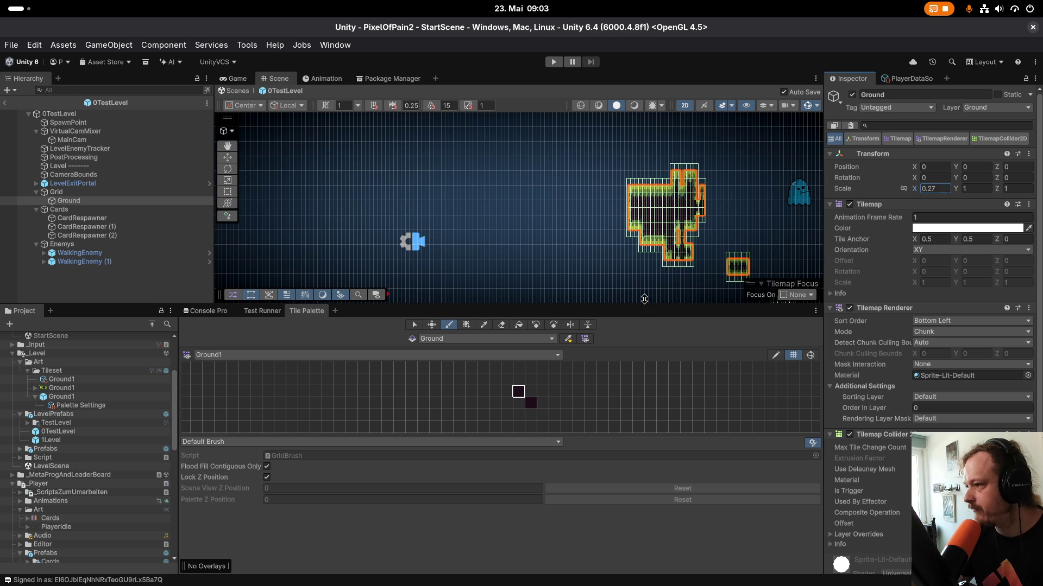
key("super")
left_click(562, 553)
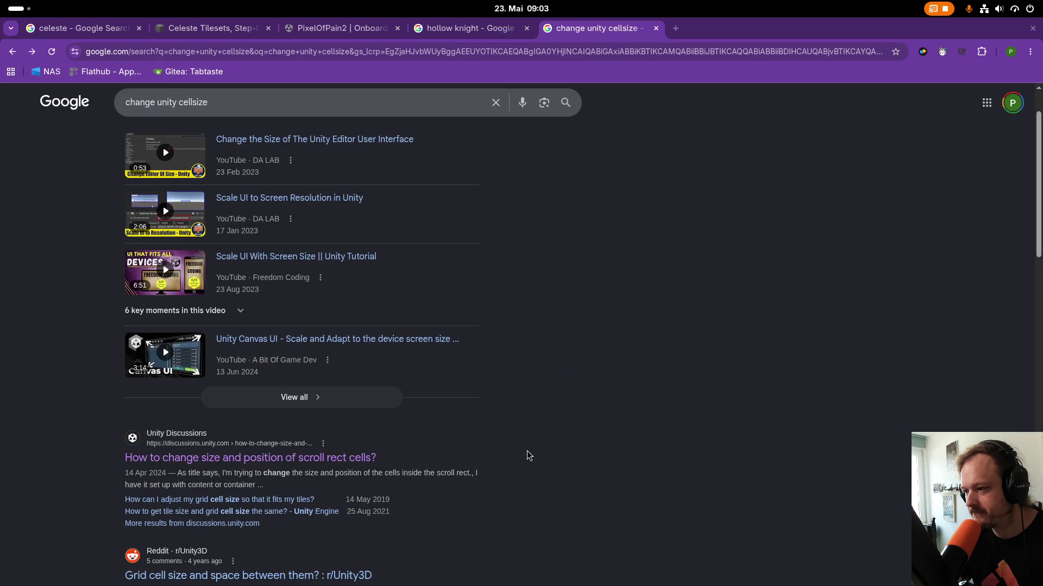
Search Google for 'linux step back' in a new tab.
left_click(676, 32)
type("LINUX")
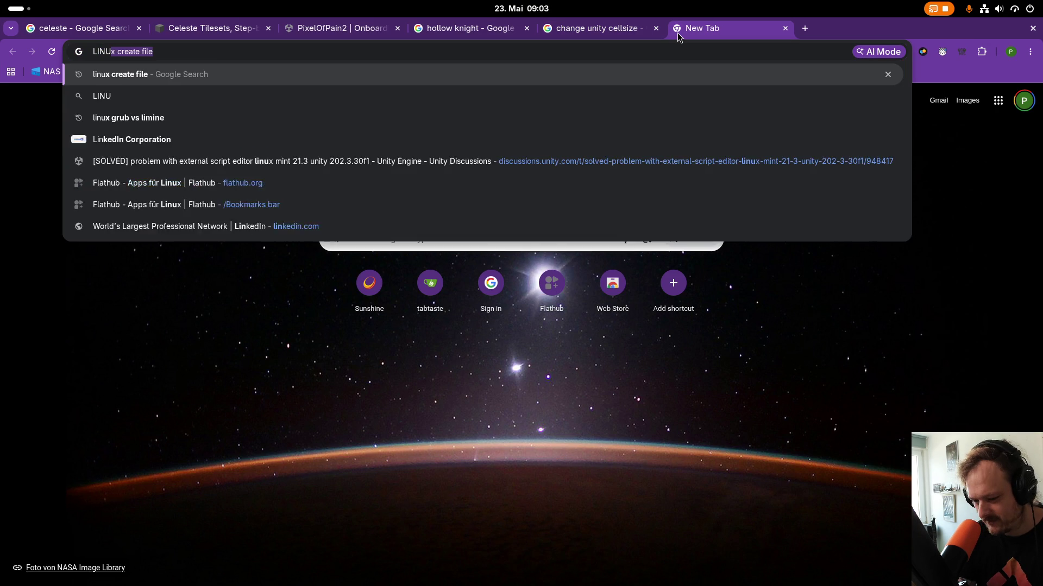
key("BackSpace")
key("BackSpace")
key("BackSpace")
type("linux")
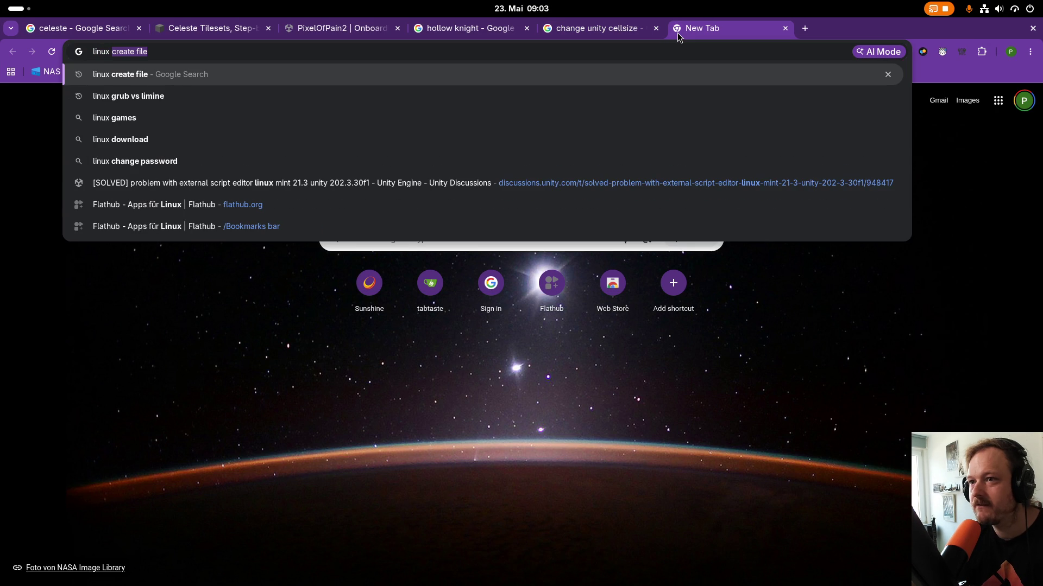
type(" step back")
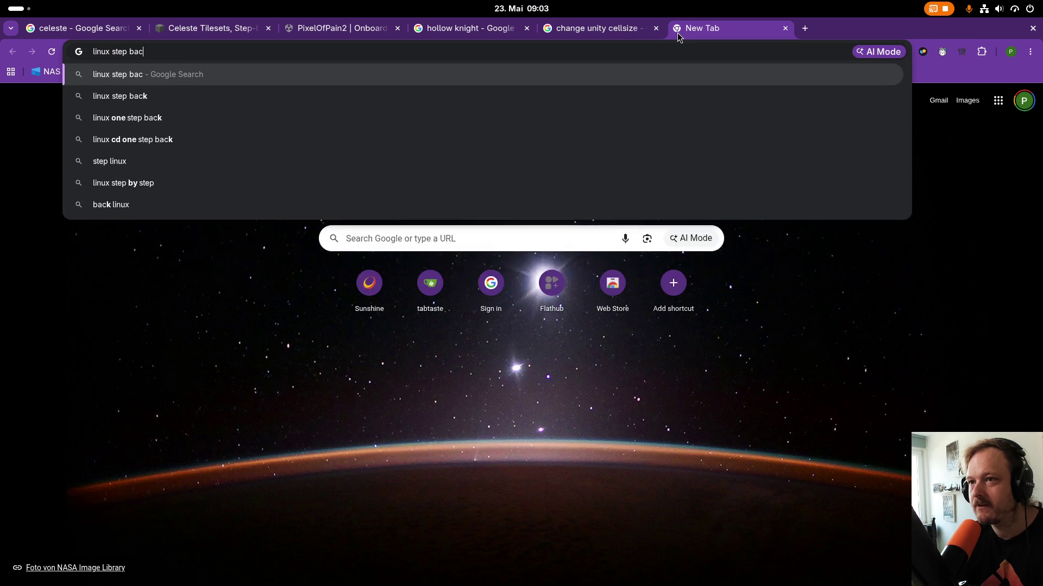
key("Return")
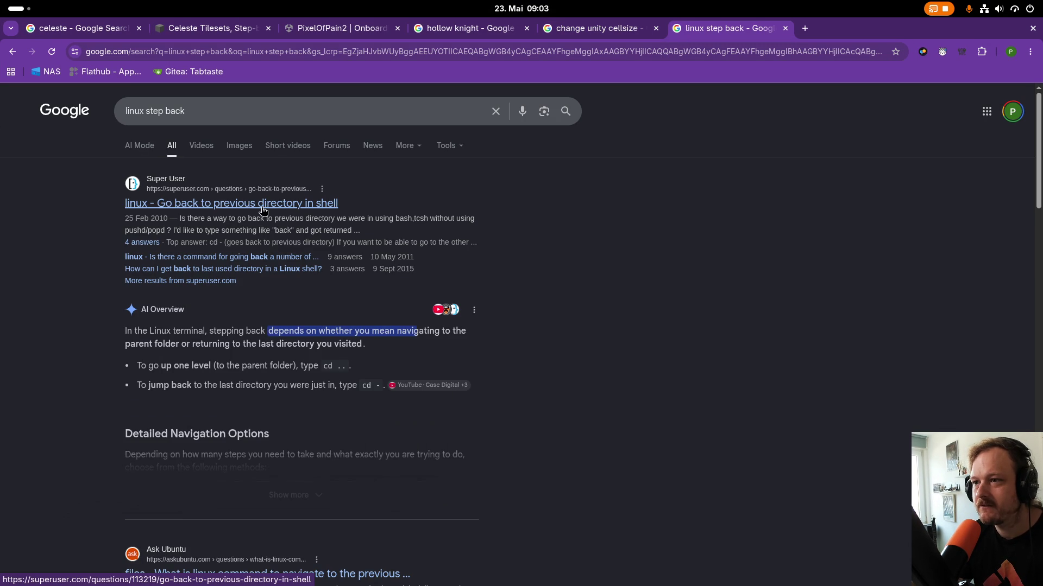
scroll(227, 435, "down", 5)
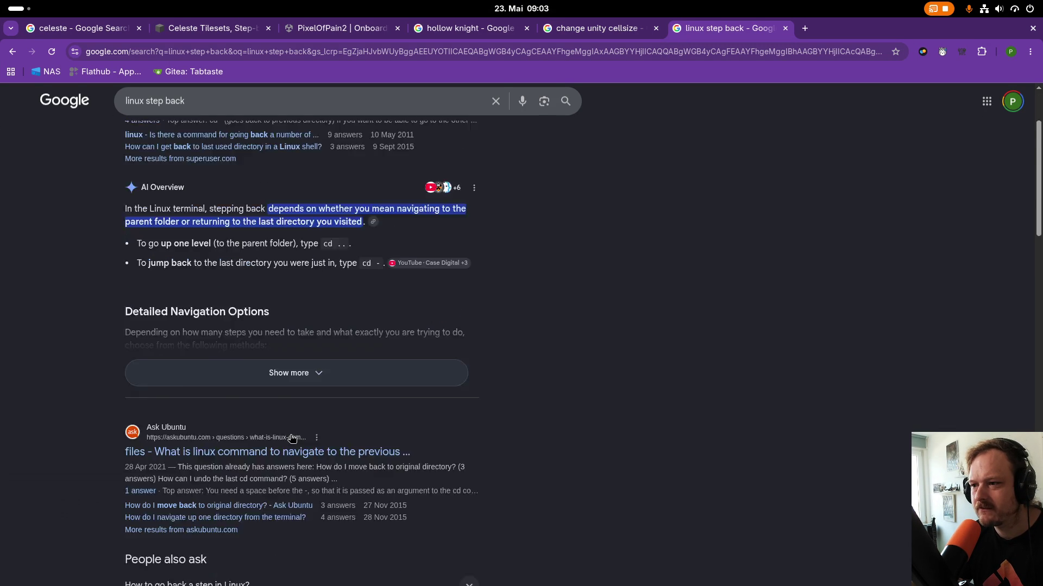
scroll(283, 439, "up", 5)
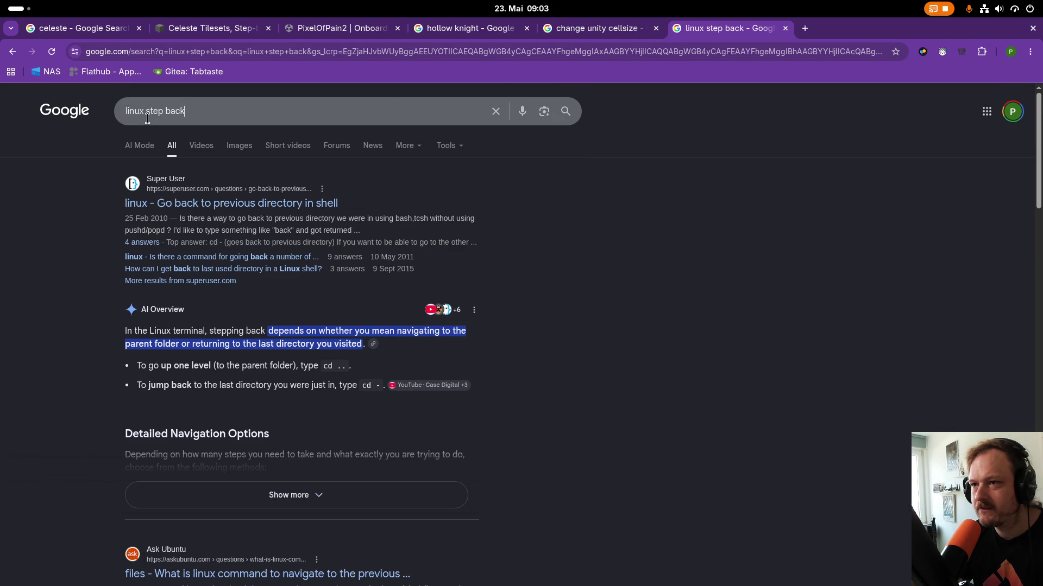
Change the search to 'linux shortcut undo' and run it.
left_click(145, 110)
key("shift+End")
type("shortcut")
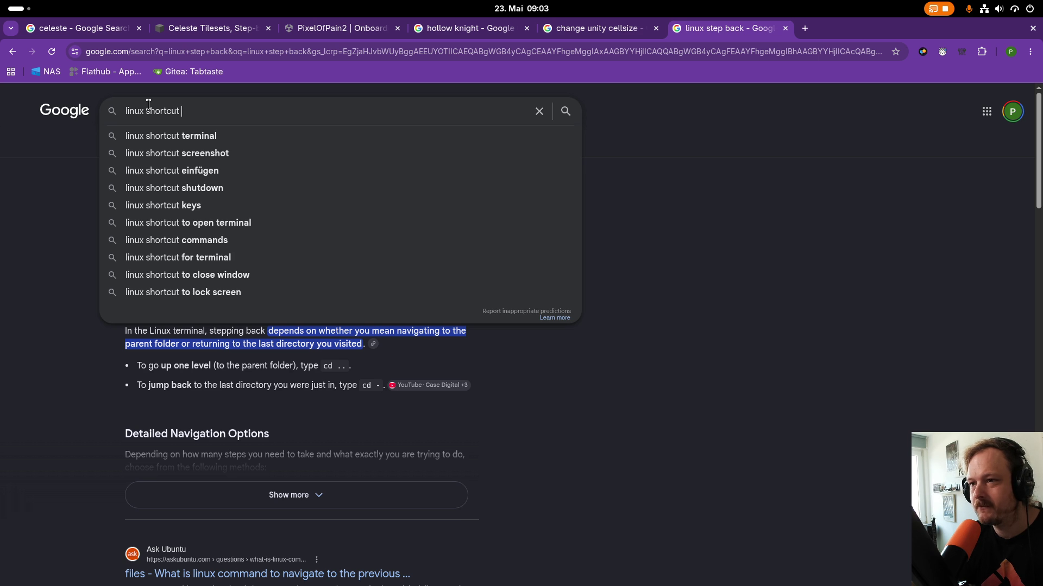
type("r")
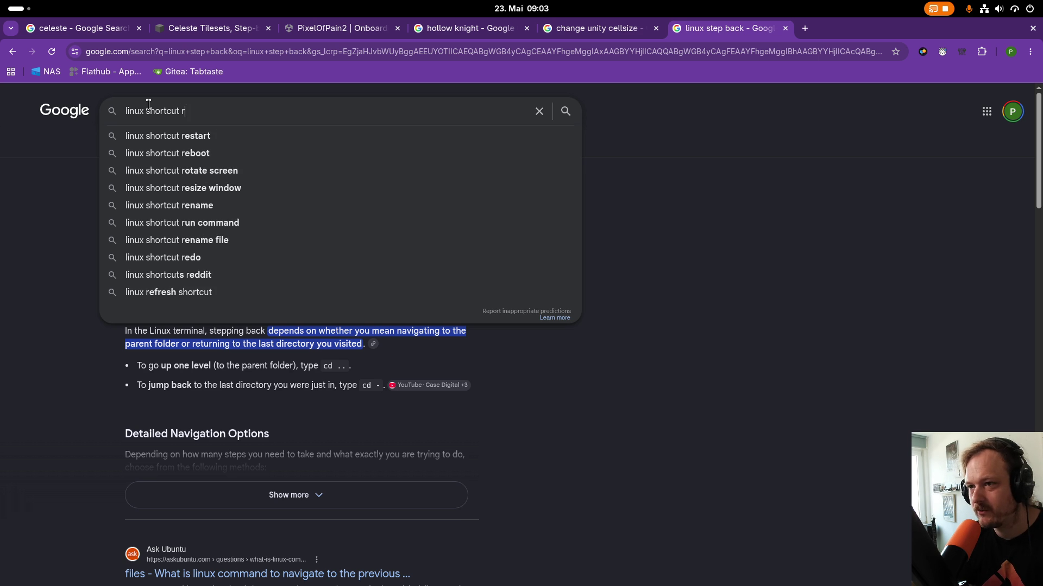
key("BackSpace")
type("r")
key("BackSpace")
type("ndoo")
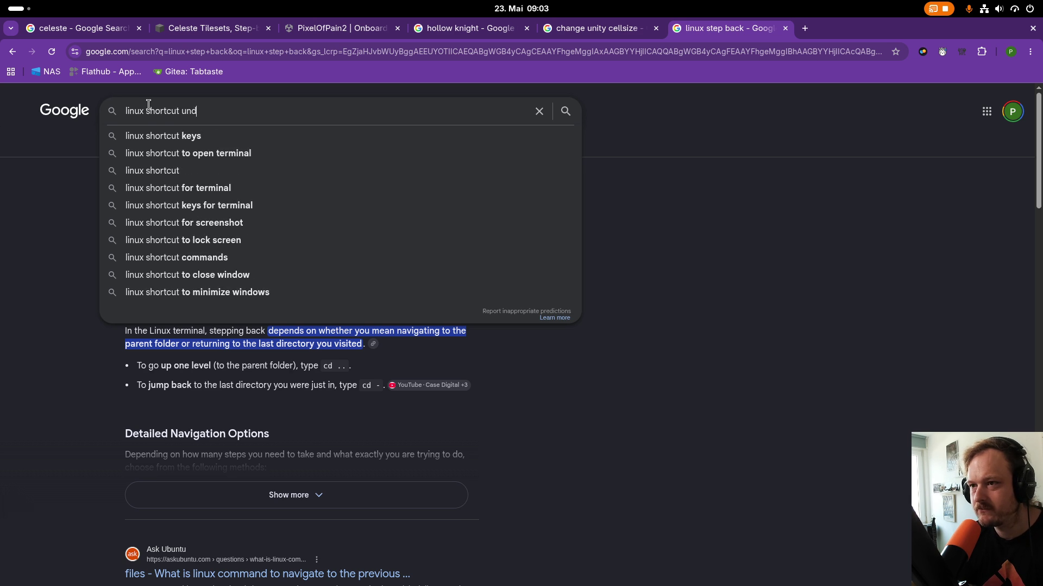
key("BackSpace")
key("Return")
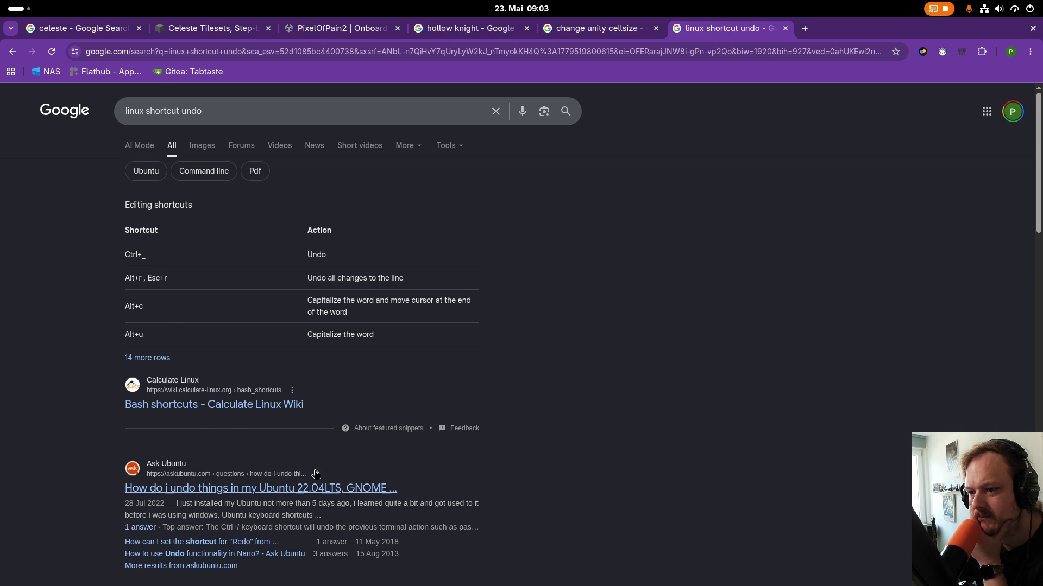
Open the VS Code Linux shortcuts PDF result, then go back to the results.
scroll(174, 494, "down", 3)
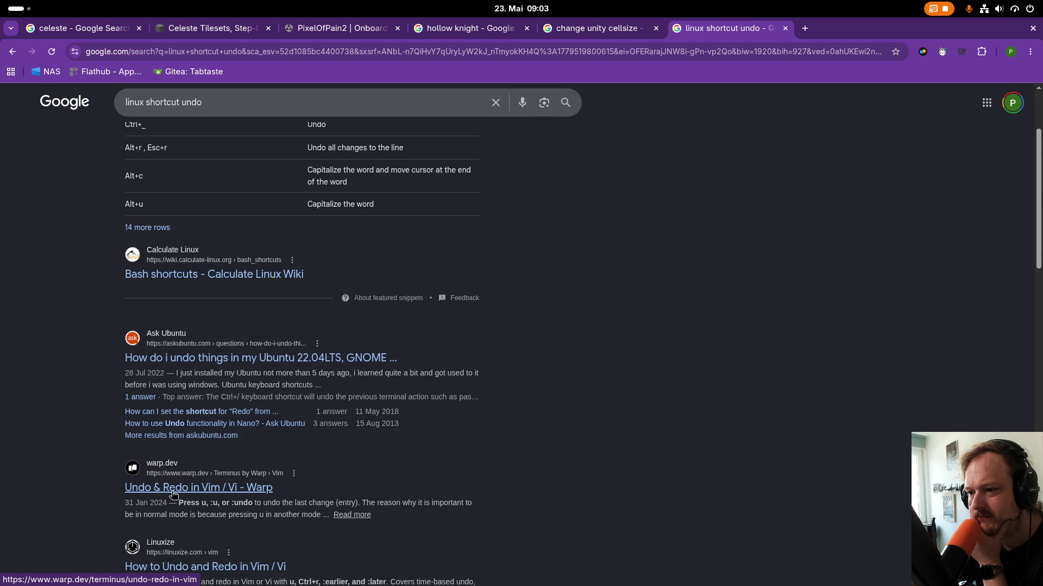
scroll(172, 492, "down", 5)
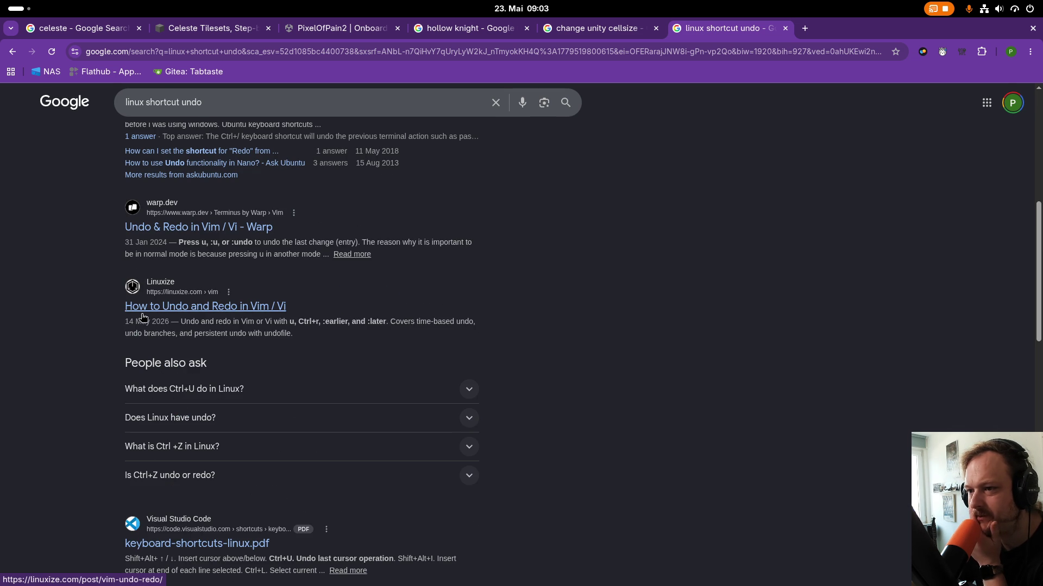
scroll(251, 349, "down", 3)
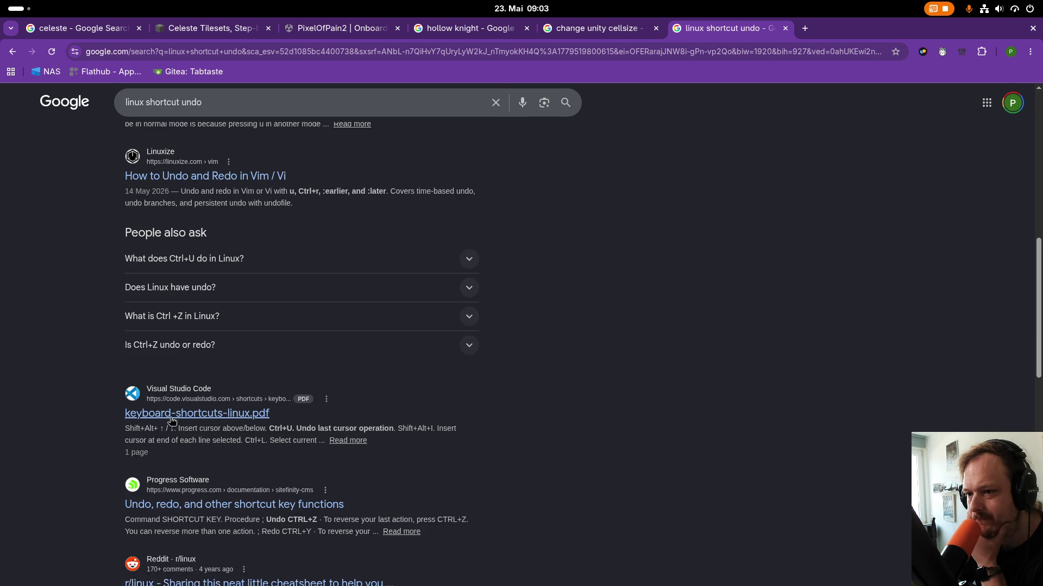
left_click(184, 414)
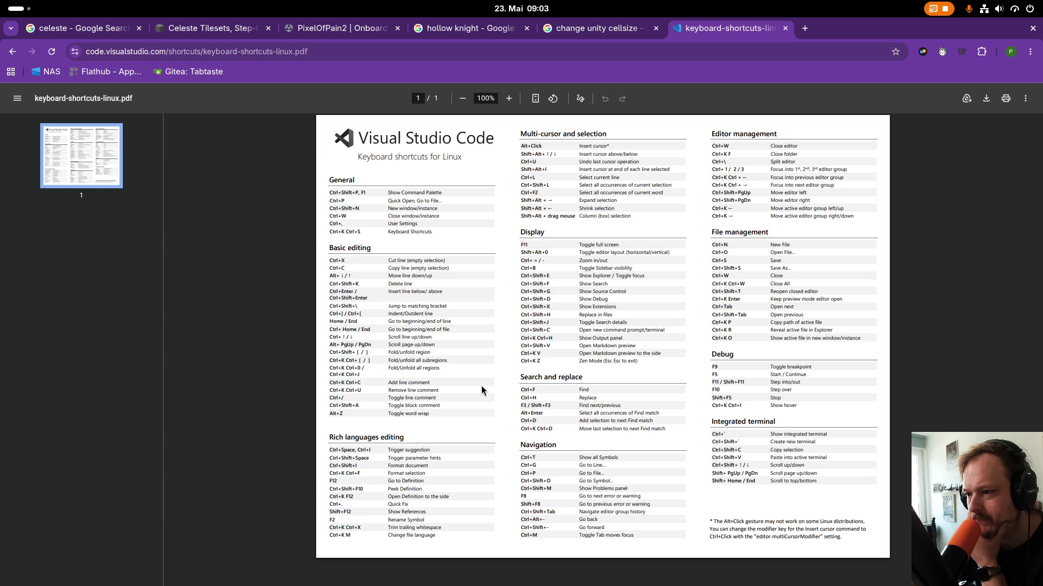
left_click(11, 50)
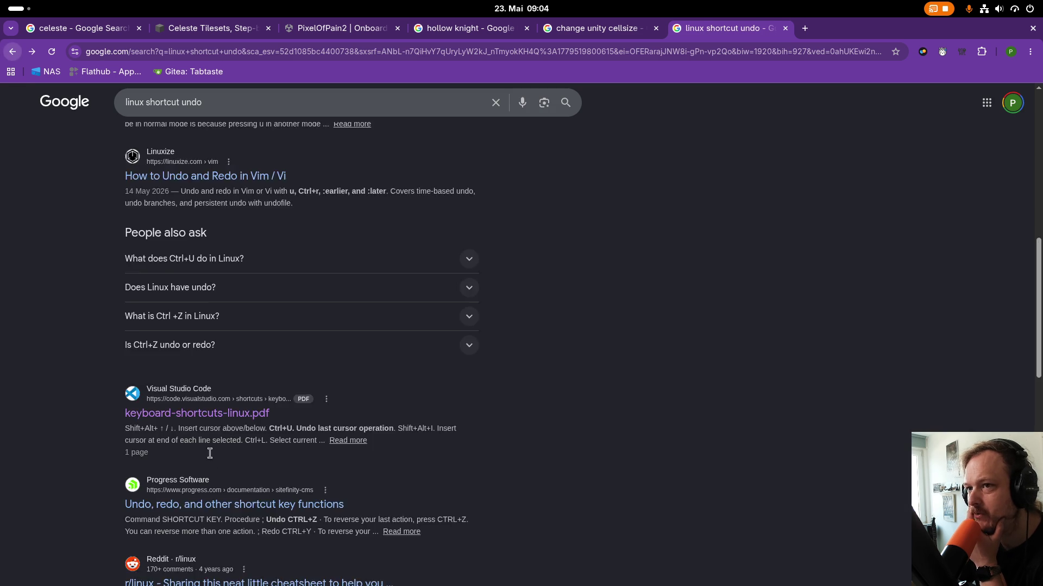
scroll(165, 422, "down", 3)
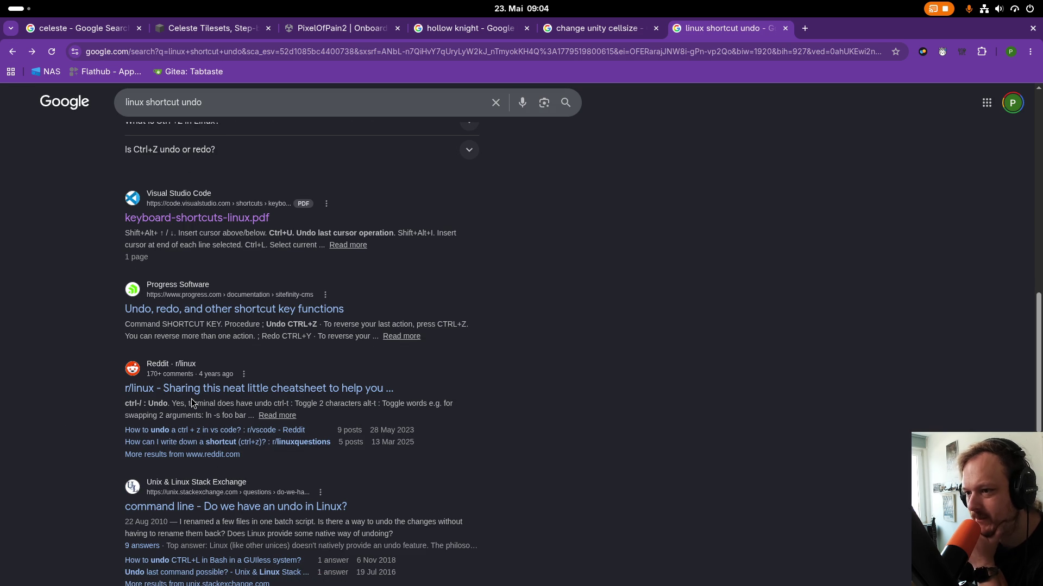
scroll(296, 431, "down", 1)
scroll(296, 431, "down", 1)
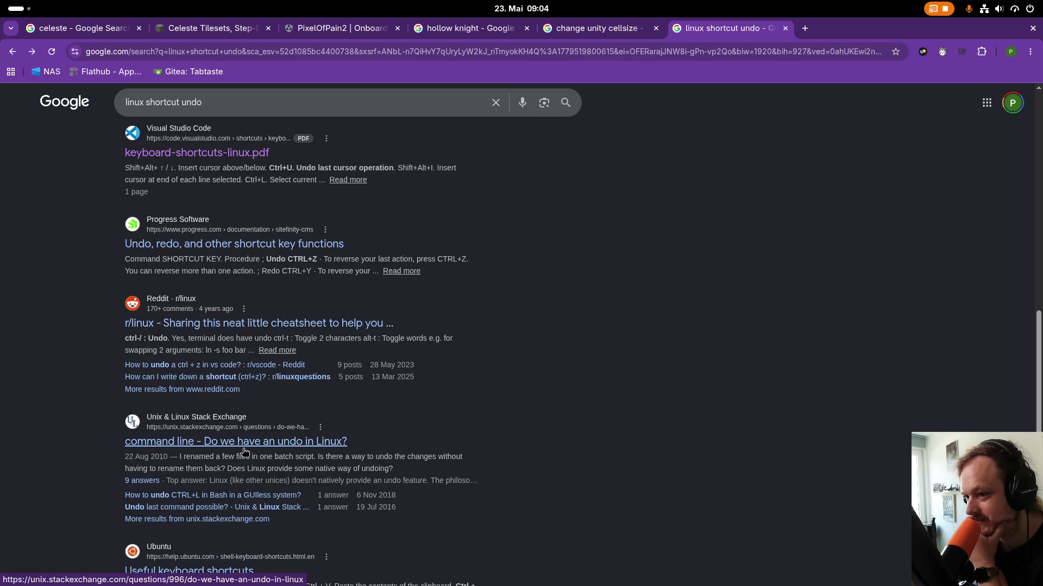
Open the Unix & Linux Stack Exchange question about undo in Linux and read the answers.
left_click(244, 451)
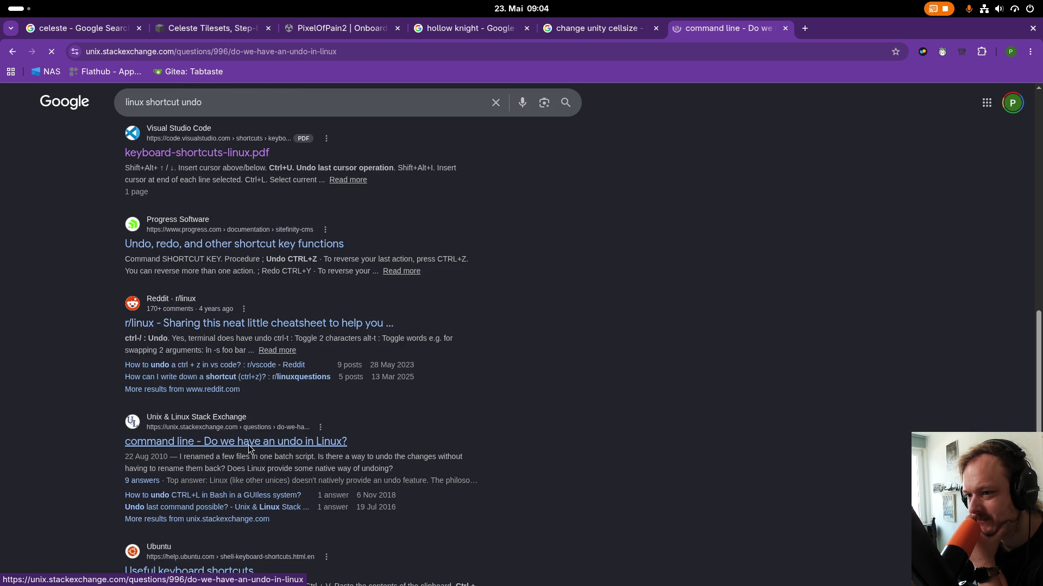
scroll(412, 424, "down", 3)
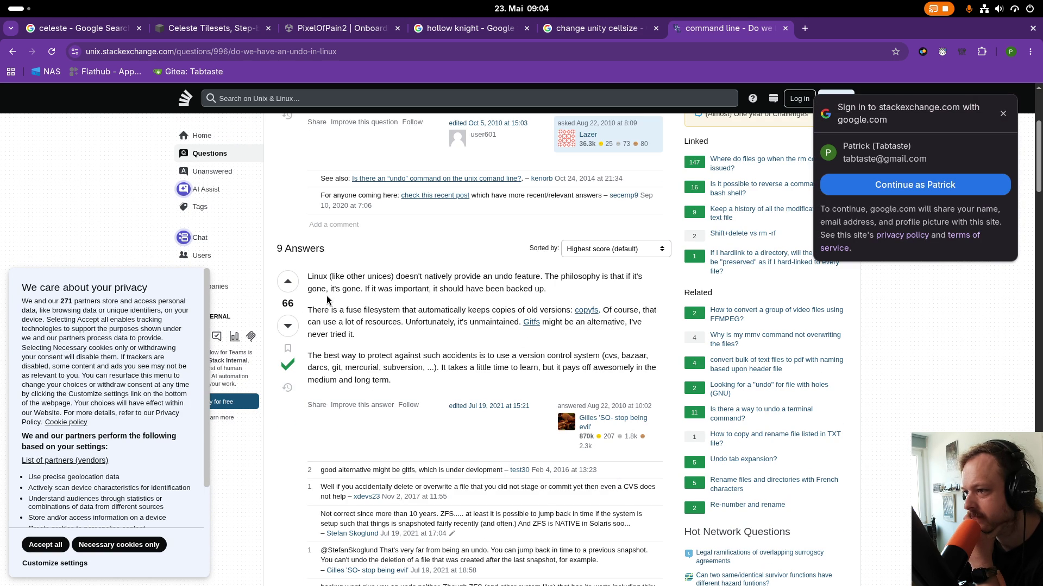
left_click_drag(547, 289, 466, 288)
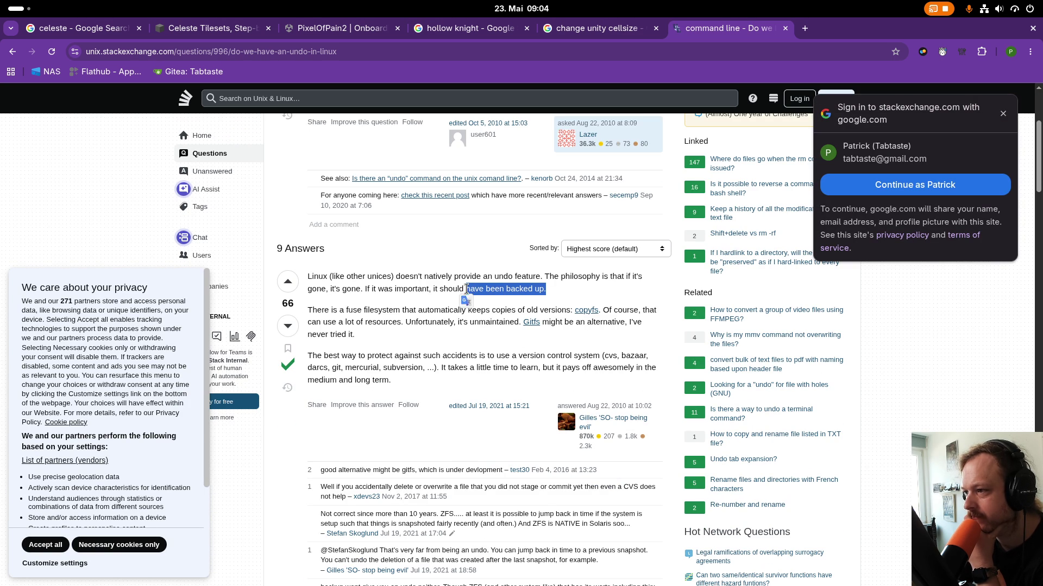
left_click(411, 290)
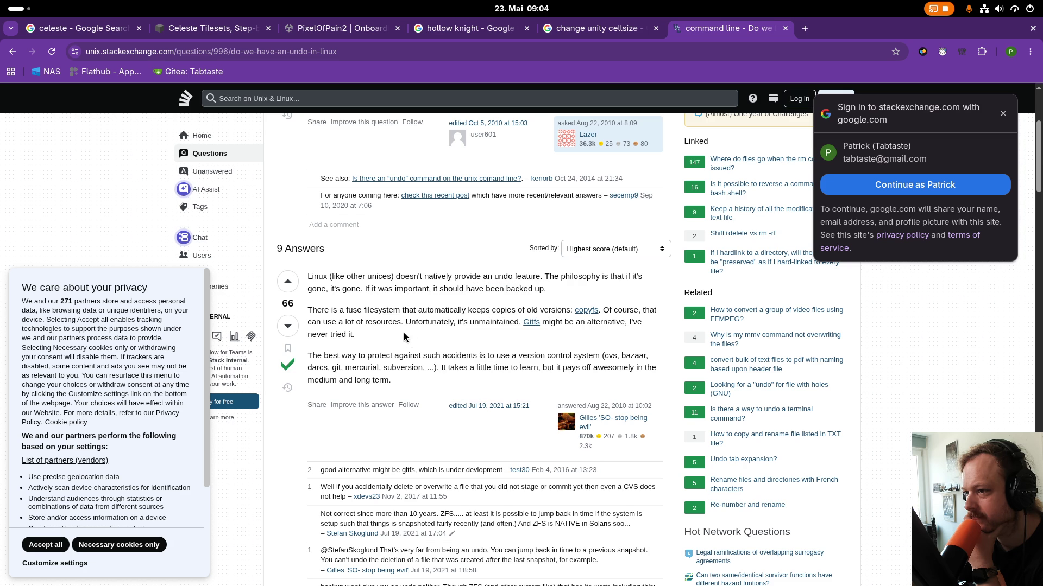
scroll(404, 337, "down", 7)
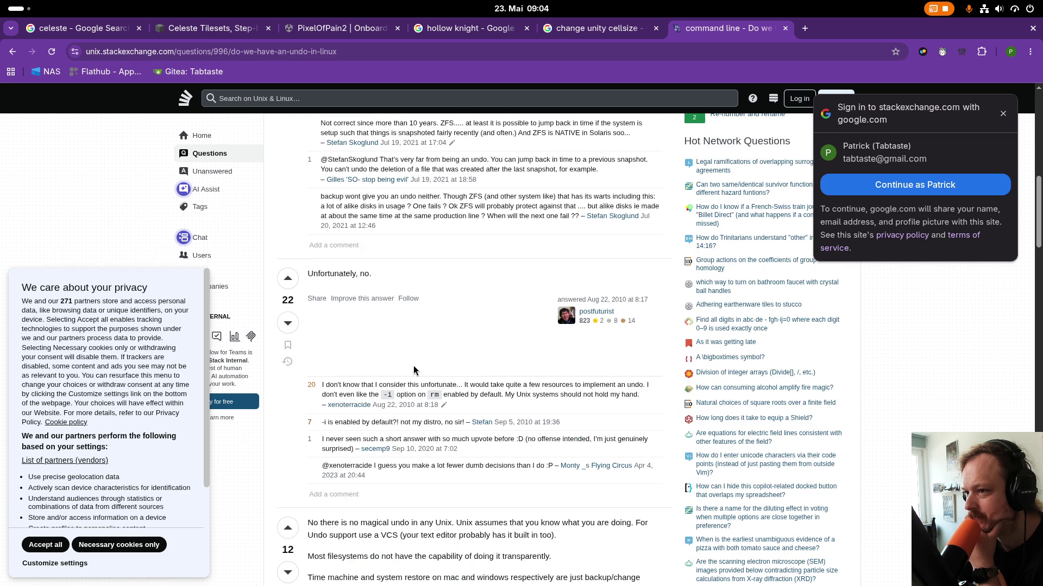
scroll(413, 365, "down", 1)
Back in Unity, use Edit > Undo Set Scale to restore Ground's scale to 1, 1, 1.
mouse_move(0, 0)
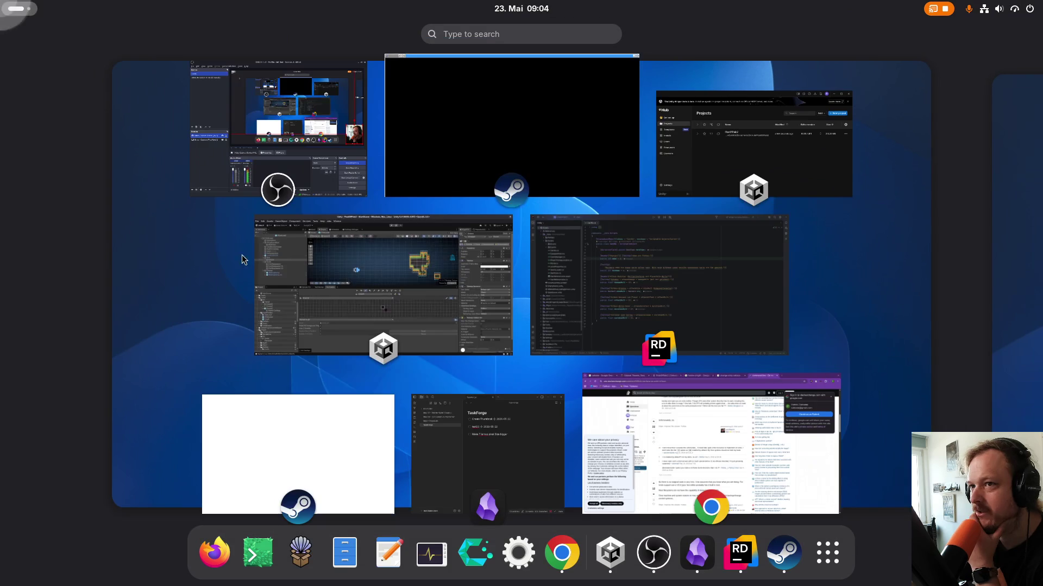
left_click(374, 288)
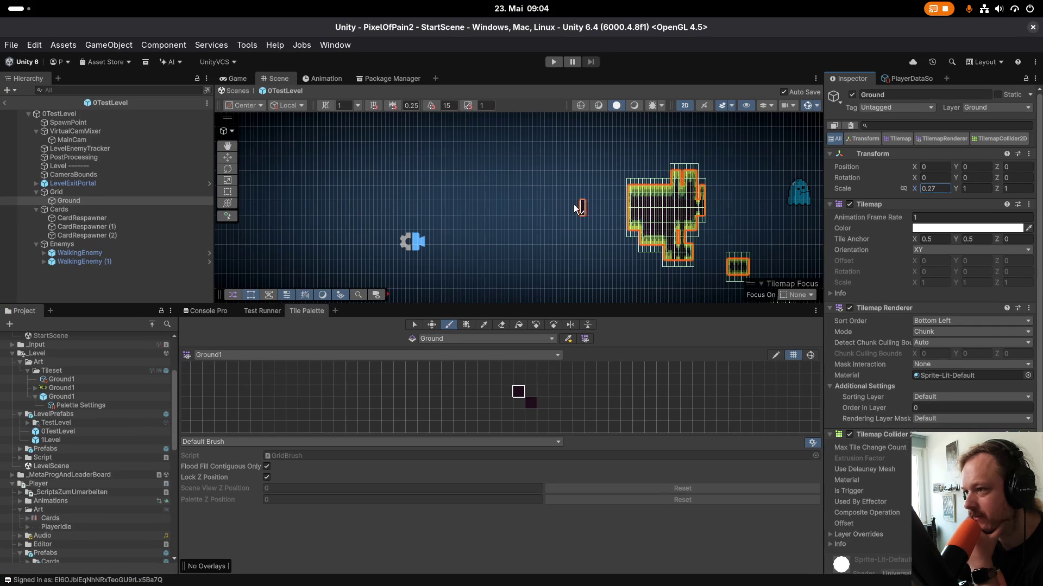
left_click(34, 45)
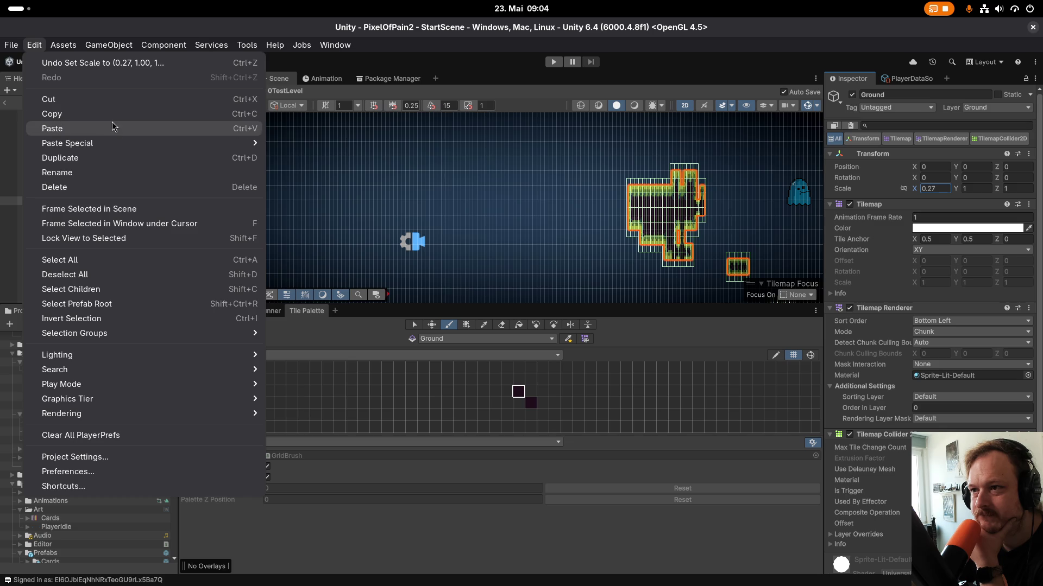
mouse_move(56, 44)
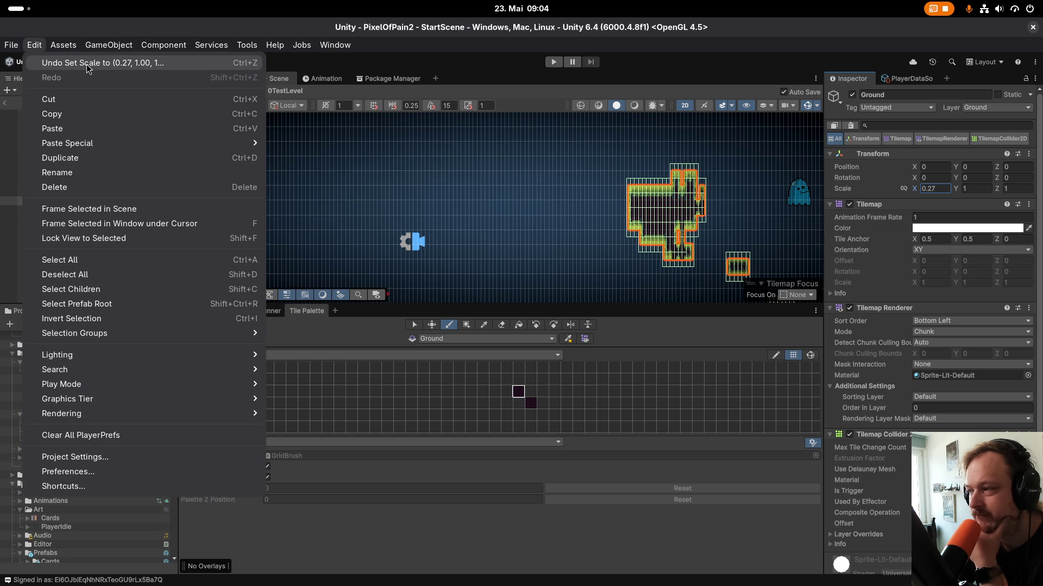
left_click(87, 64)
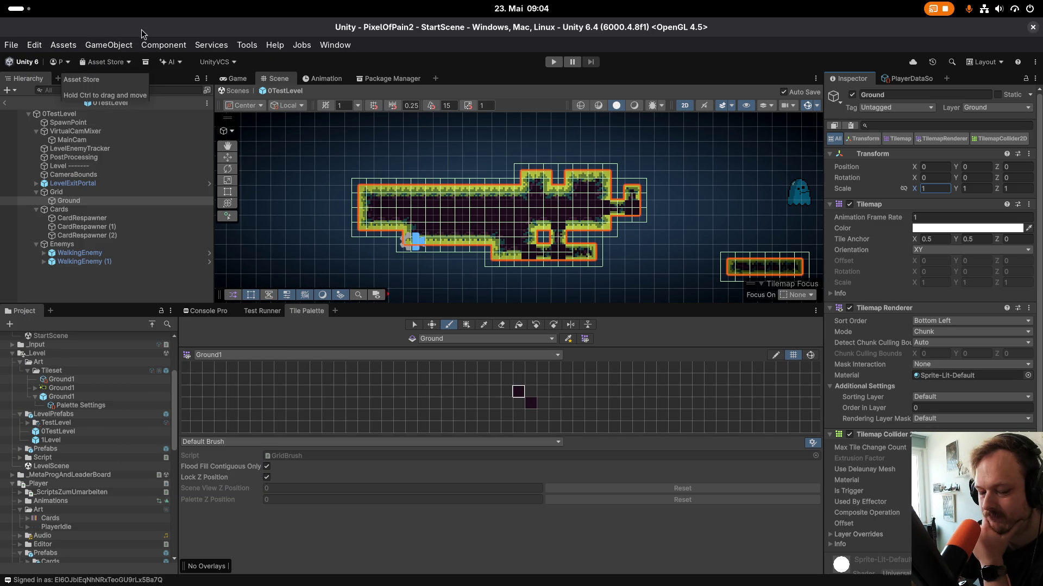
Look through the Edit and File menus and close them without choosing anything.
left_click(31, 44)
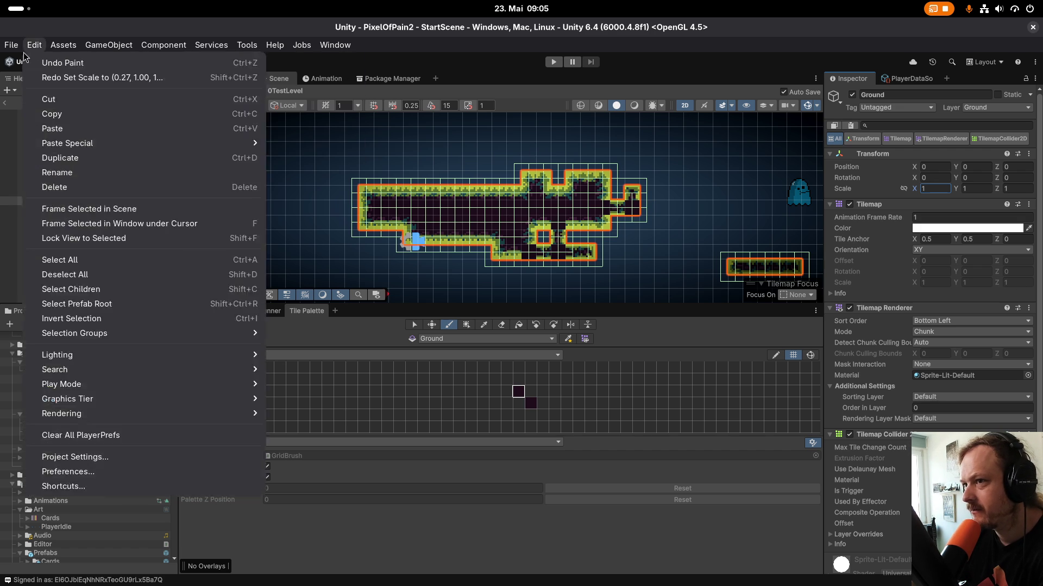
key("Left")
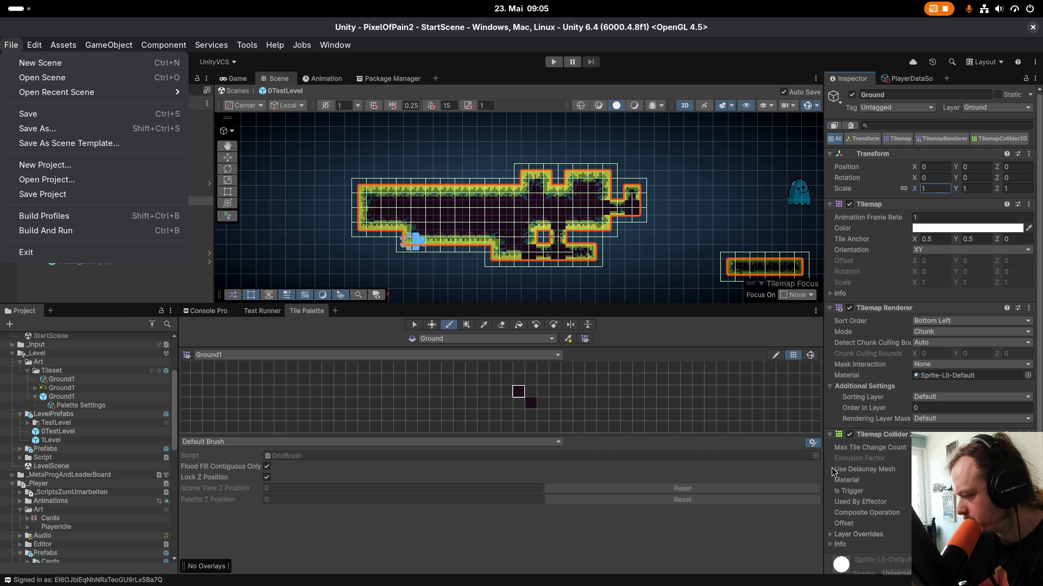
key("Escape")
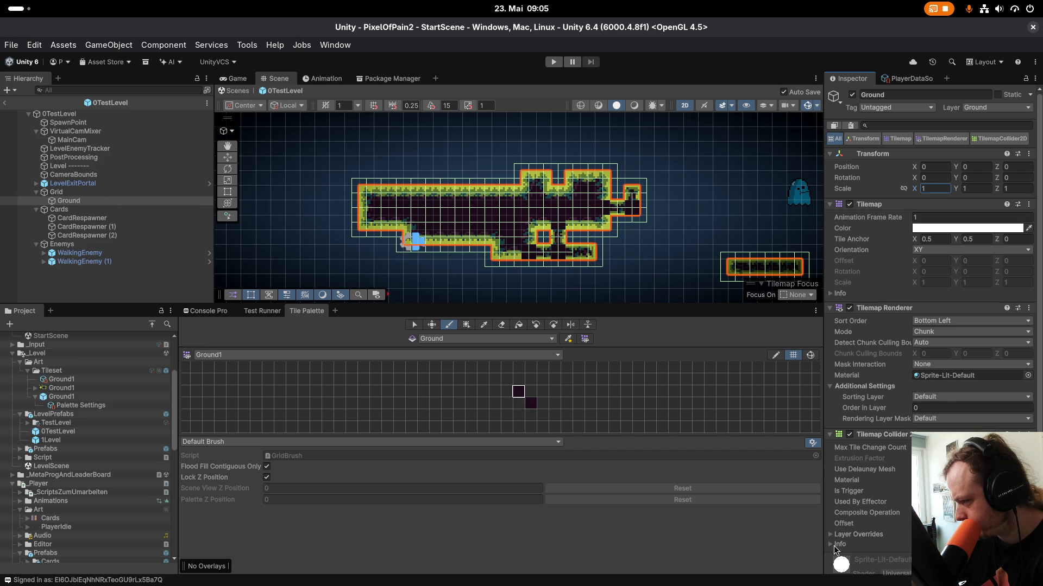
Inspect the Ground1 texture, Grid, SpawnPoint and Ground tilemap, then the Ground1 palette prefab.
mouse_move(845, 519)
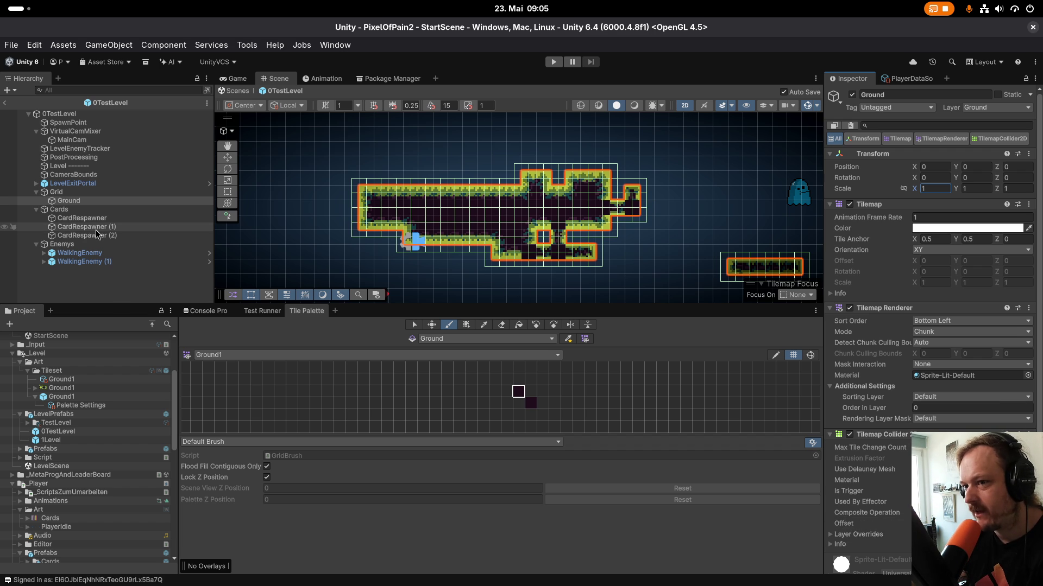
left_click(86, 388)
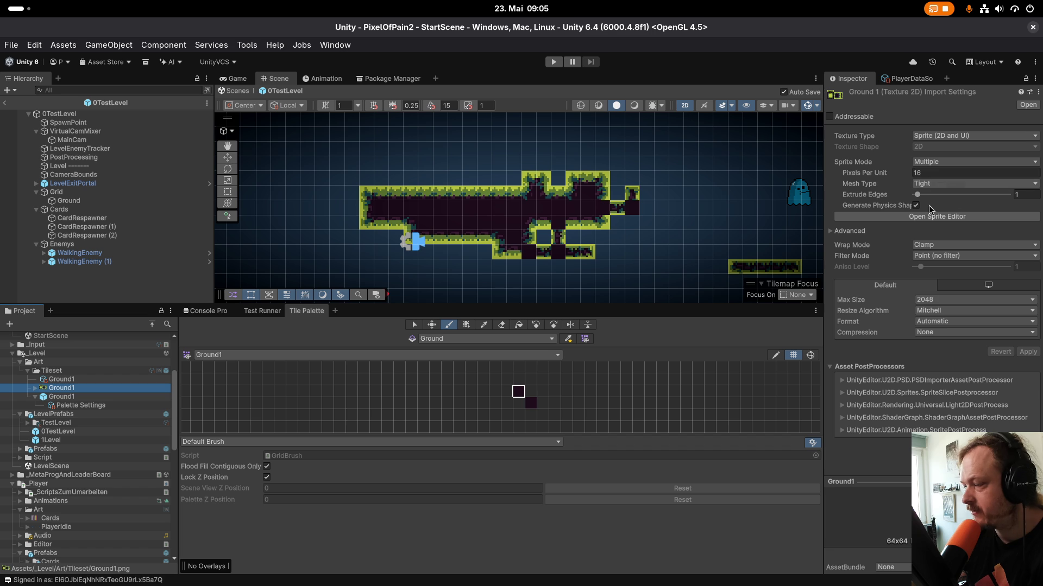
left_click(62, 193)
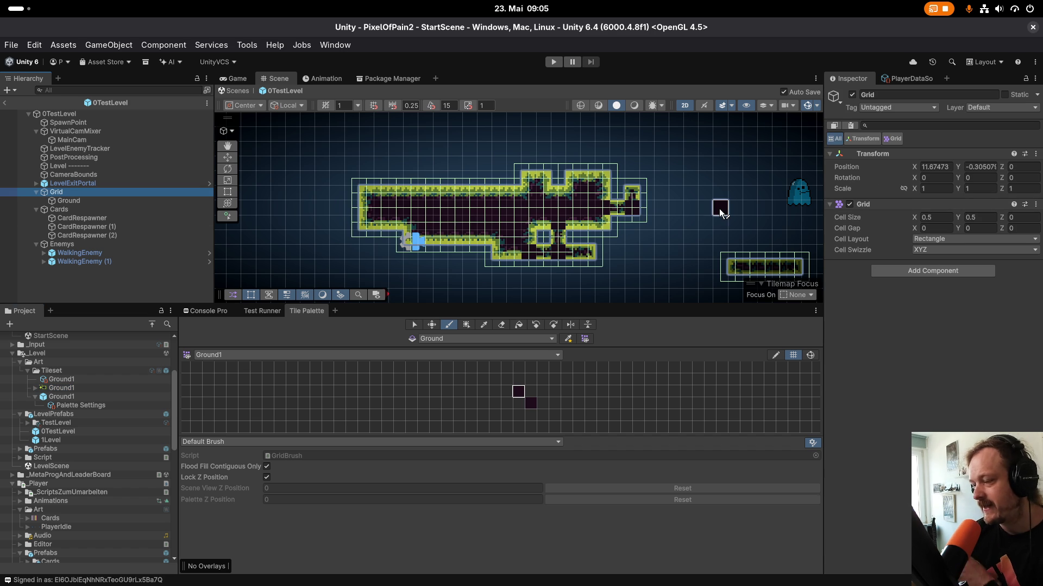
scroll(723, 190, "up", 3)
scroll(649, 238, "down", 2)
left_click(81, 140)
left_click(126, 124)
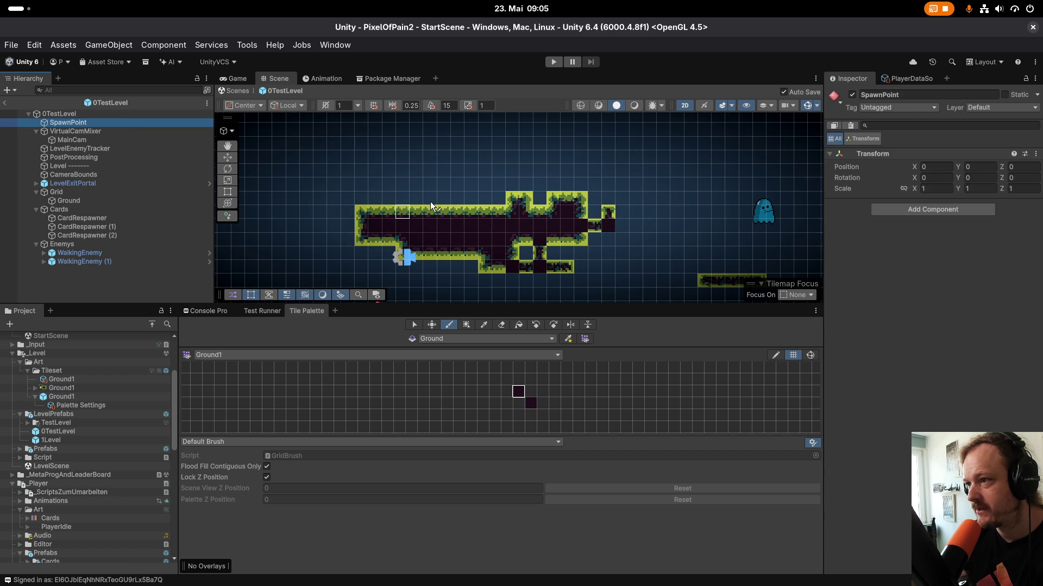
scroll(462, 193, "down", 1)
left_click(143, 192)
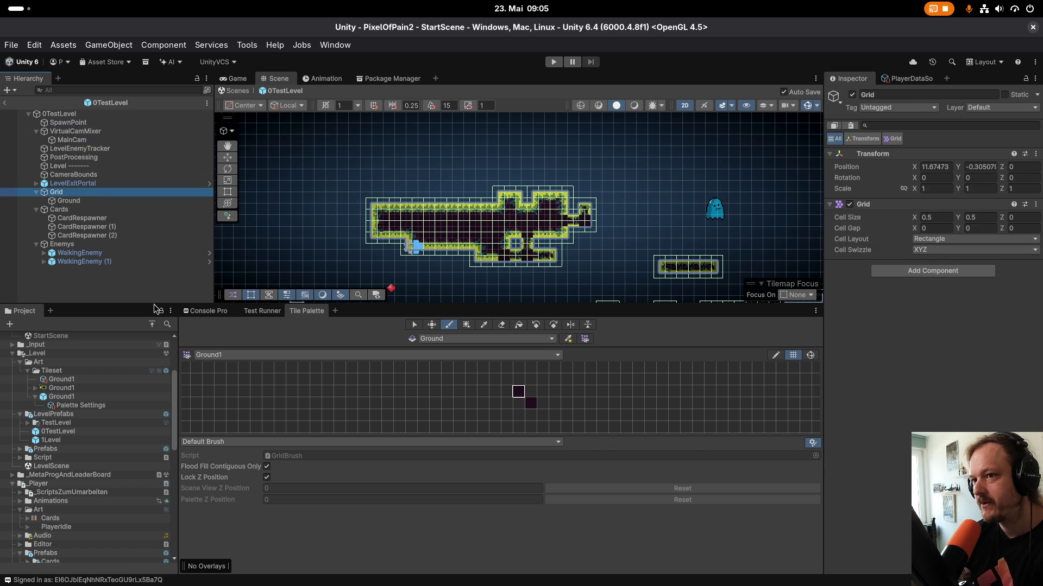
left_click(79, 201)
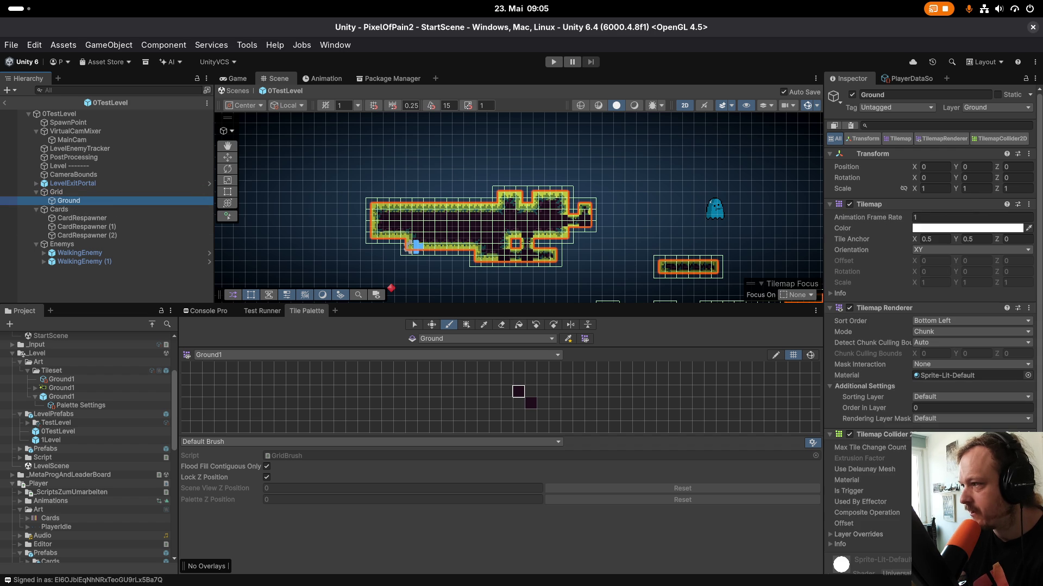
left_click(348, 379)
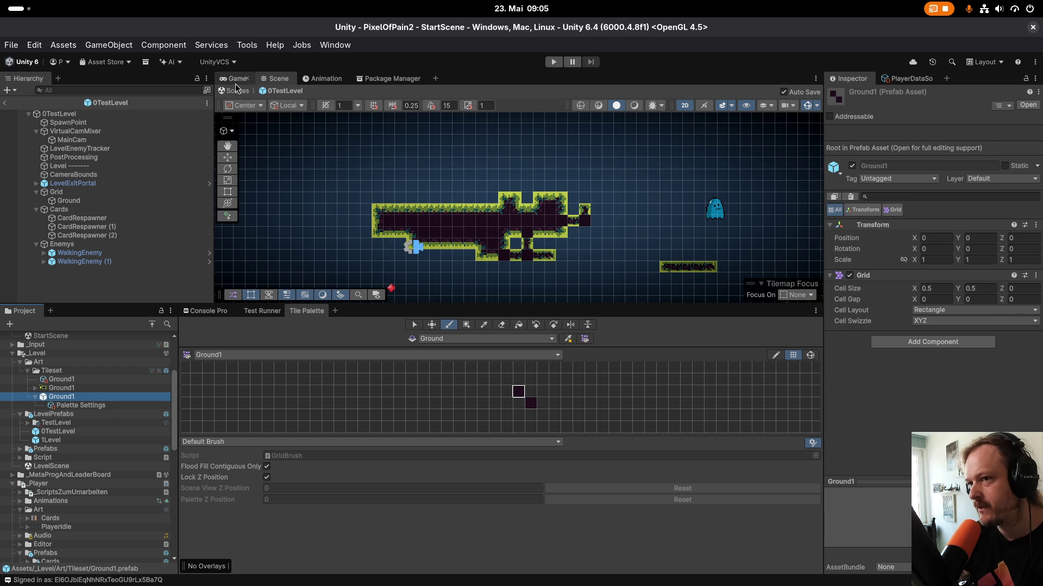
Set the Ground tilemap's Tile Anchor to X 1, Y 1.
left_click(90, 200)
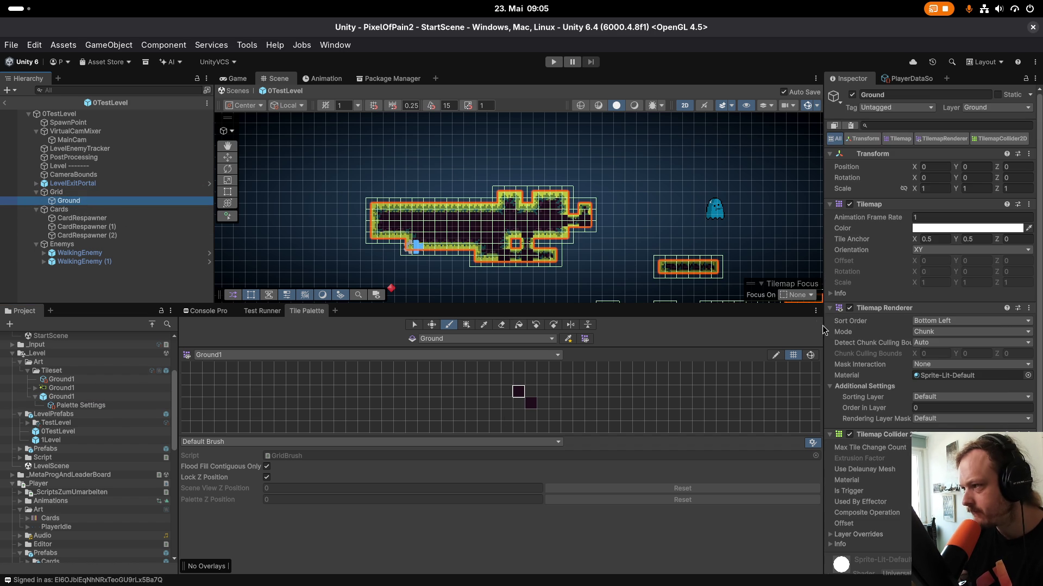
left_click(945, 240)
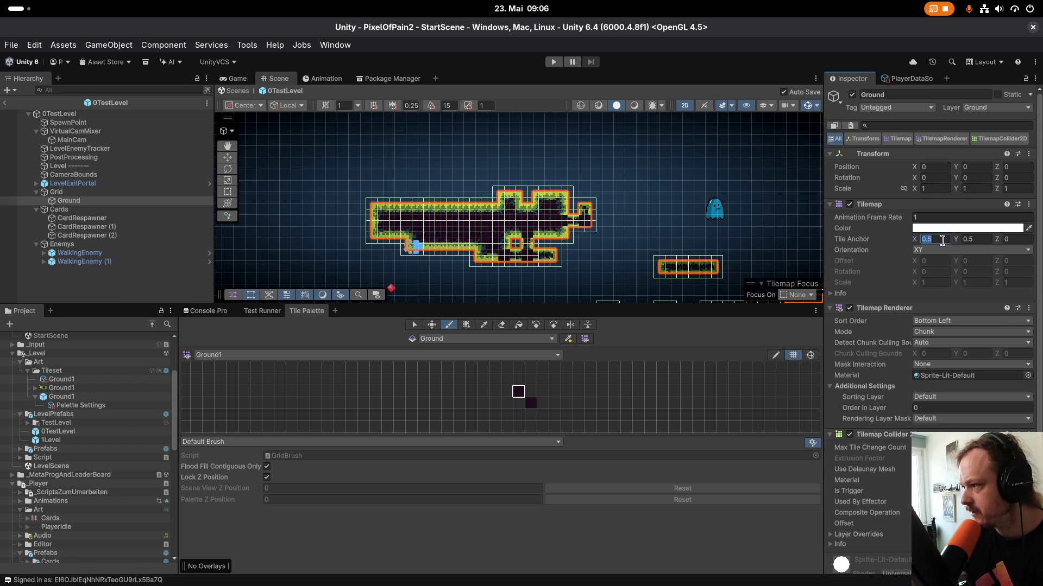
type("1")
left_click(972, 240)
type("1")
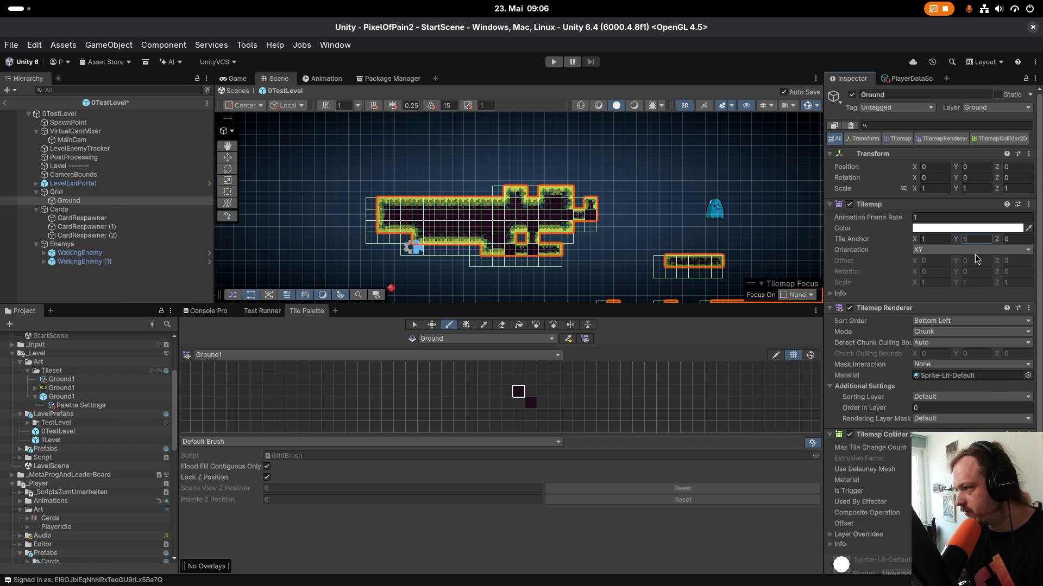
Set the Ground1 palette prefab's Grid cell size to 1, 1.
left_click(62, 397)
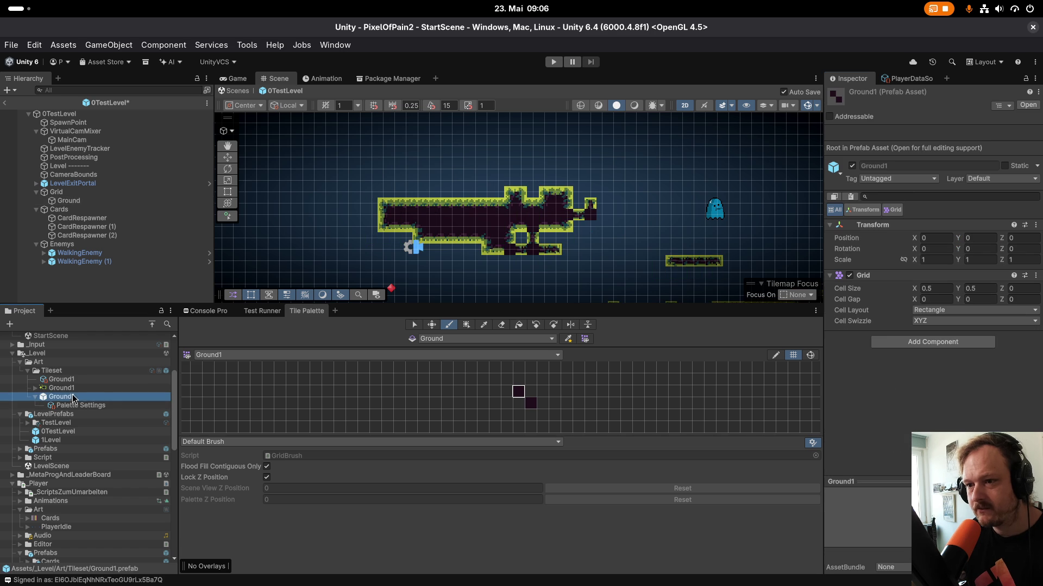
left_click(81, 405)
left_click(81, 397)
left_click(933, 288)
type("1")
left_click(989, 288)
type("1")
key("Return")
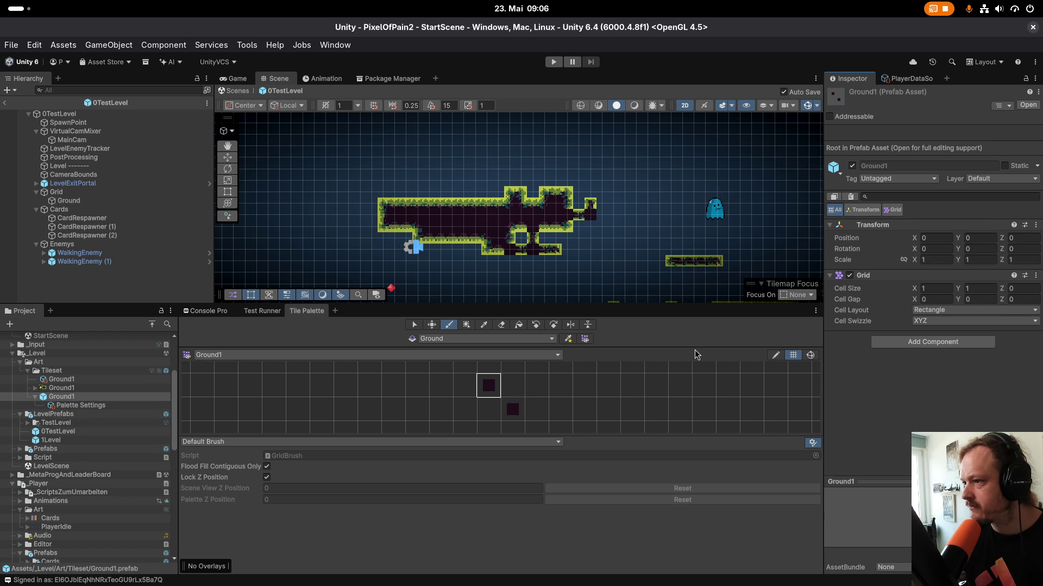
Paint a new small ground block to the left of the main platform.
left_click(68, 200)
mouse_move(510, 255)
left_mouse_down()
mouse_move(522, 233)
mouse_move(512, 152)
left_mouse_up()
scroll(511, 152, "up", 5)
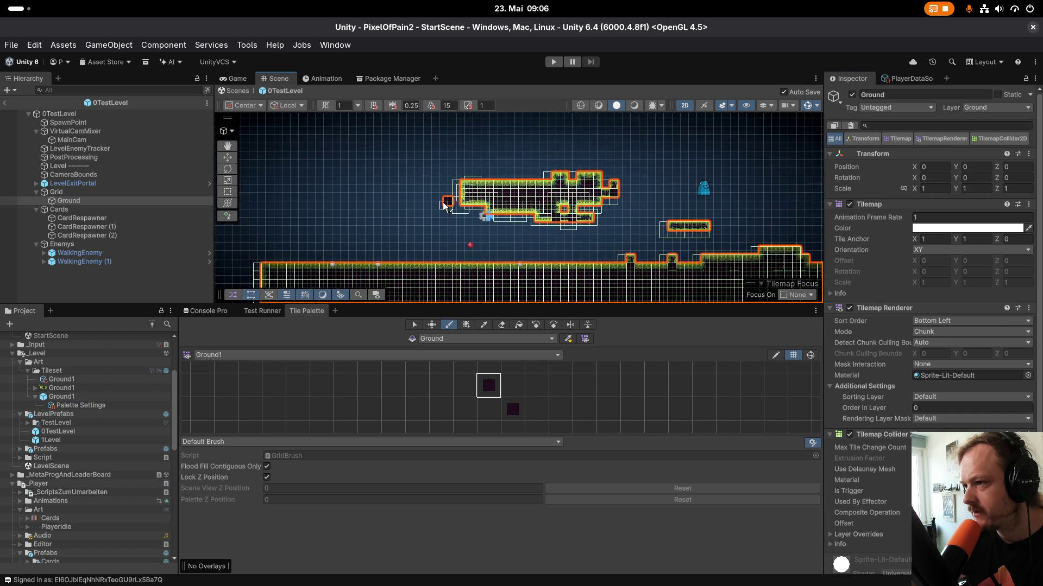
mouse_move(373, 180)
left_mouse_down()
mouse_move(358, 203)
mouse_move(391, 211)
left_mouse_up()
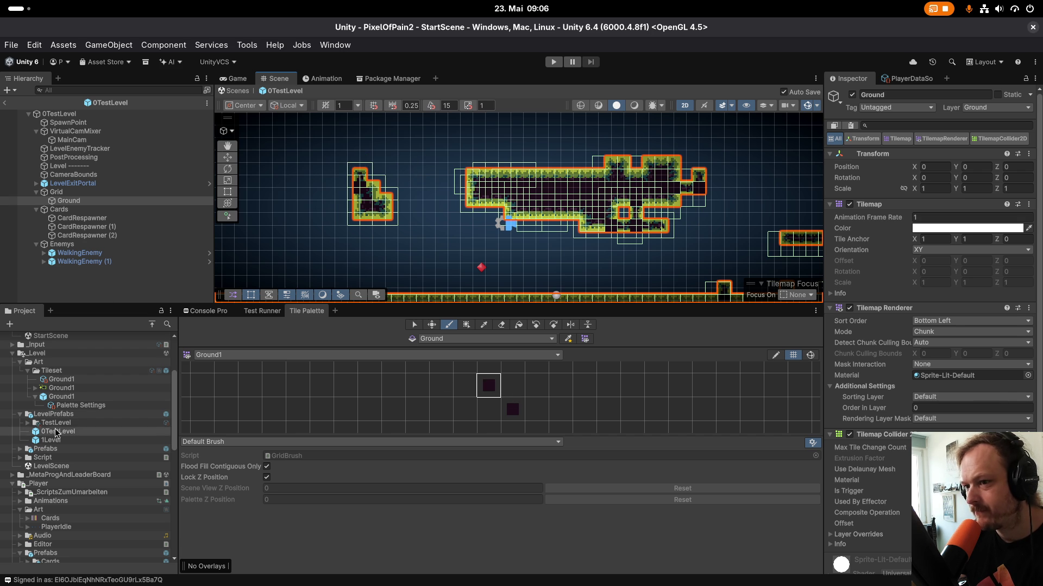
Set the Ground1 texture's Pixels Per Unit to 8 and apply it.
left_click(74, 389)
left_click(931, 173)
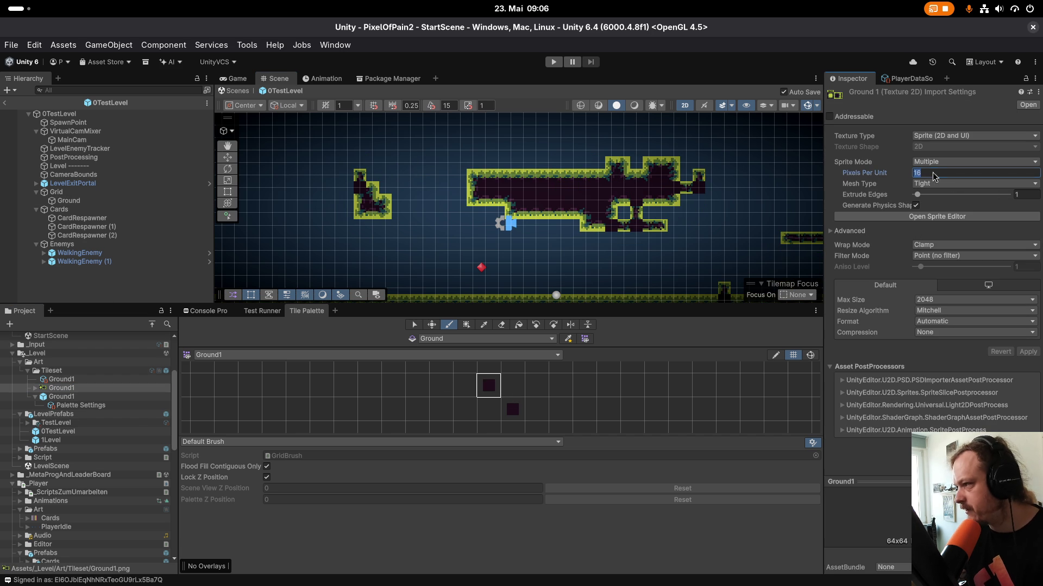
type("8")
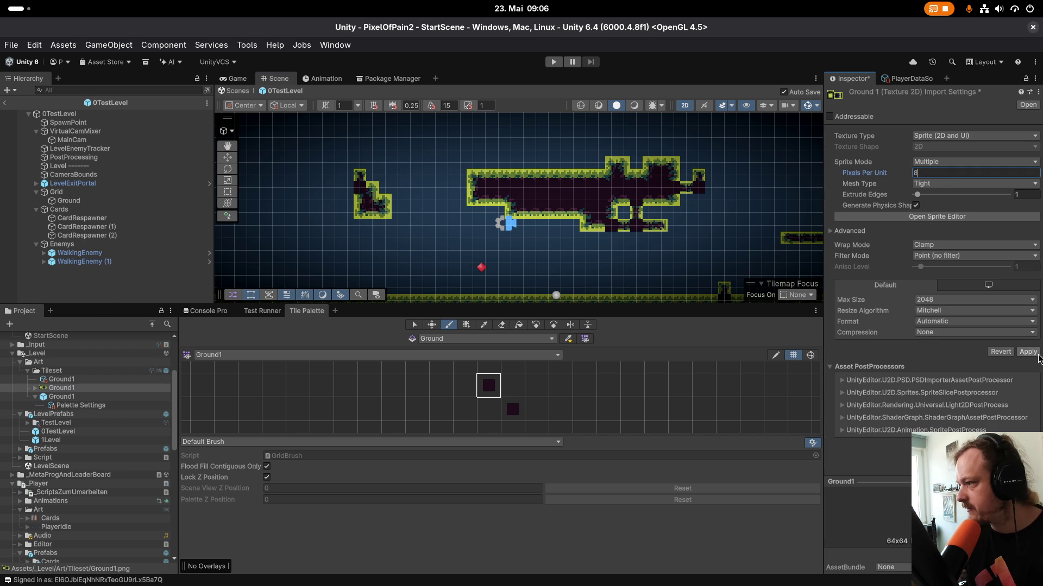
left_click(1028, 352)
scroll(408, 219, "down", 2)
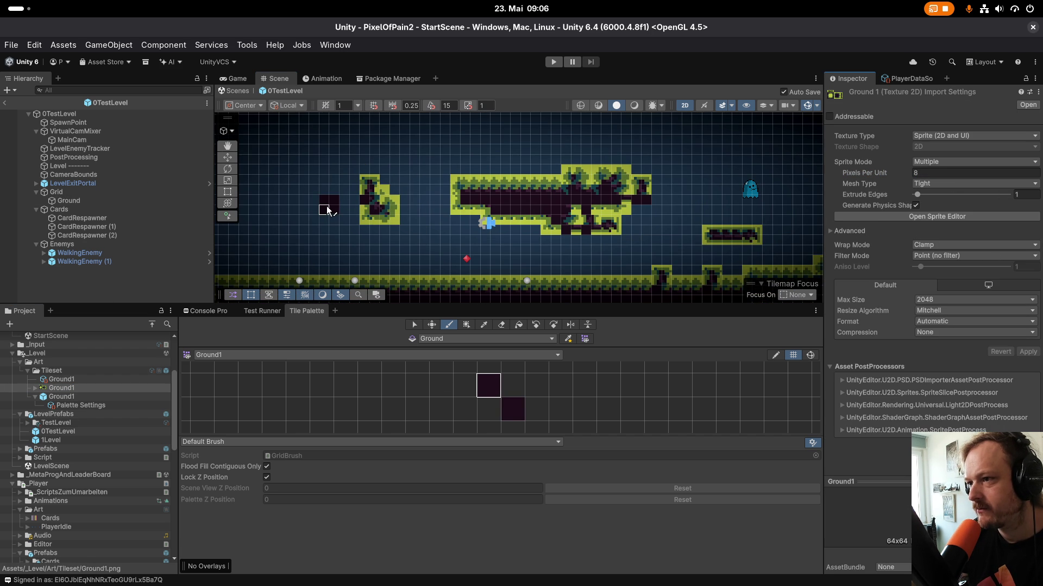
Set the level Grid's cell size to 1, 1 and fill the floating platform's gaps.
left_click(56, 192)
left_click(941, 219)
type("1")
key("Tab")
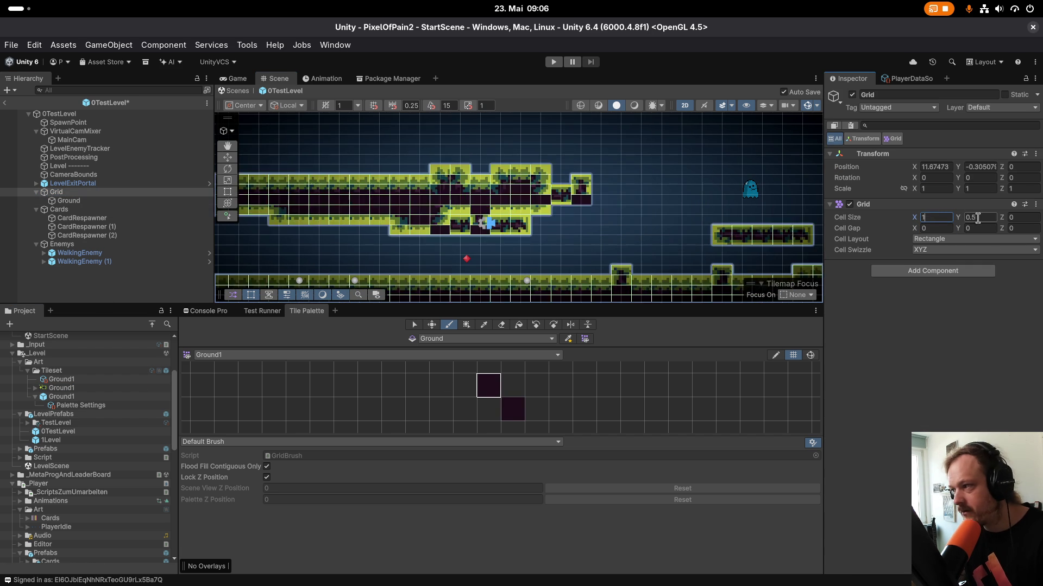
type("1")
mouse_move(493, 189)
left_mouse_down()
mouse_move(495, 209)
mouse_move(472, 215)
mouse_move(521, 202)
left_mouse_up()
scroll(423, 183, "up", 3)
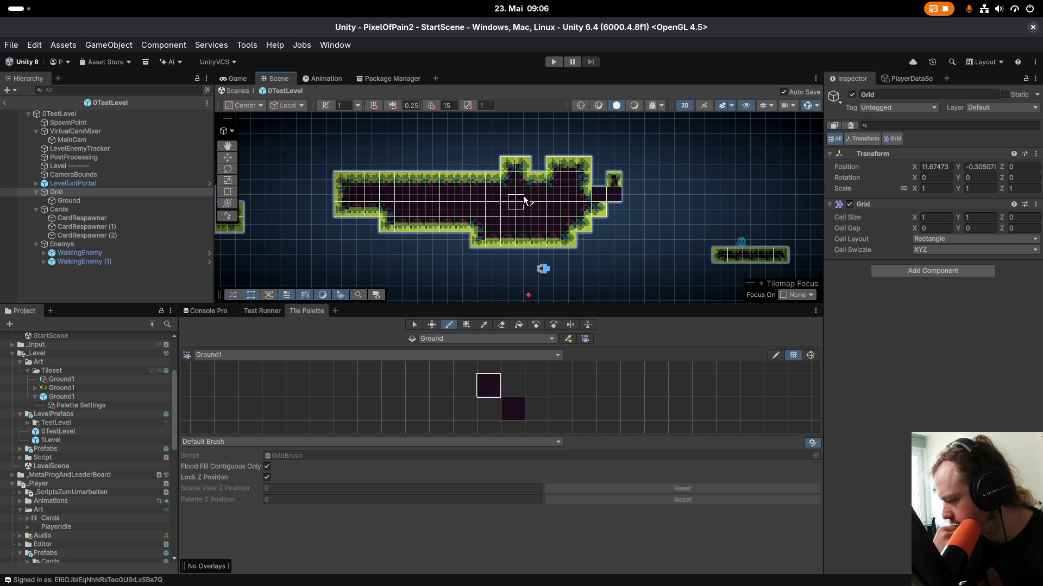
Paint ground tiles above and beside the right-hand block, forming a tall solid column.
left_click(612, 163)
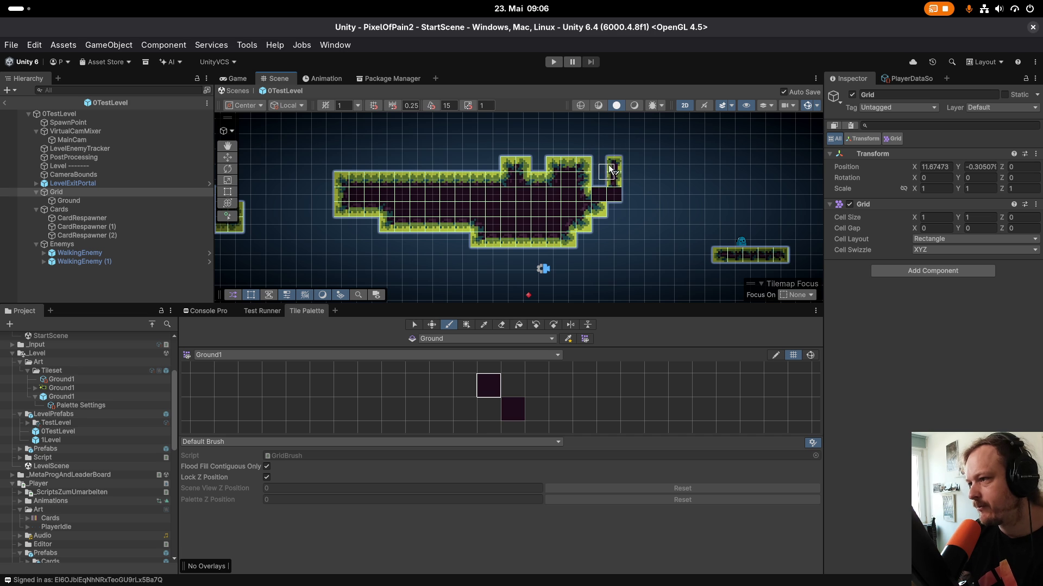
mouse_move(669, 212)
left_mouse_down()
mouse_move(668, 157)
mouse_move(689, 163)
mouse_move(659, 179)
mouse_move(659, 214)
left_mouse_up()
left_click(560, 410)
With the dark ground tile, paint a two-tile raised block above the floor.
left_click(488, 385)
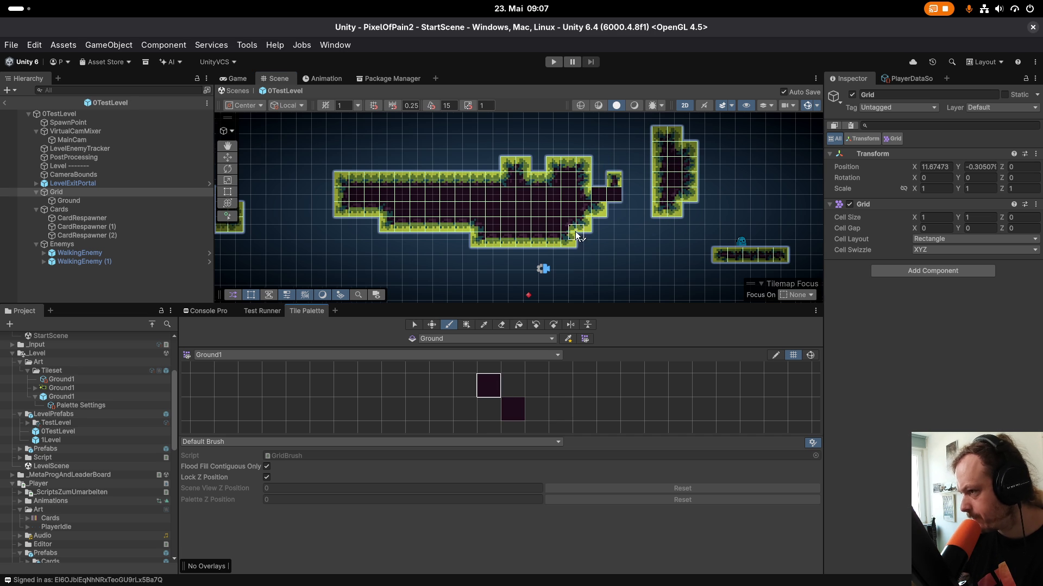
scroll(575, 231, "down", 3)
scroll(556, 274, "up", 4)
scroll(556, 274, "up", 5)
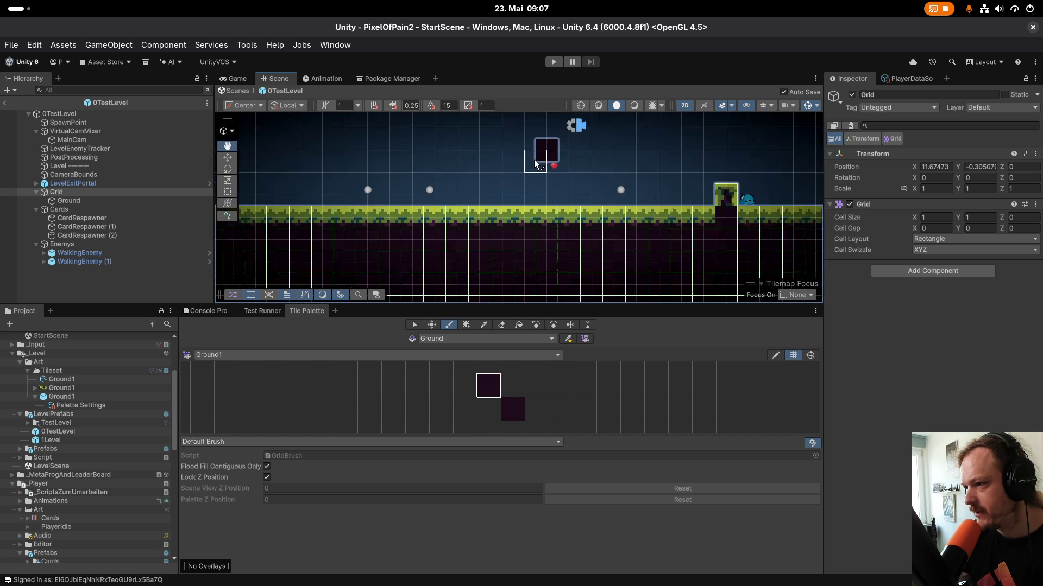
scroll(555, 163, "down", 1)
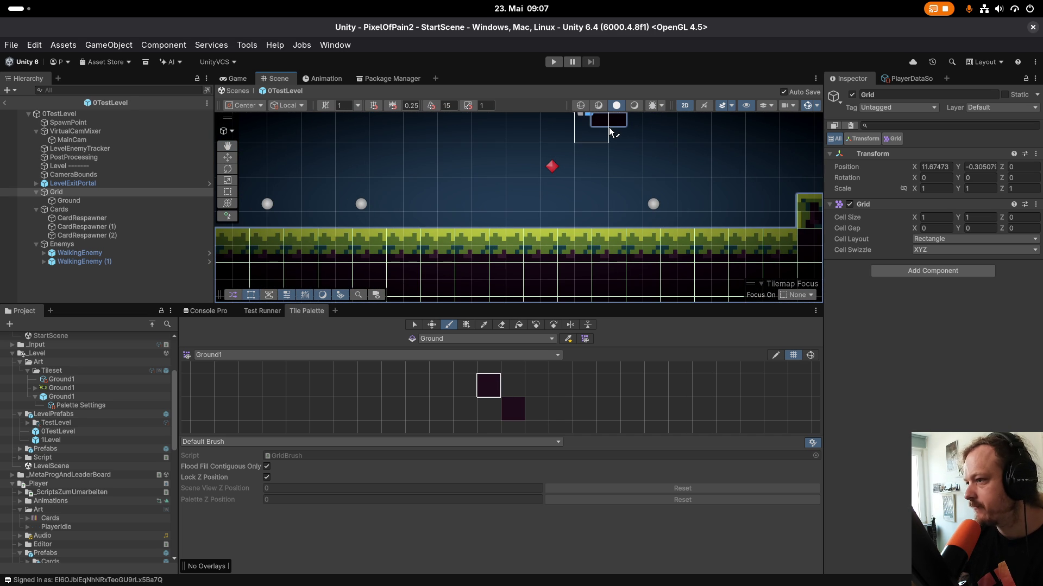
left_click(574, 217)
scroll(568, 234, "up", 2)
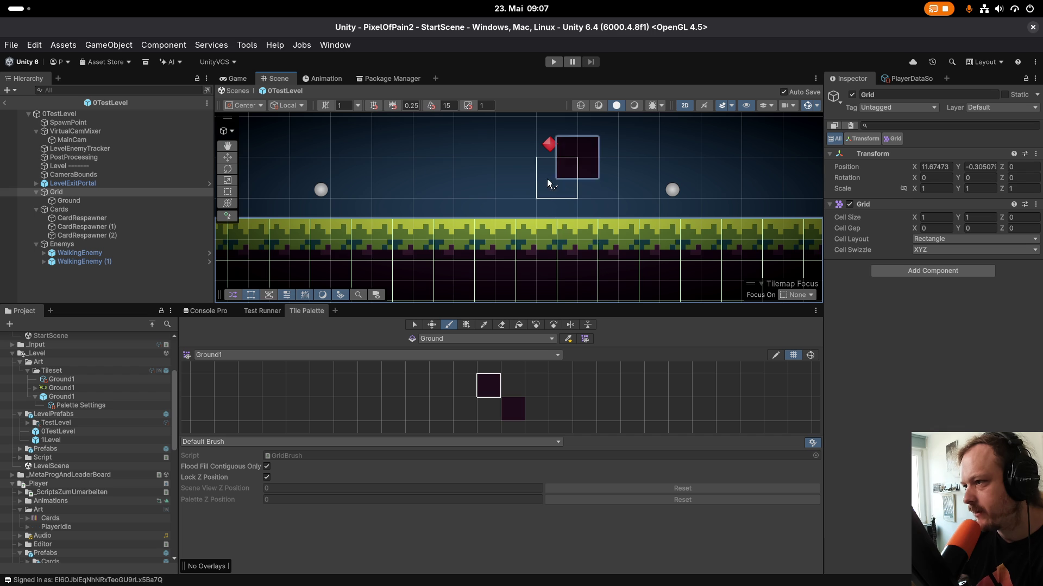
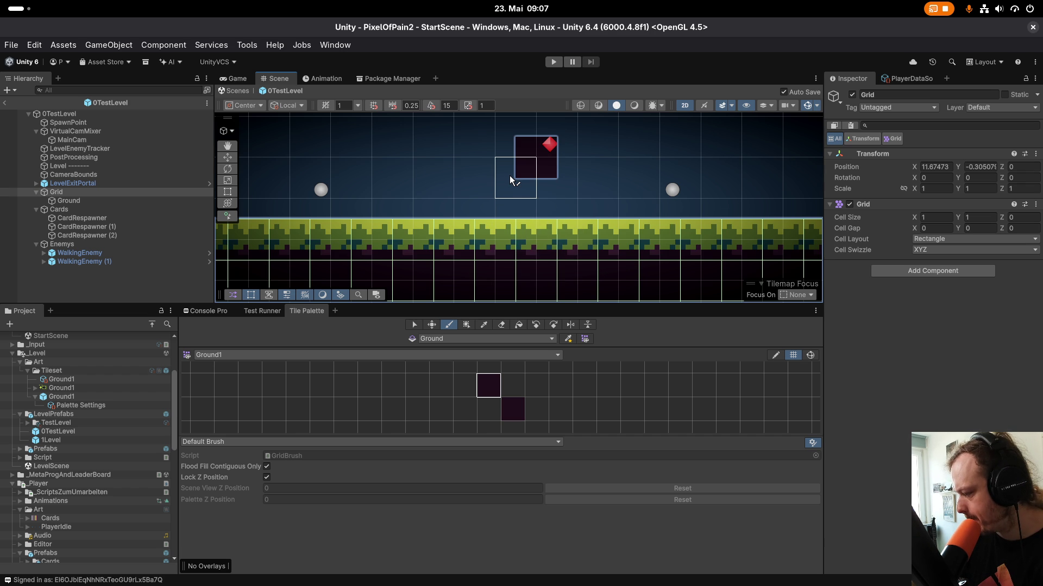
Test-paint a ground tile, undo it, and pick the dark Ground1 tile from the palette.
left_click(531, 175)
key("ctrl+z")
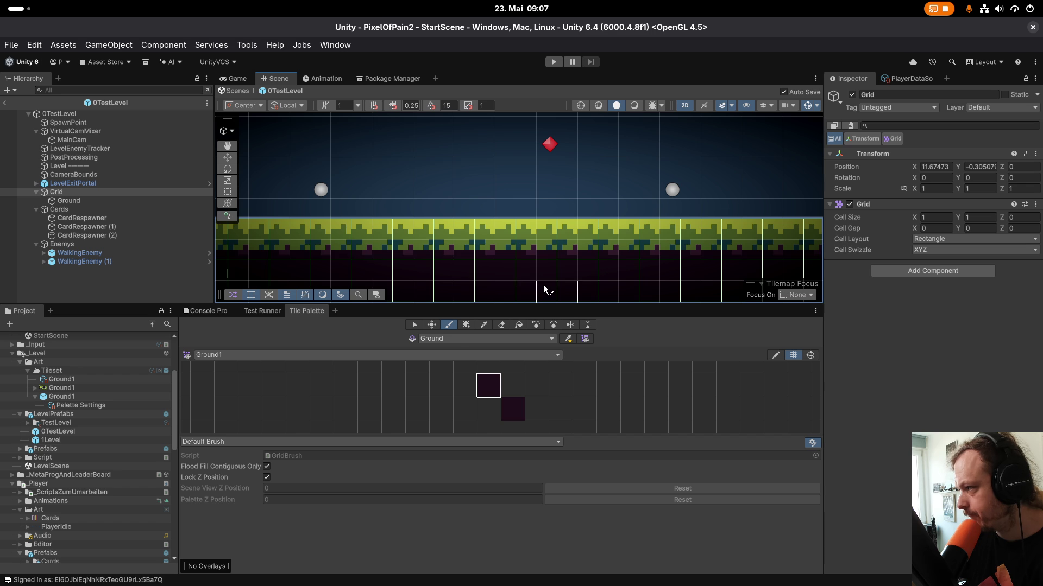
scroll(586, 212, "down", 2)
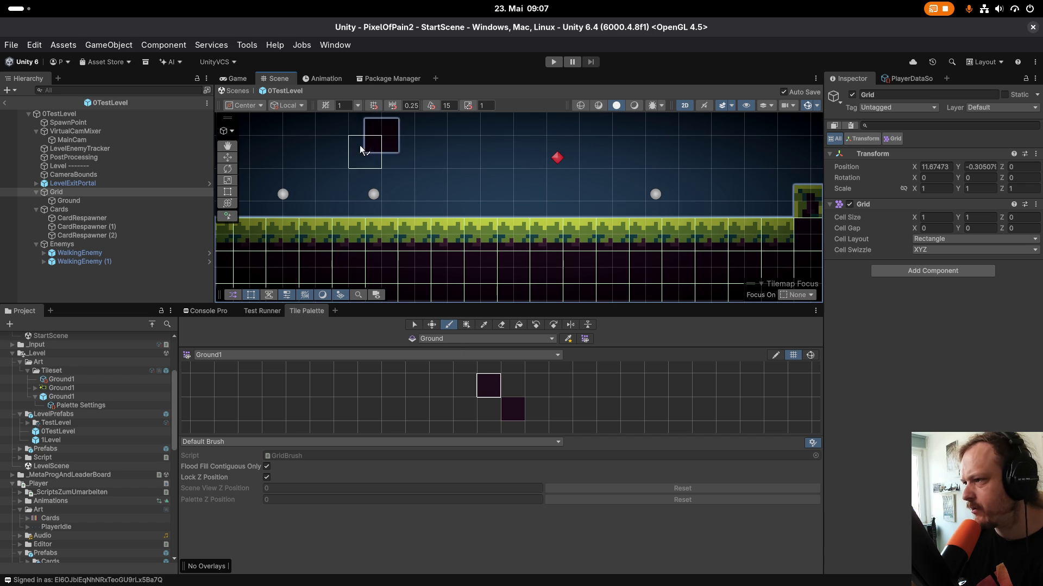
left_click(515, 417)
left_click(489, 386)
Inspect the Ground tilemap, the Ground1 palette prefab and the Grid's cell size.
left_click(69, 201)
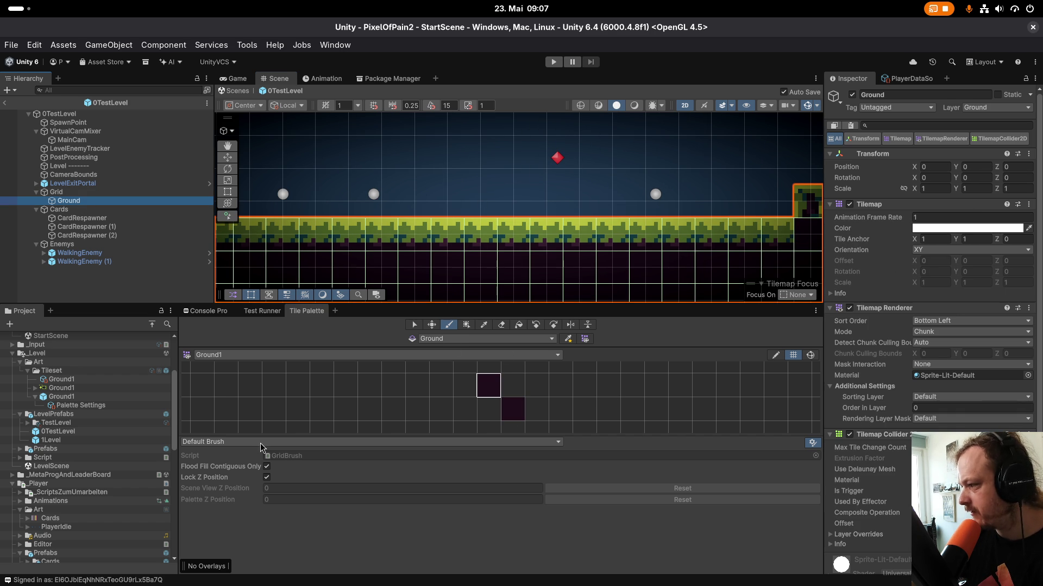
left_click(61, 398)
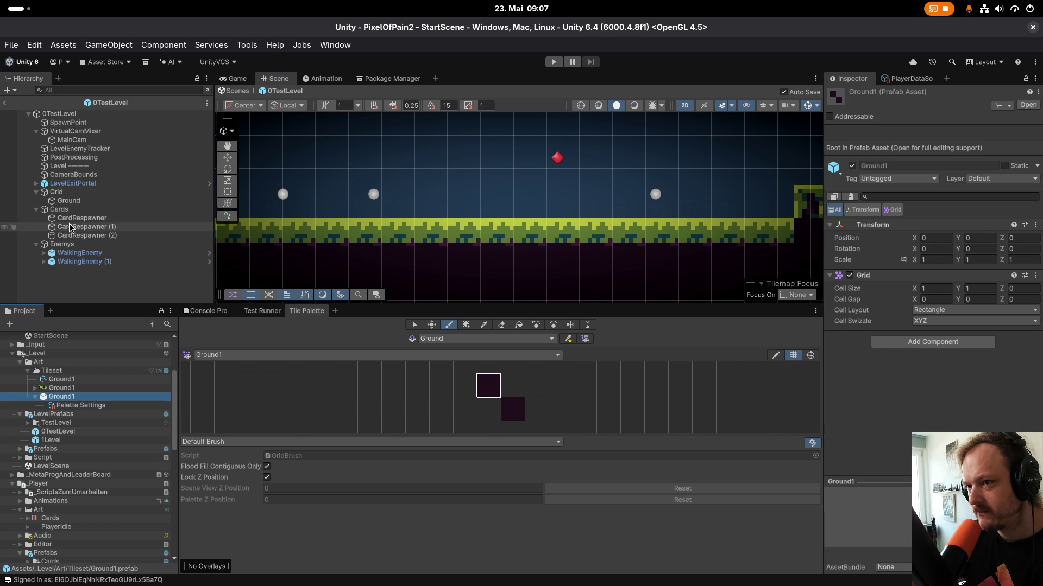
left_click(75, 202)
left_click(79, 193)
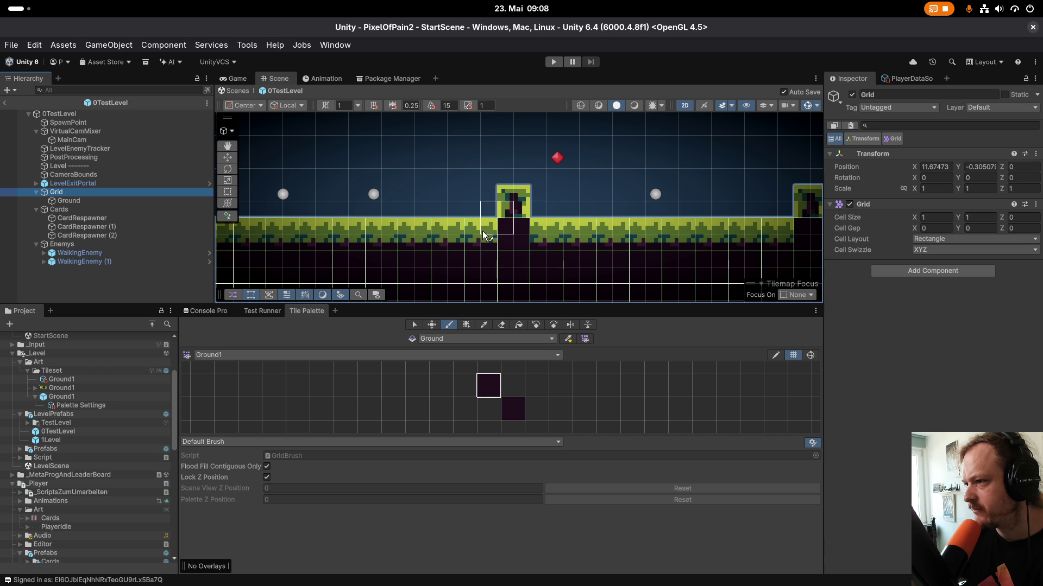
Paint two raised single-tile ground columns, one in the middle and one further right.
left_click(508, 206)
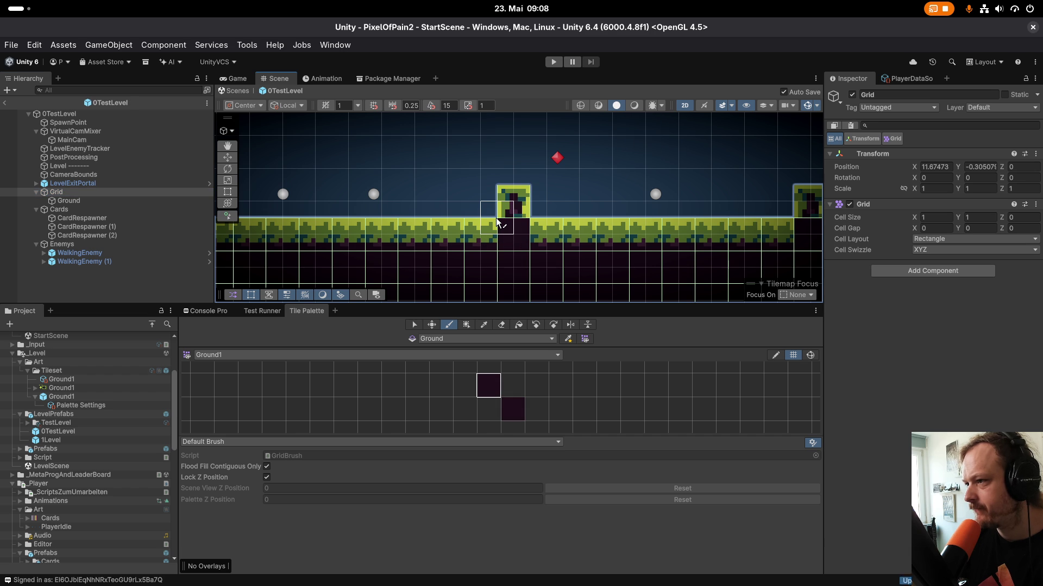
left_click(702, 233)
scroll(625, 255, "down", 2)
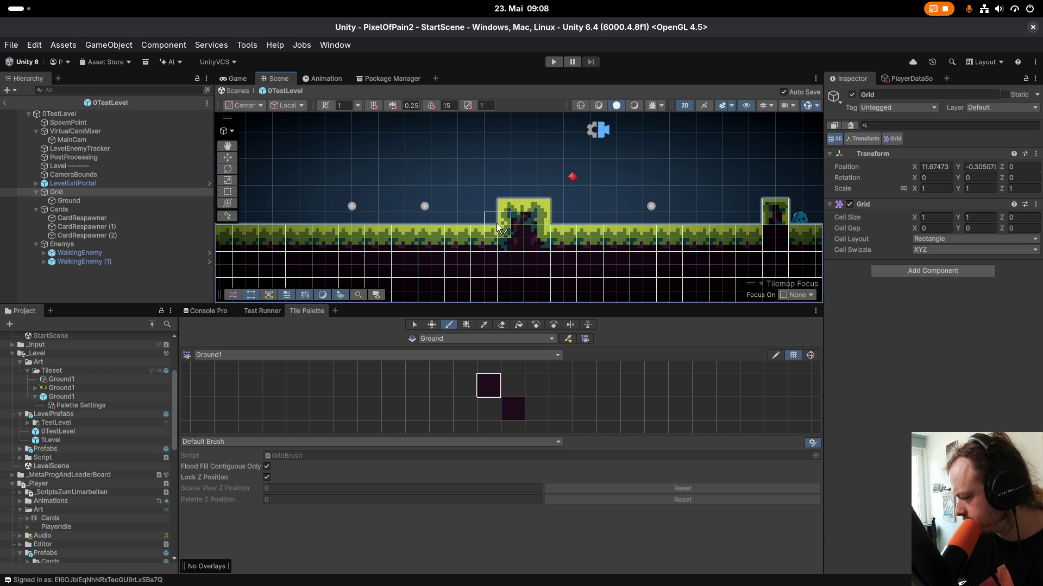
scroll(505, 226, "down", 6)
scroll(563, 267, "up", 1)
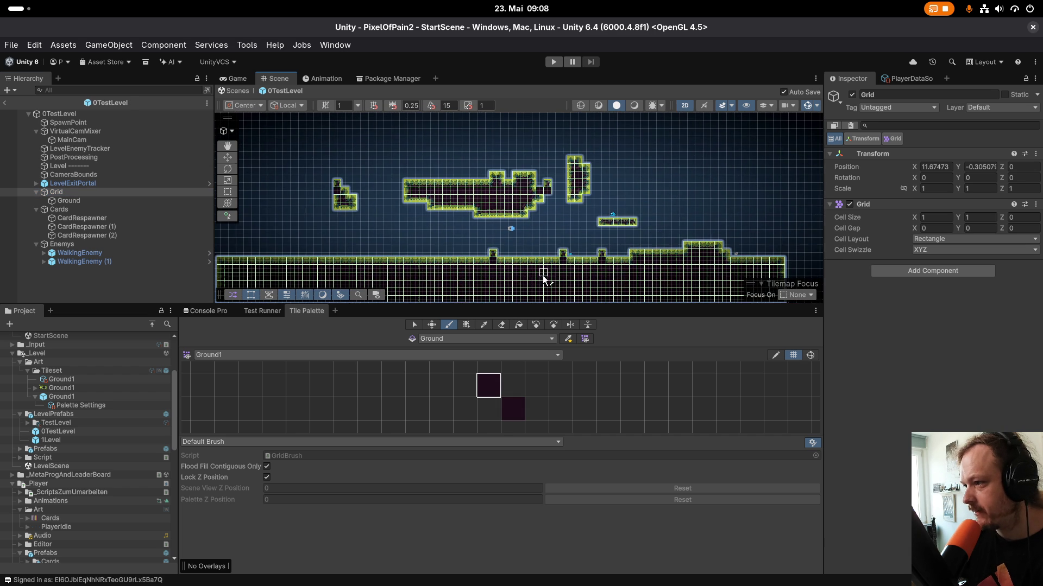
Erase the small left platform, the floating platform with its pillar, and stray tiles.
left_click(501, 324)
left_click_drag(363, 229, 347, 170)
mouse_move(360, 214)
left_mouse_down()
mouse_move(458, 187)
mouse_move(591, 178)
mouse_move(608, 195)
mouse_move(407, 225)
left_mouse_up()
mouse_move(575, 153)
left_mouse_down()
mouse_move(526, 185)
mouse_move(570, 190)
mouse_move(555, 206)
mouse_move(573, 232)
left_mouse_up()
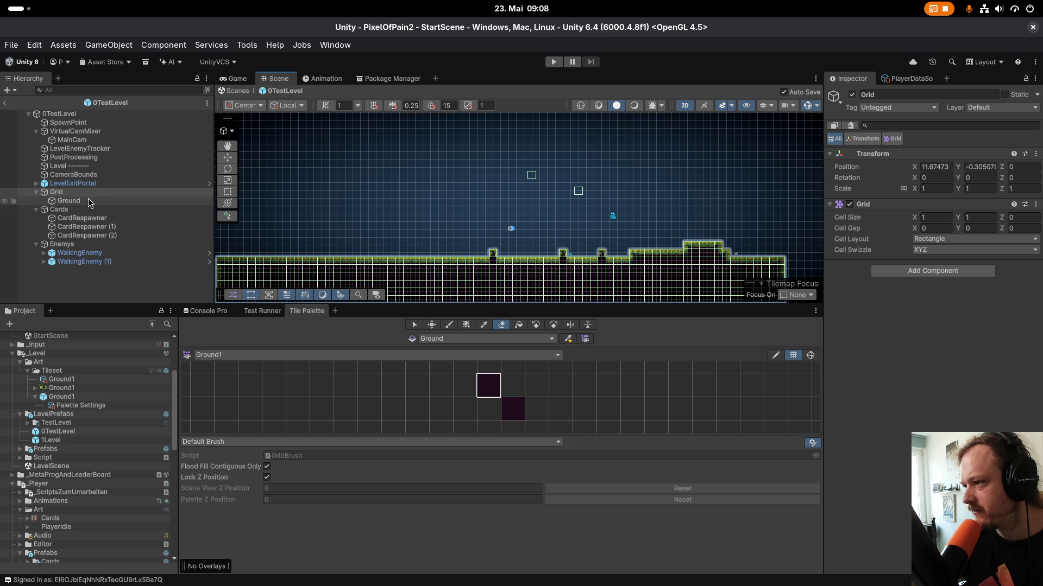
Reset the Grid object's Transform so its position is 0, 0.
left_click(70, 192)
left_click(1036, 154)
left_click(934, 168)
scroll(485, 256, "up", 3)
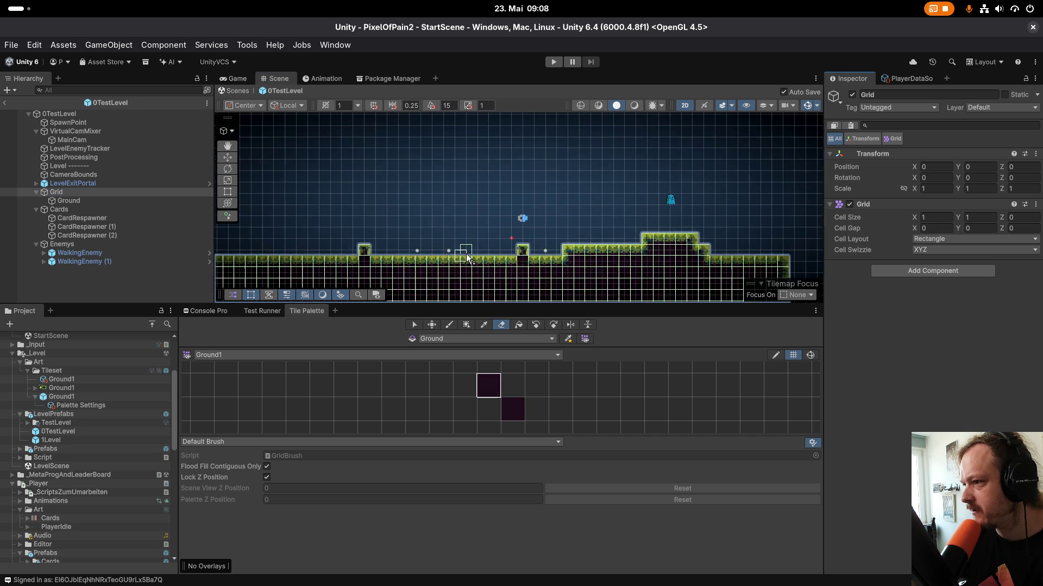
Recheck the Ground tilemap and Grid, then inspect the Ground1 palette prefab's 1 × 1 grid.
left_click(70, 202)
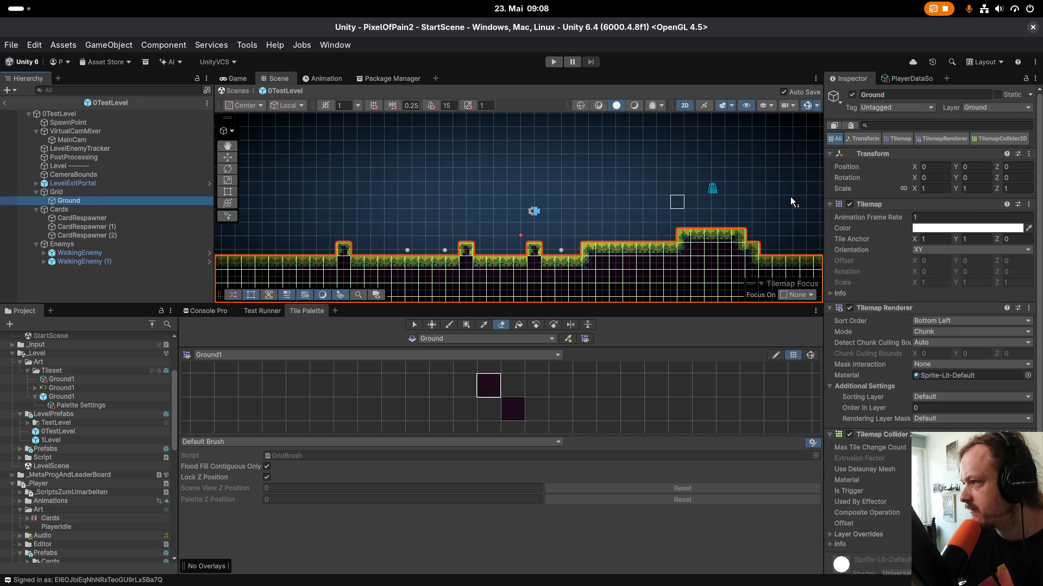
left_click(56, 192)
scroll(437, 241, "up", 3)
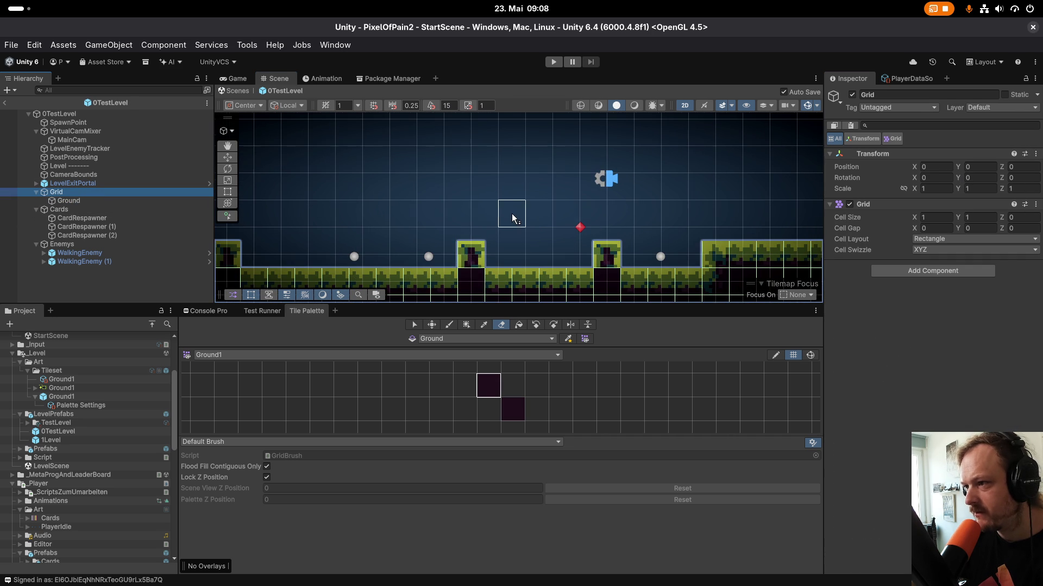
left_click(96, 205)
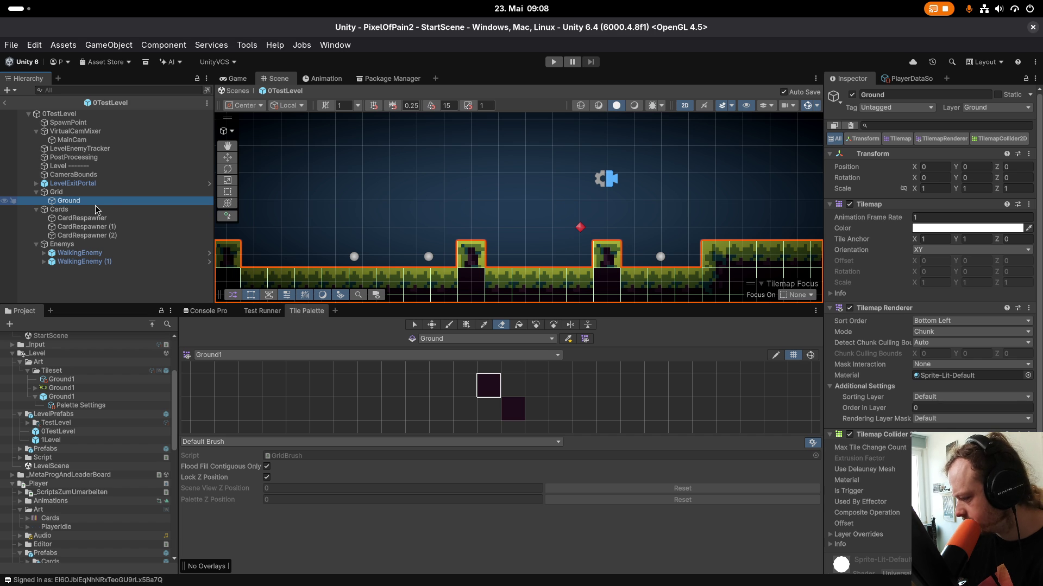
scroll(523, 272, "down", 10)
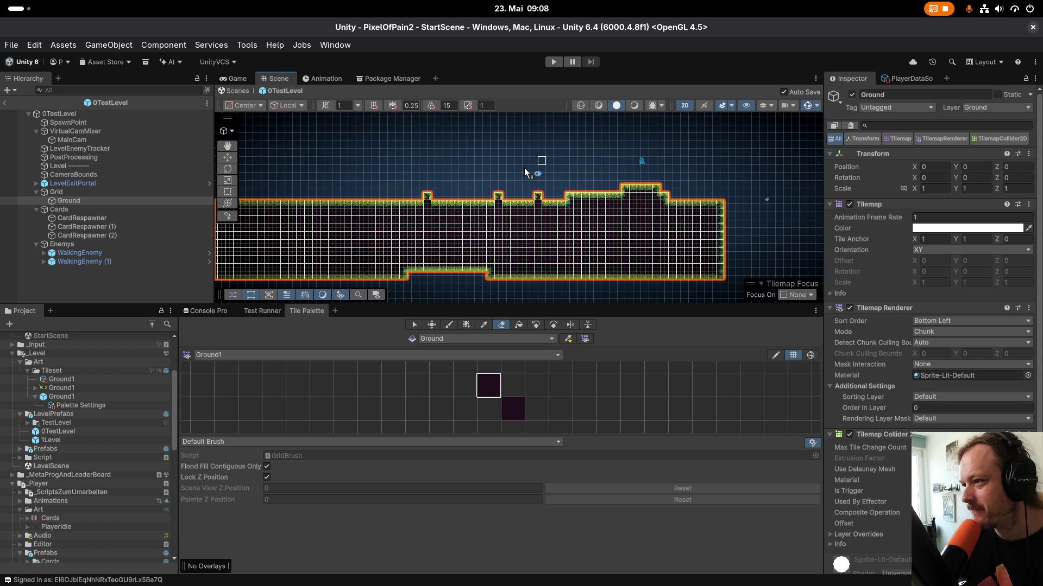
scroll(525, 173, "up", 5)
left_click(81, 397)
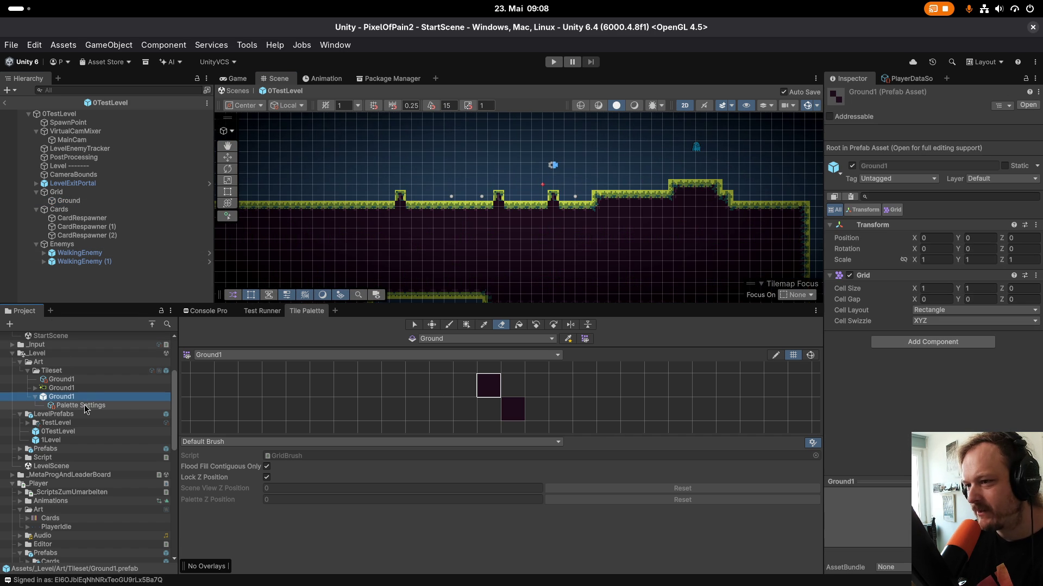
Set the Ground1 palette settings' Cell Sizing to Manual.
left_click(83, 405)
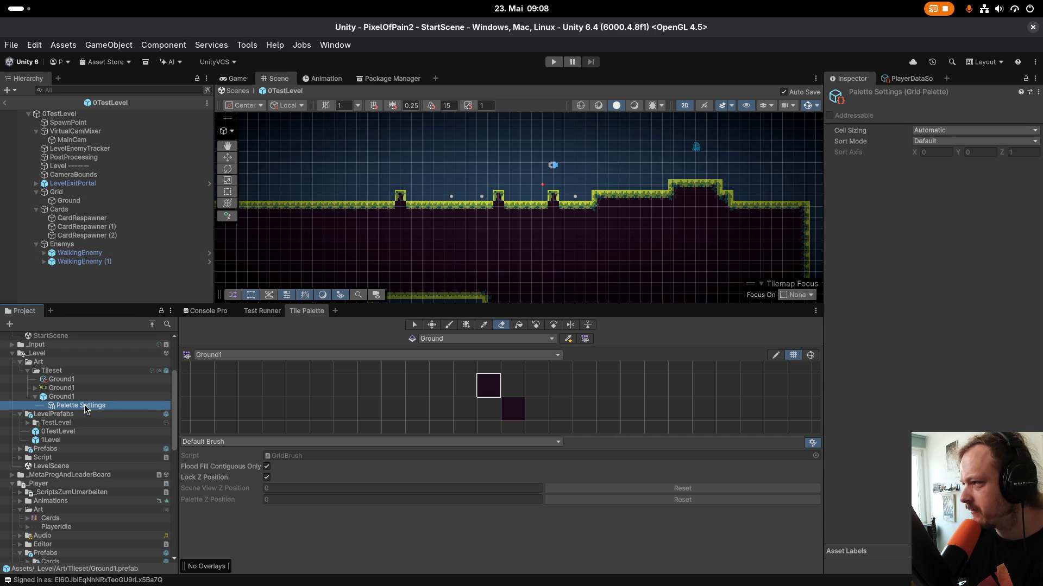
left_click(923, 130)
left_click(930, 158)
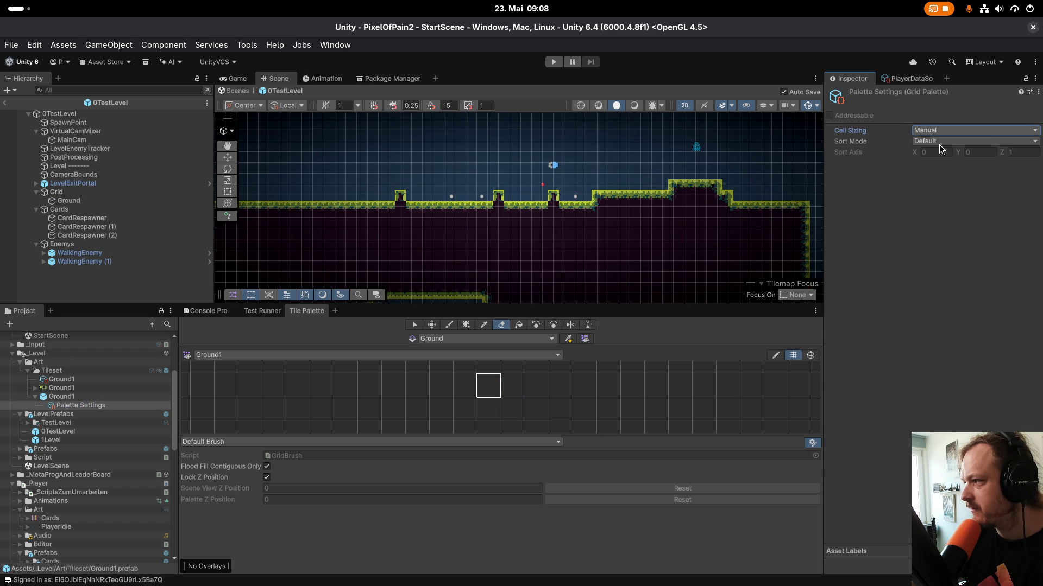
Check the Ground1 texture's 8 pixels-per-unit import, then view the Ground tilemap's components.
key("Up")
key("Up")
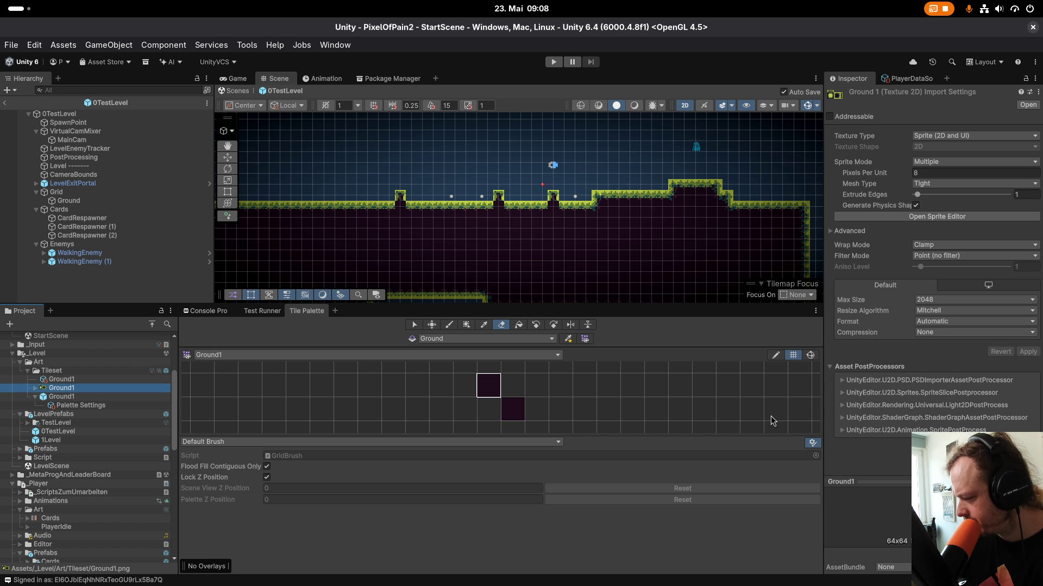
left_click(83, 200)
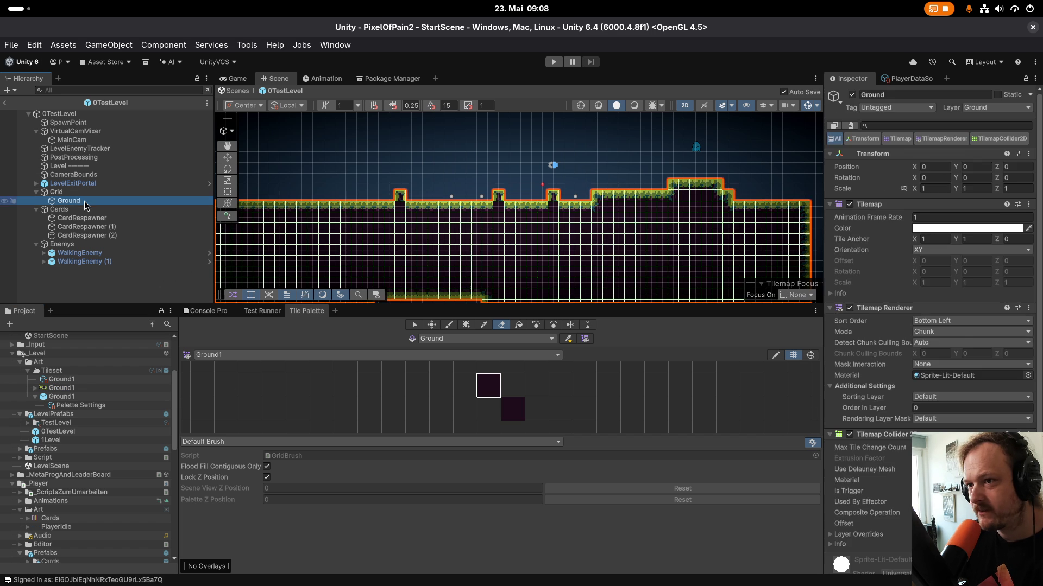
scroll(1028, 367, "down", 2)
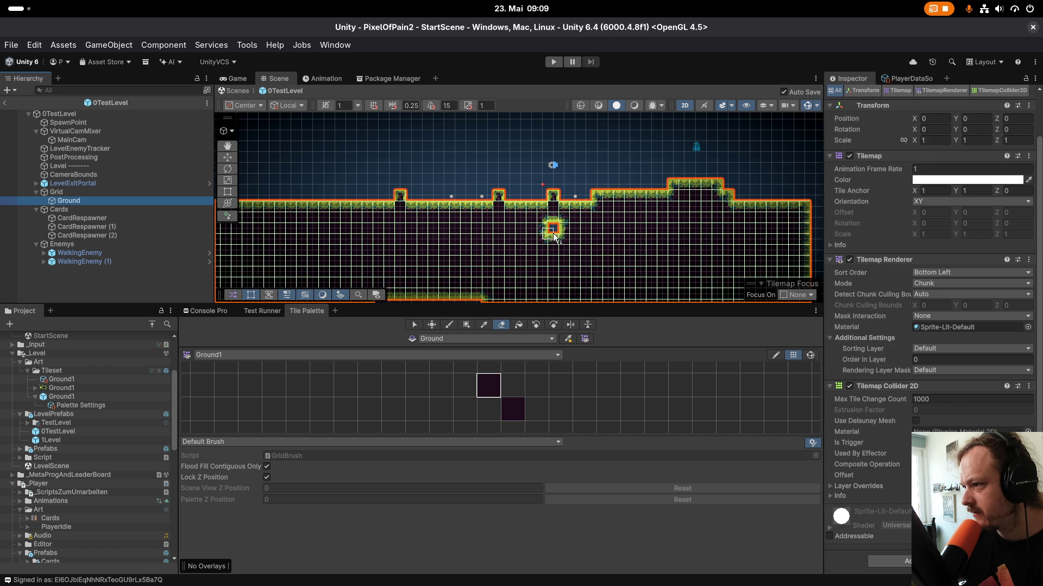
Erase a stray floating ground tile from the level.
left_click(552, 234)
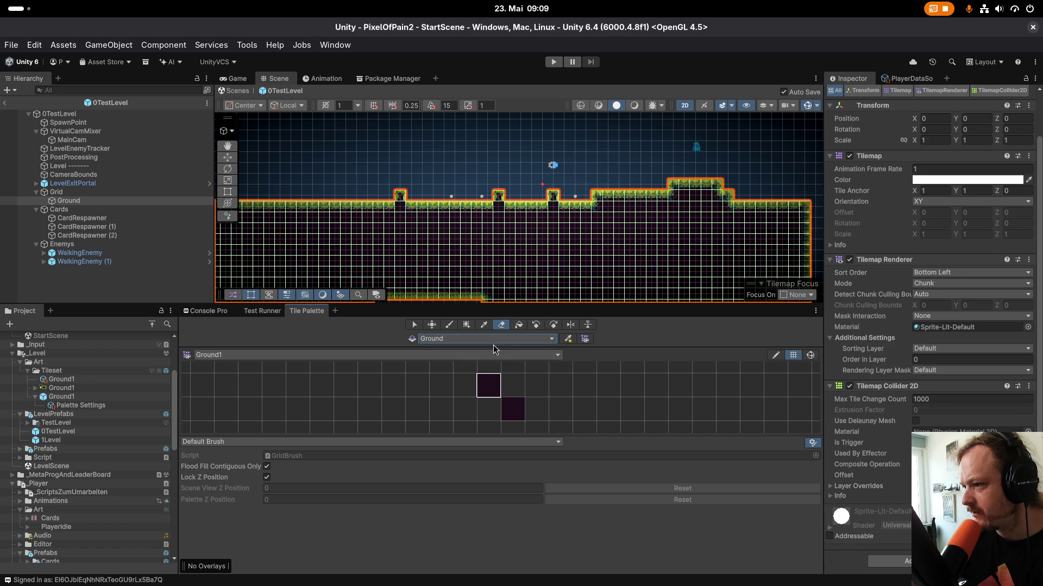
scroll(483, 239, "down", 2)
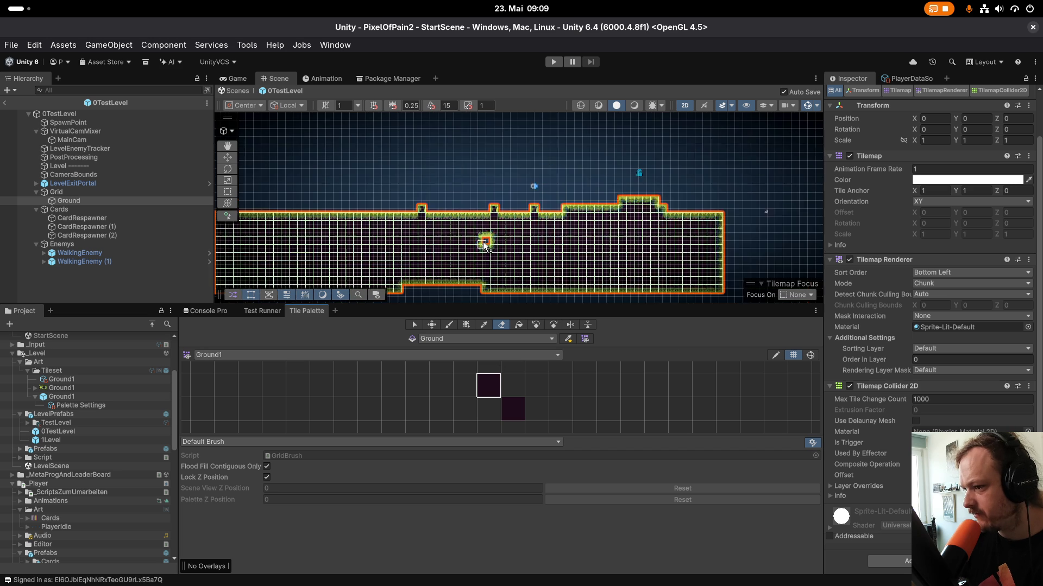
scroll(497, 230, "down", 1)
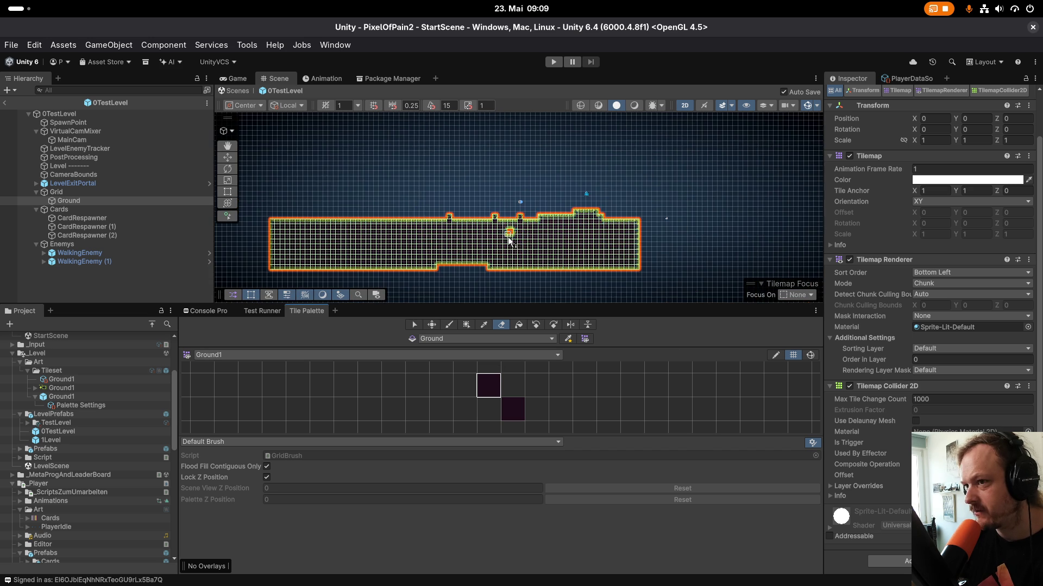
scroll(489, 231, "down", 1)
Collapse the Cards and Enemys groups in the Hierarchy and switch to the Move tool.
left_click(79, 211)
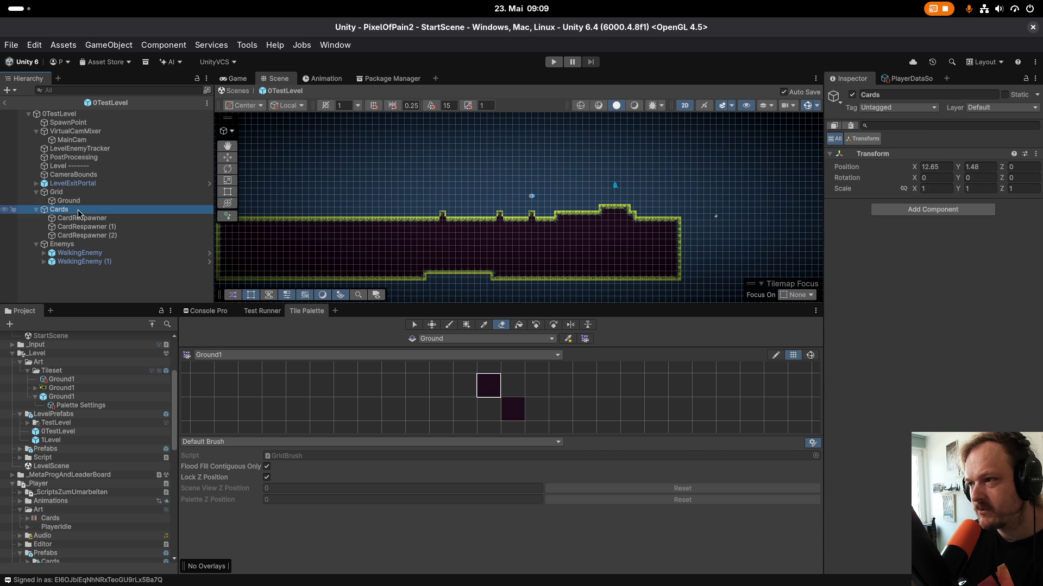
left_click(36, 210)
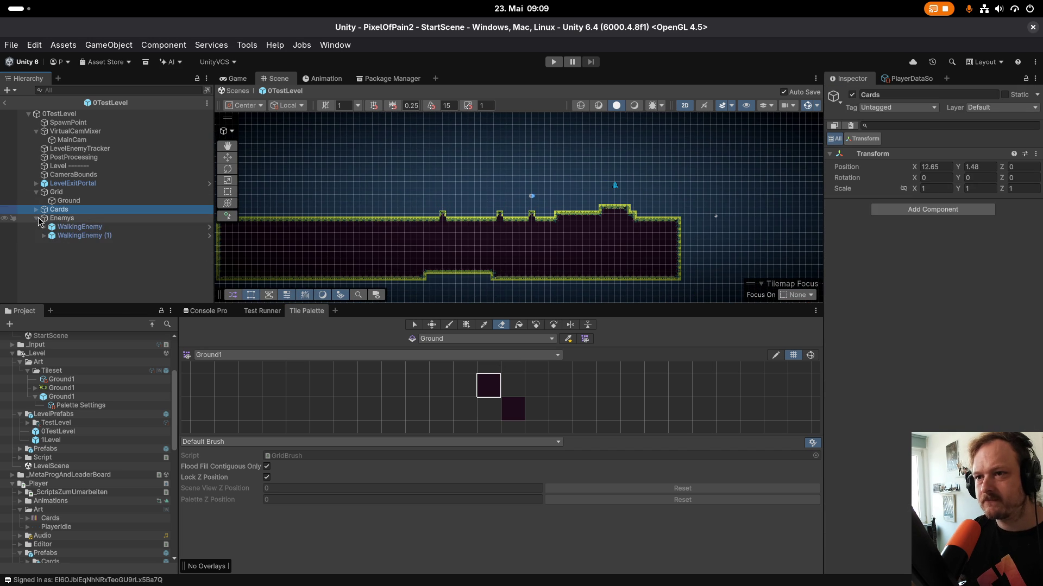
left_click(36, 218)
left_click(71, 220, "ctrl")
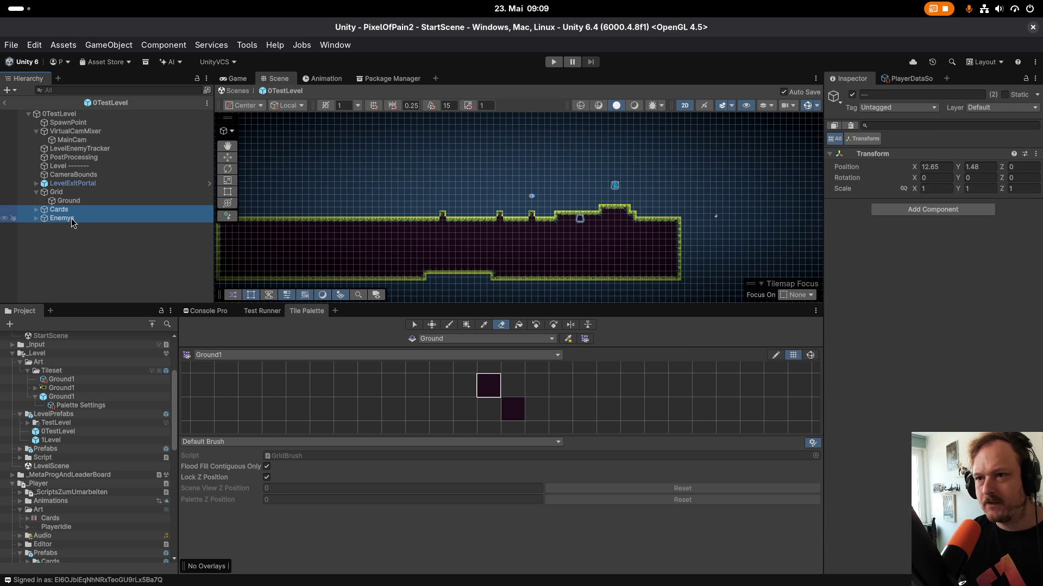
key("w")
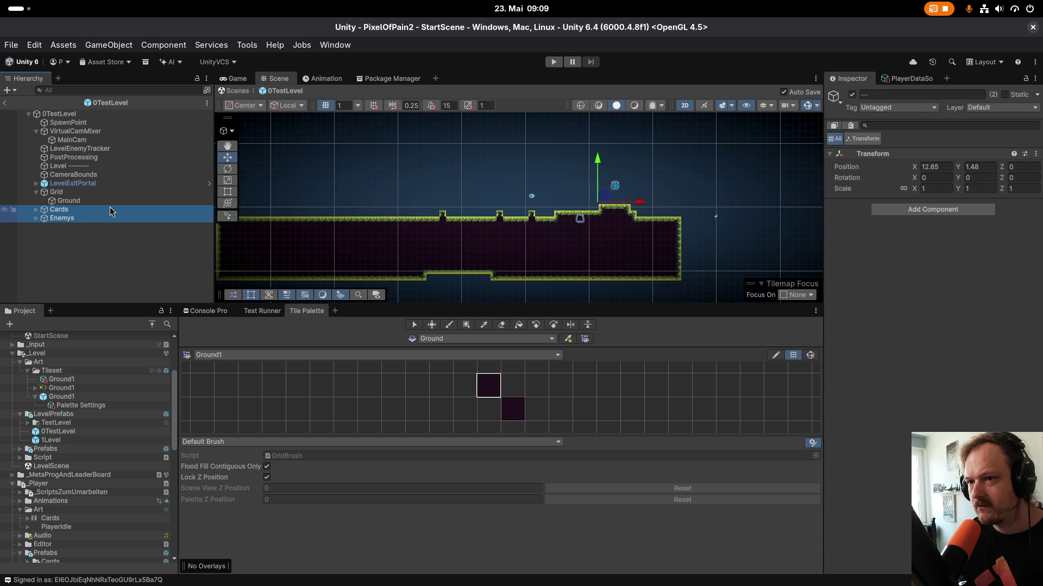
Erase the remaining old tiles from the Ground tilemap and frame Ground in the Scene view.
left_click(103, 201)
scroll(620, 244, "down", 2)
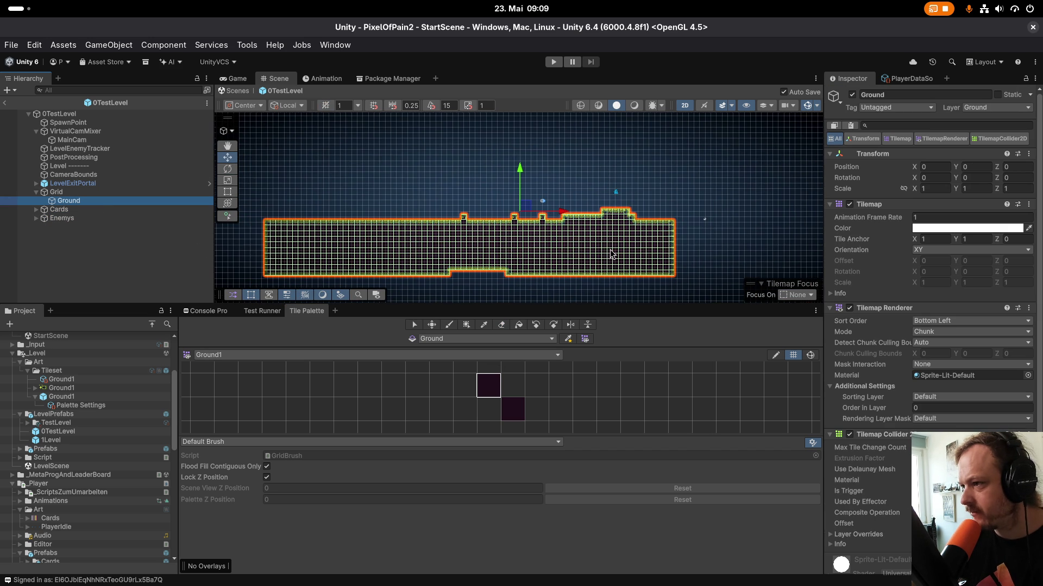
left_click(501, 324)
mouse_move(470, 227)
left_mouse_down()
mouse_move(412, 218)
mouse_move(718, 223)
mouse_move(679, 204)
mouse_move(478, 255)
mouse_move(755, 263)
mouse_move(575, 268)
mouse_move(576, 246)
mouse_move(500, 275)
mouse_move(543, 269)
mouse_move(240, 255)
mouse_move(261, 233)
mouse_move(413, 231)
mouse_move(282, 260)
mouse_move(460, 249)
mouse_move(456, 260)
mouse_move(267, 277)
mouse_move(429, 275)
mouse_move(407, 283)
mouse_move(366, 242)
mouse_move(427, 234)
mouse_move(425, 259)
left_mouse_up()
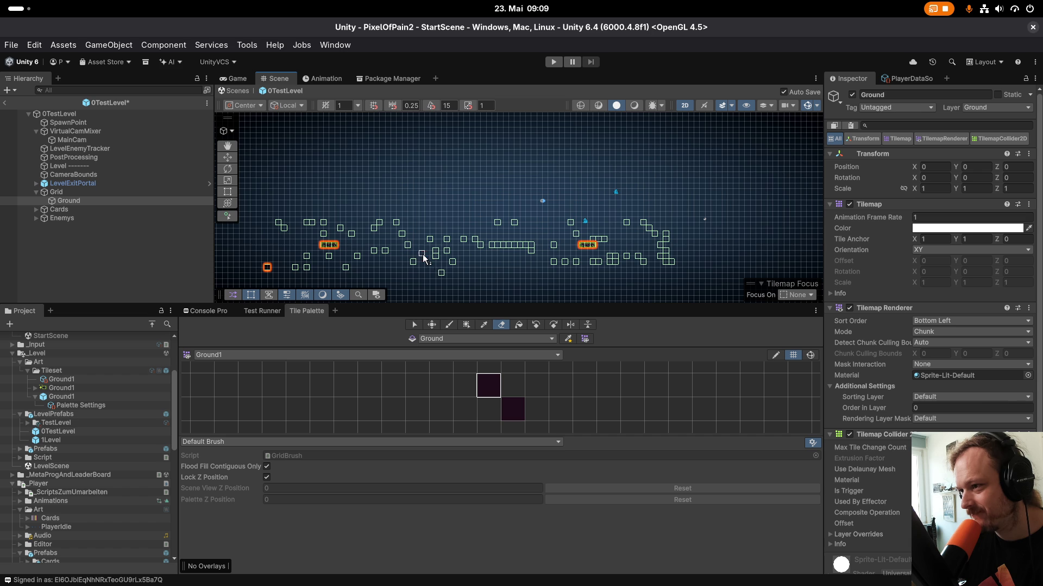
mouse_move(316, 253)
left_mouse_down()
mouse_move(371, 234)
mouse_move(269, 277)
left_mouse_up()
left_click_drag(585, 247, 600, 249)
double_click(119, 205)
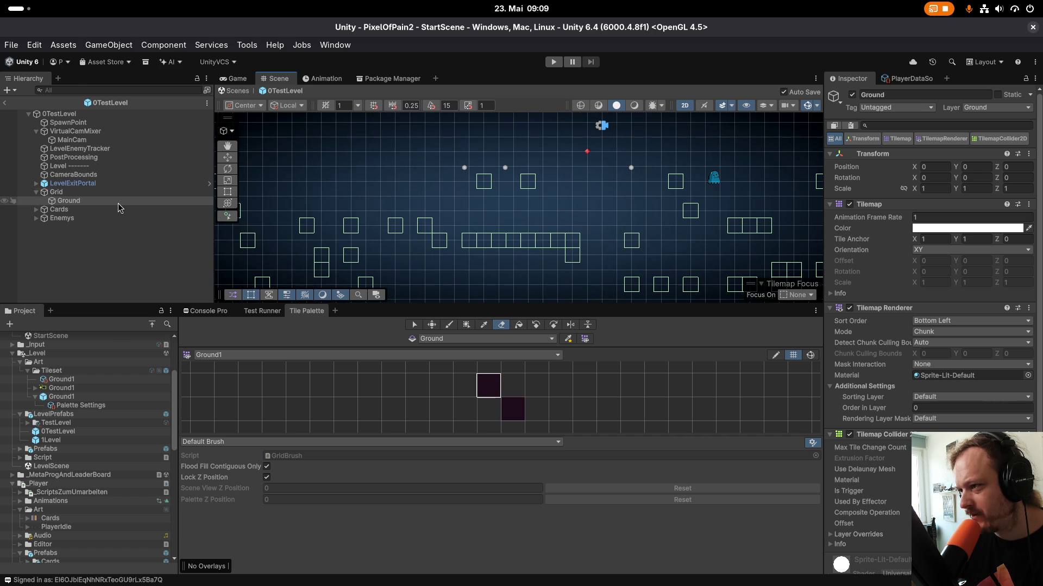
Leave prefab editing, inspect the Ground1 palette, and reopen the 0TestLevel prefab.
left_click(4, 103)
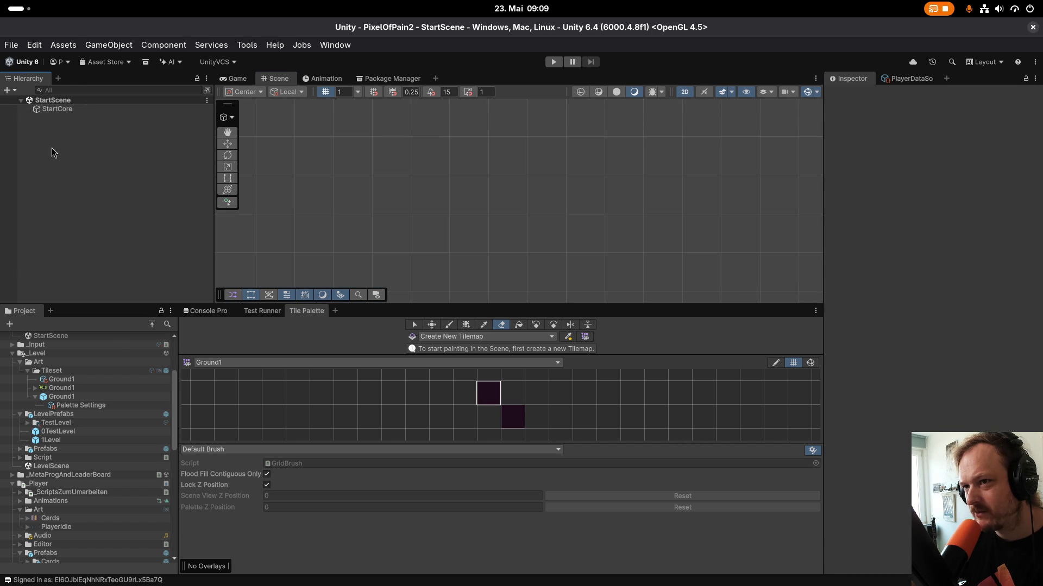
left_click(85, 397)
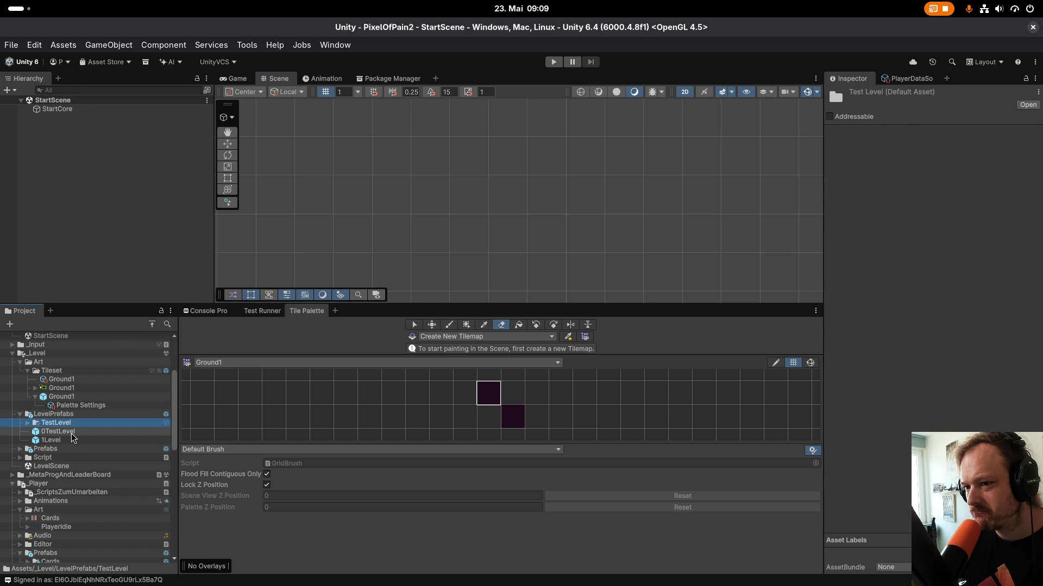
double_click(70, 432)
scroll(609, 256, "down", 2)
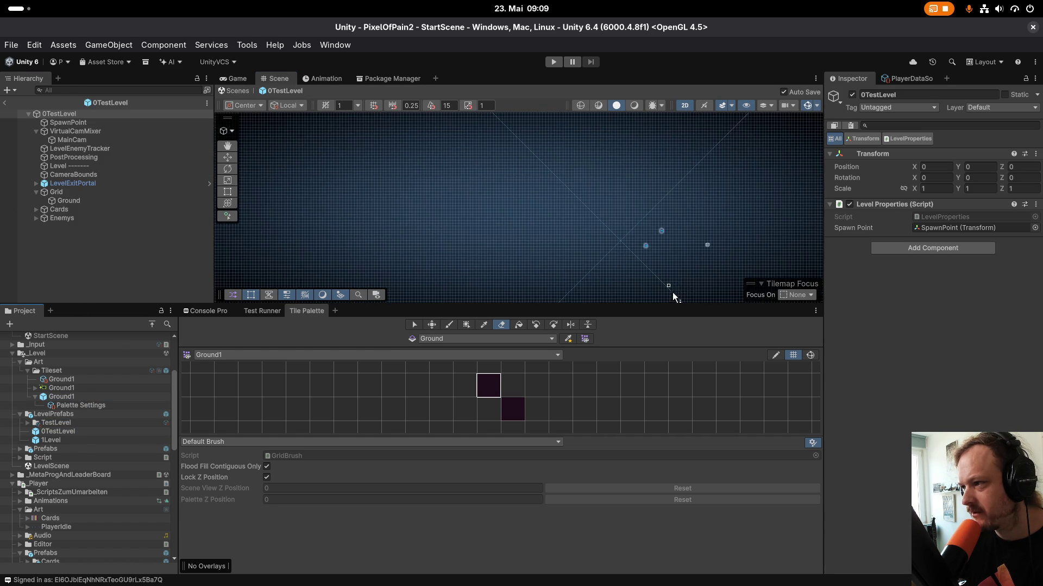
Set the test level Grid's Cell Size to 0.5 × 0.5.
left_click(134, 193)
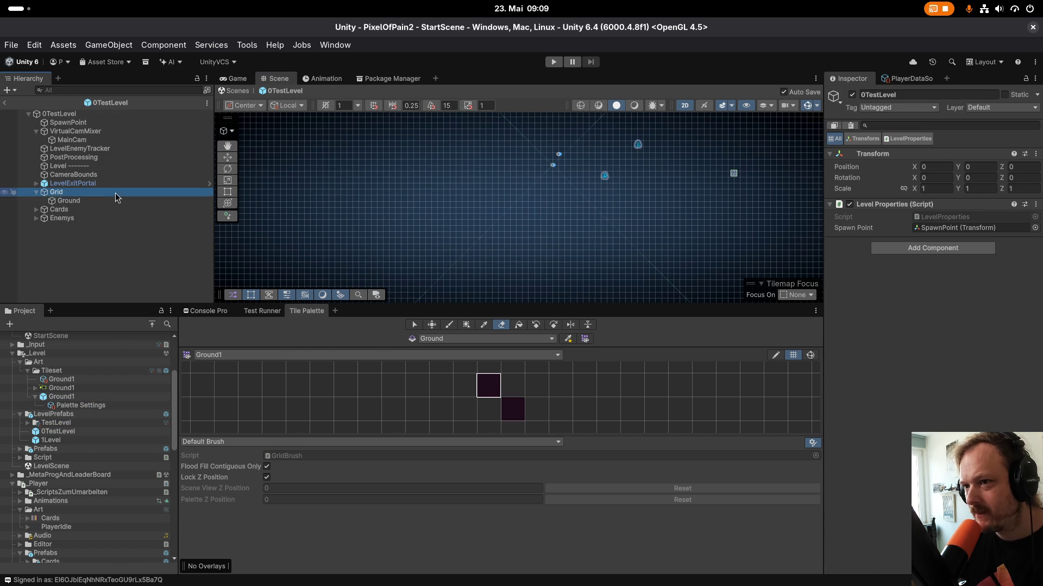
left_click(935, 217)
type("0.5")
key("Tab")
type("0.5")
key("Return")
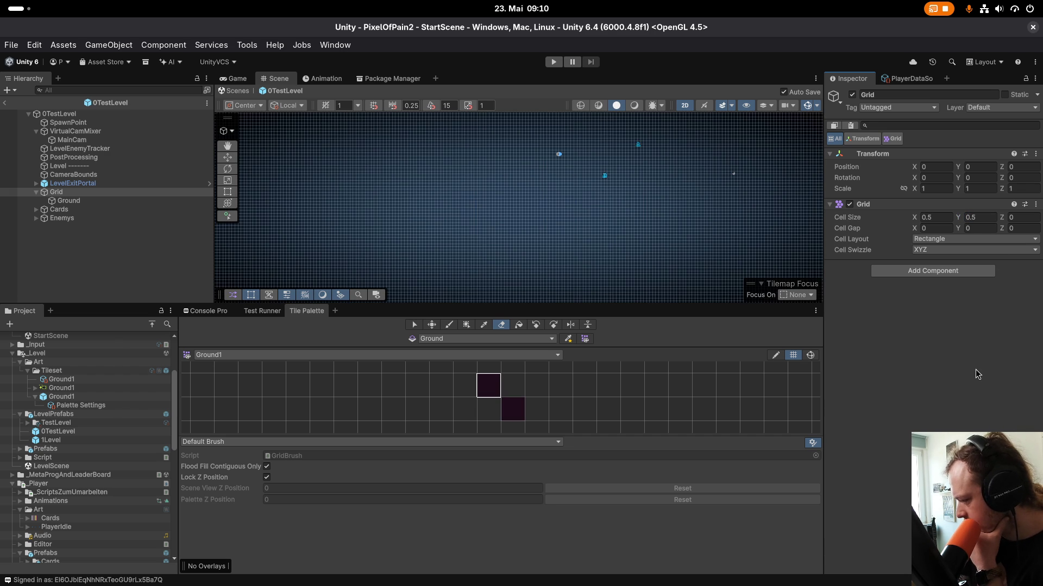
Set the Ground1 texture to 16 Pixels Per Unit and apply it.
left_click(61, 388)
left_click(923, 173)
type("16")
left_click(1028, 352)
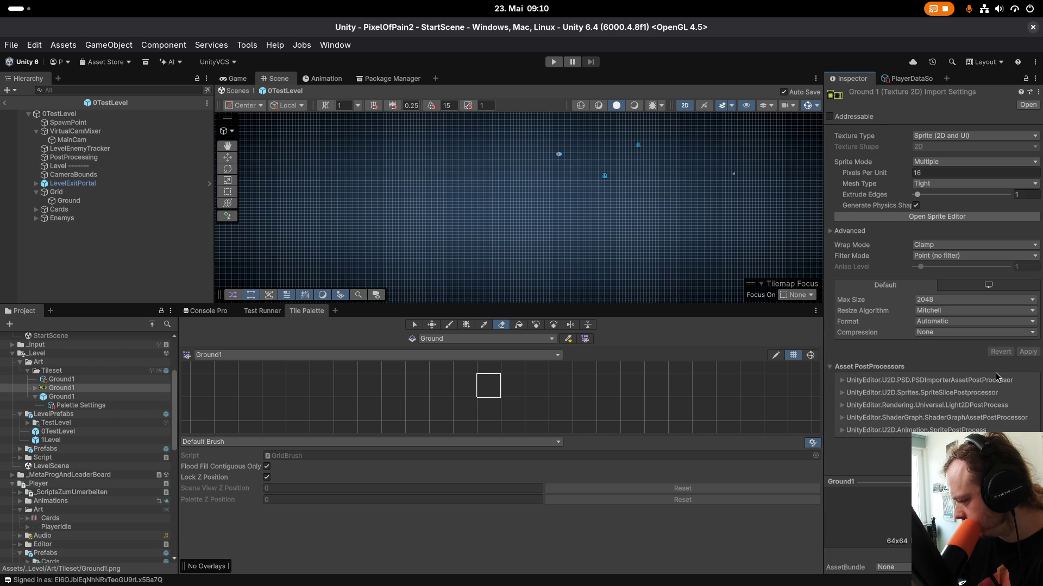
left_click(93, 202)
scroll(556, 247, "up", 10)
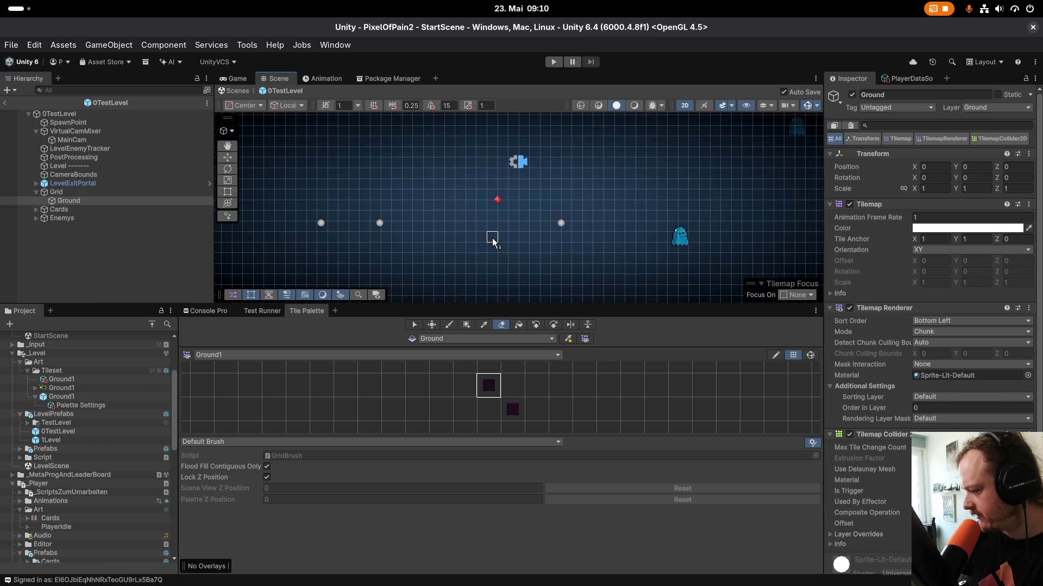
Disable the Ground tilemap's Tilemap Collider 2D and erase a stray tile.
left_click(850, 434)
mouse_move(851, 490)
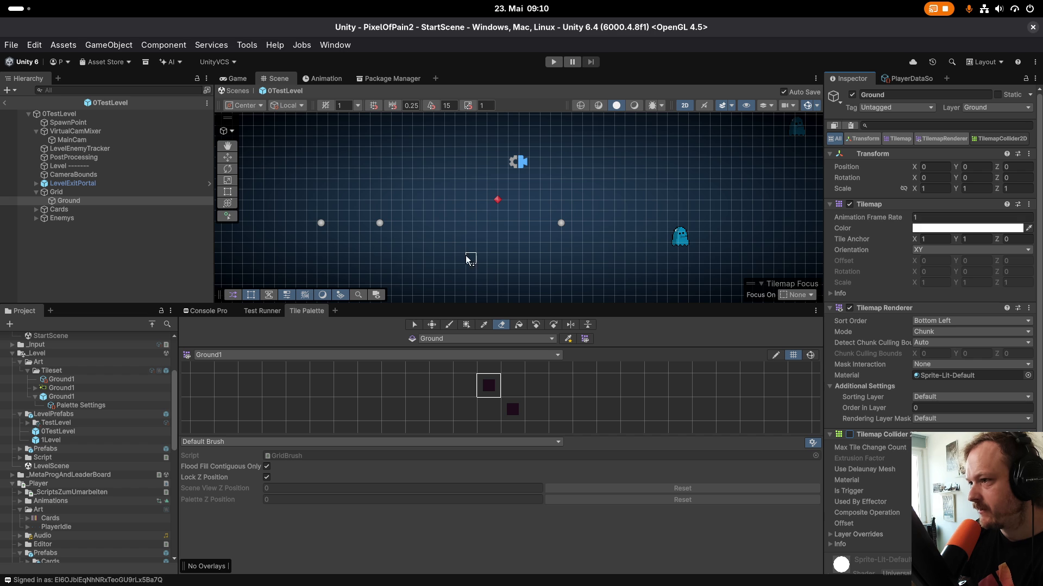
left_click(420, 261)
Paint a flat strip of Ground1 tiles, undo the left extension, and re-enable the collider.
left_click(488, 385)
mouse_move(400, 250)
left_mouse_down()
mouse_move(370, 256)
mouse_move(549, 255)
mouse_move(366, 255)
mouse_move(499, 248)
left_mouse_up()
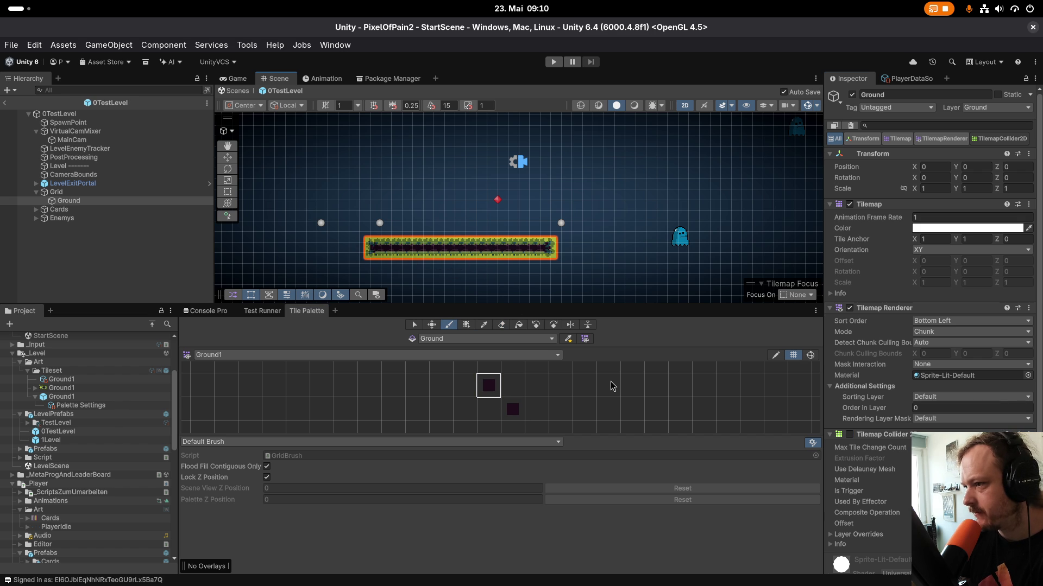
scroll(383, 250, "up", 3)
left_click(597, 224)
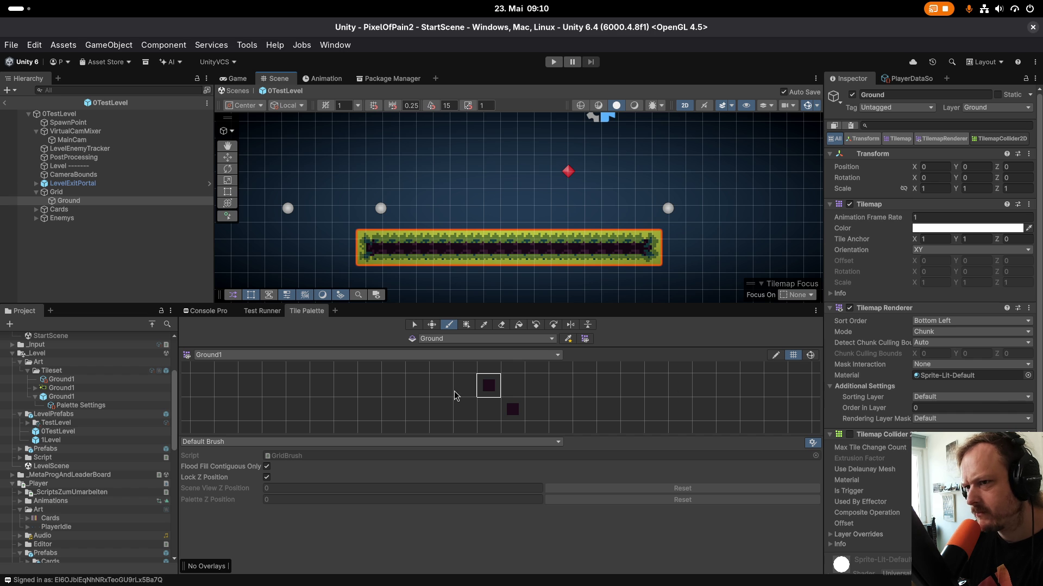
left_click_drag(365, 241, 343, 254)
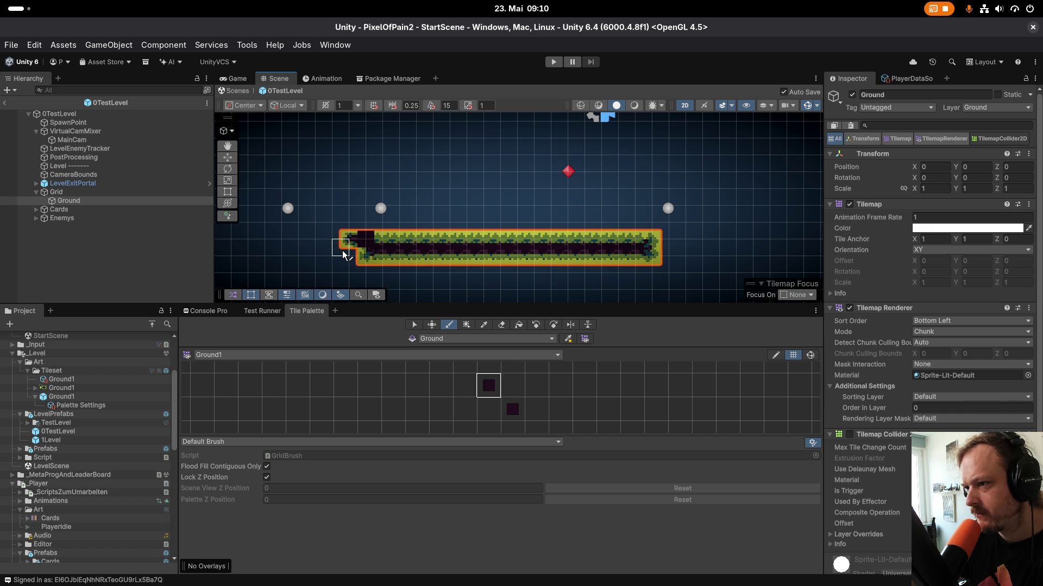
key("ctrl+z")
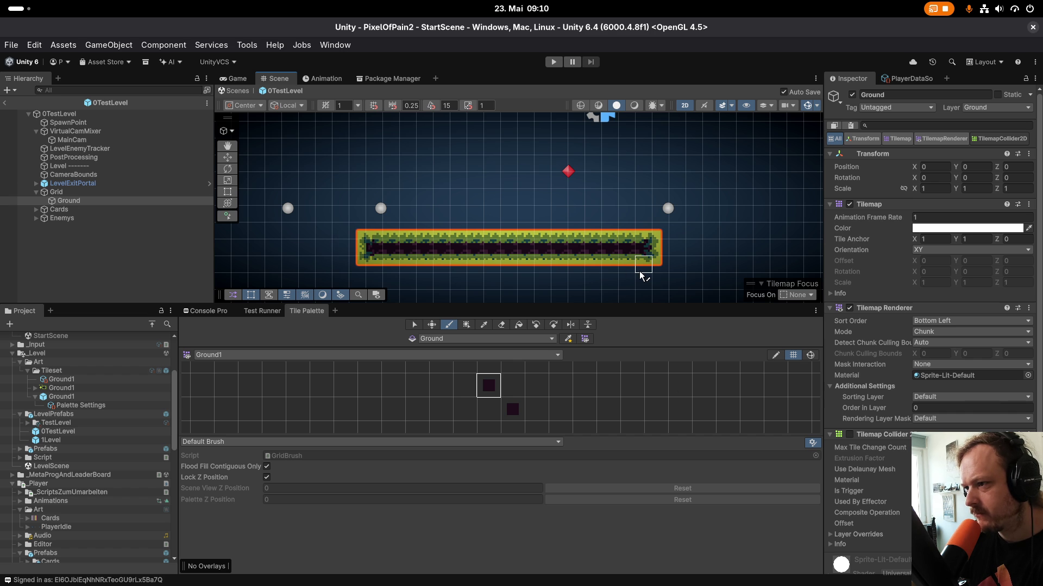
left_click(849, 435)
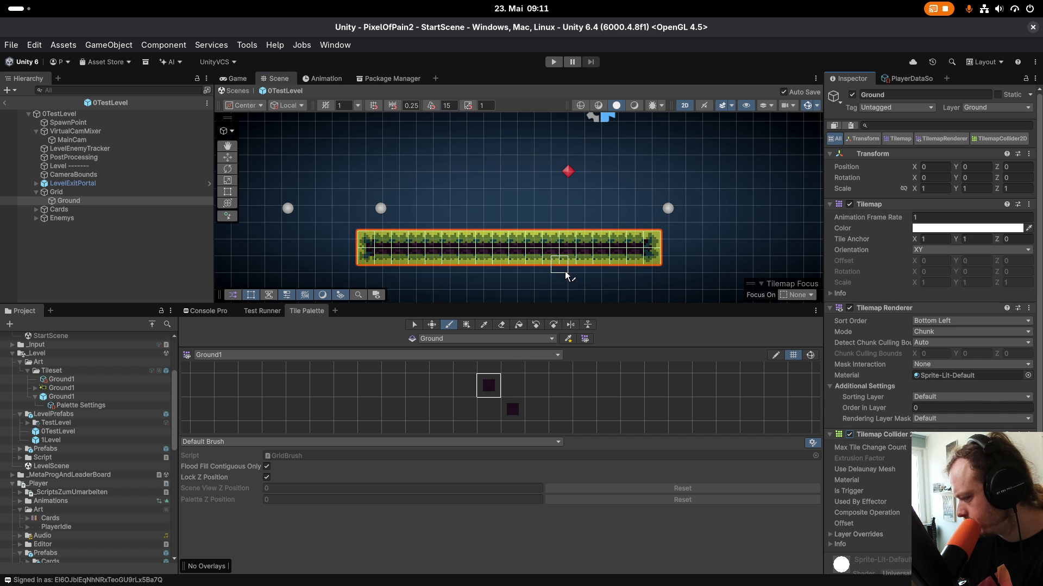
Browse the Ground object's and Ground1 prefab's context menus, refreshing the project assets.
right_click(80, 204)
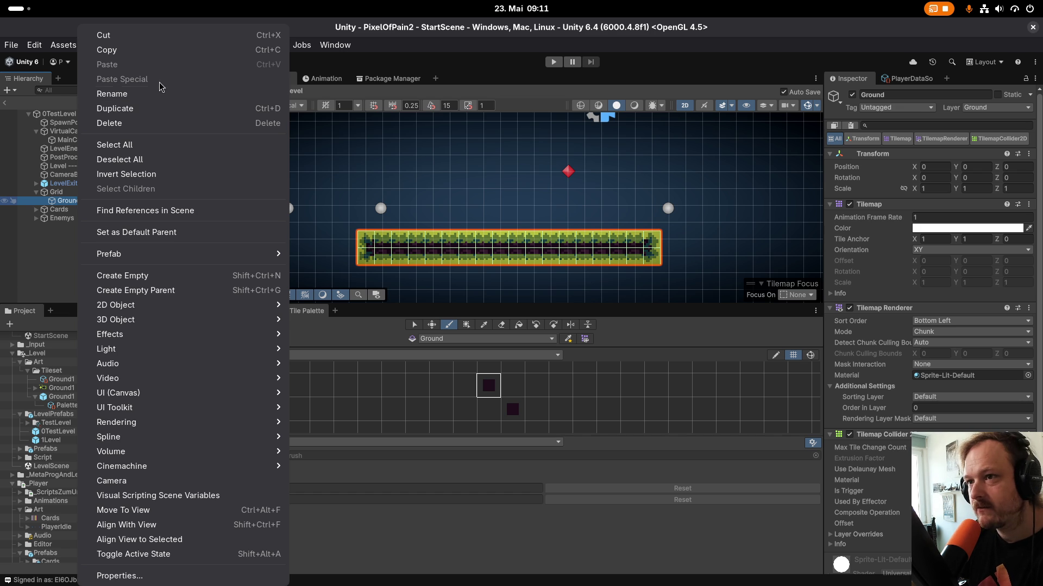
mouse_move(133, 257)
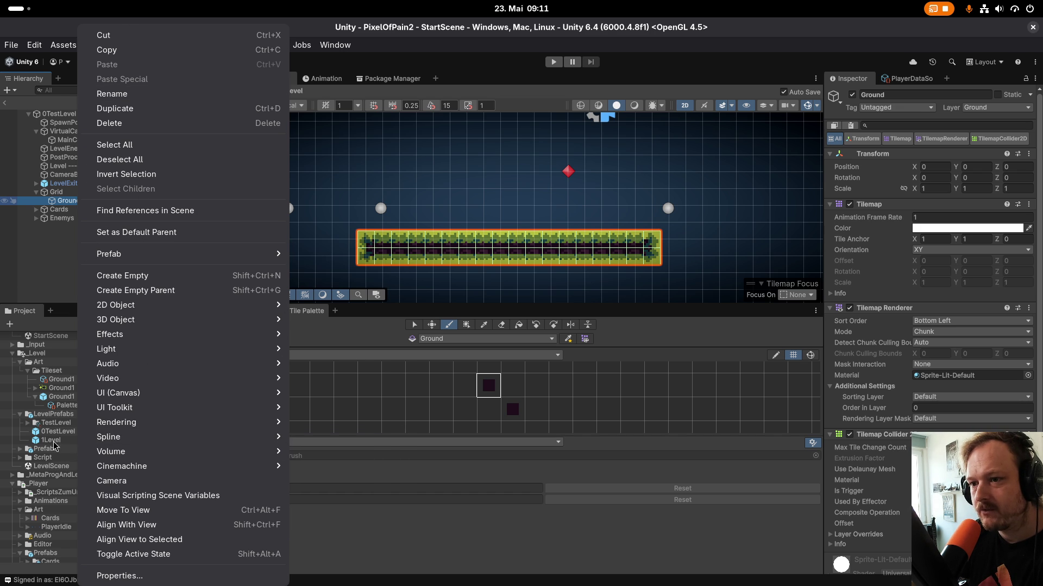
left_click(60, 401)
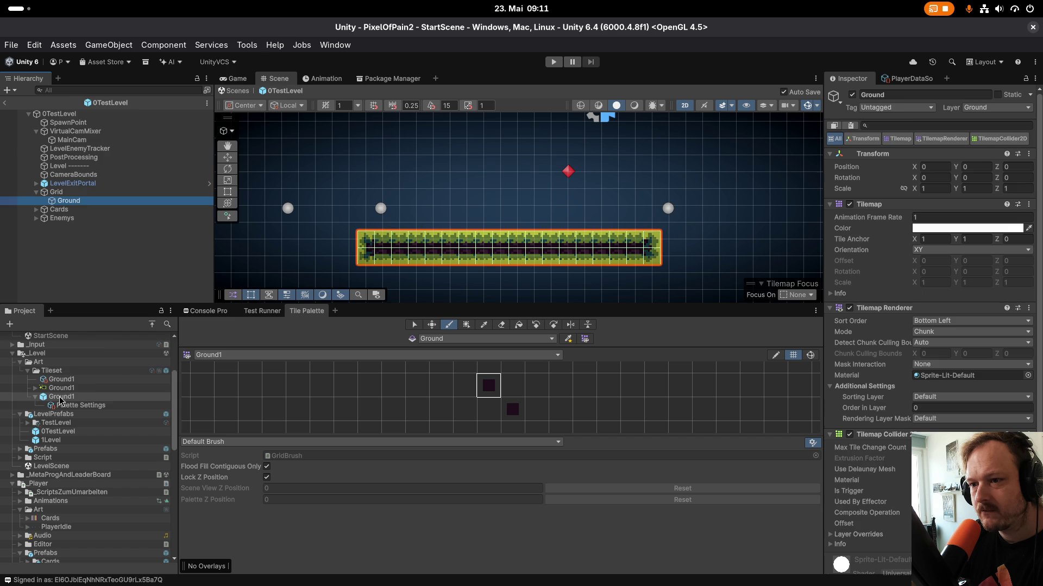
right_click(60, 401)
left_click(92, 298)
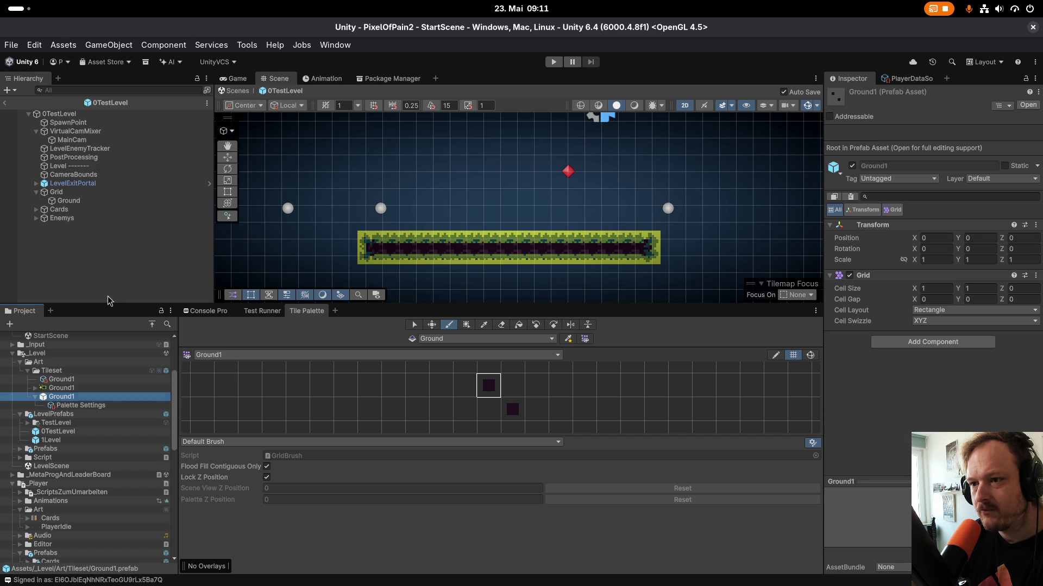
right_click(69, 402)
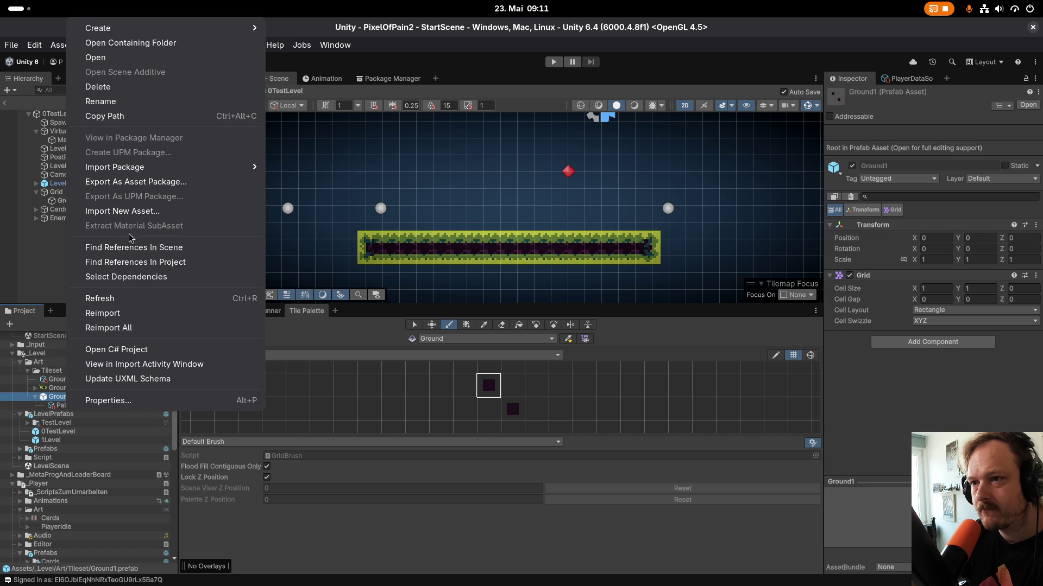
left_click(52, 272)
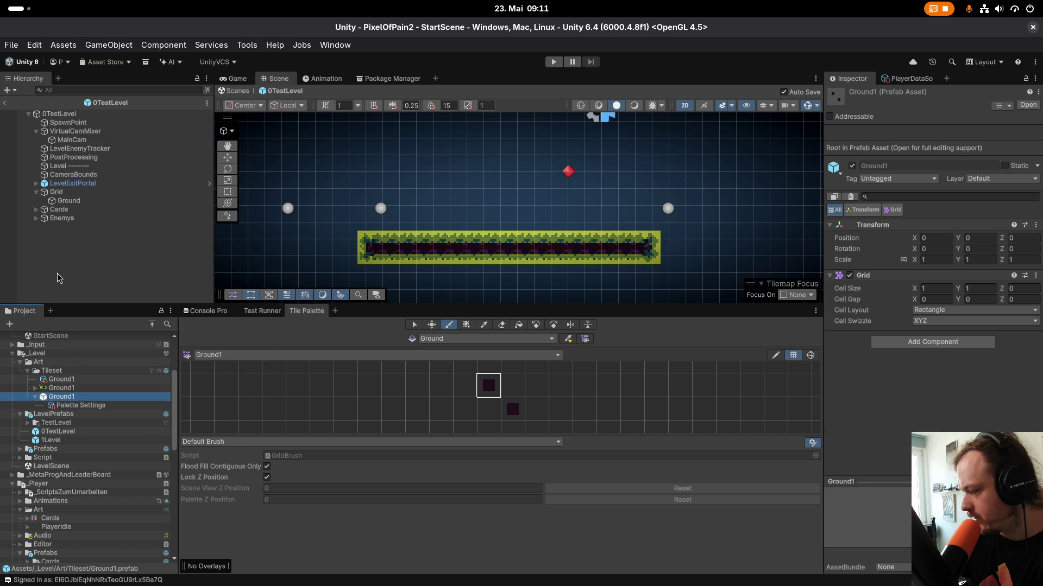
Bring up the Tilemap component's options menu in the Inspector after dismissing Ground's menu.
right_click(69, 201)
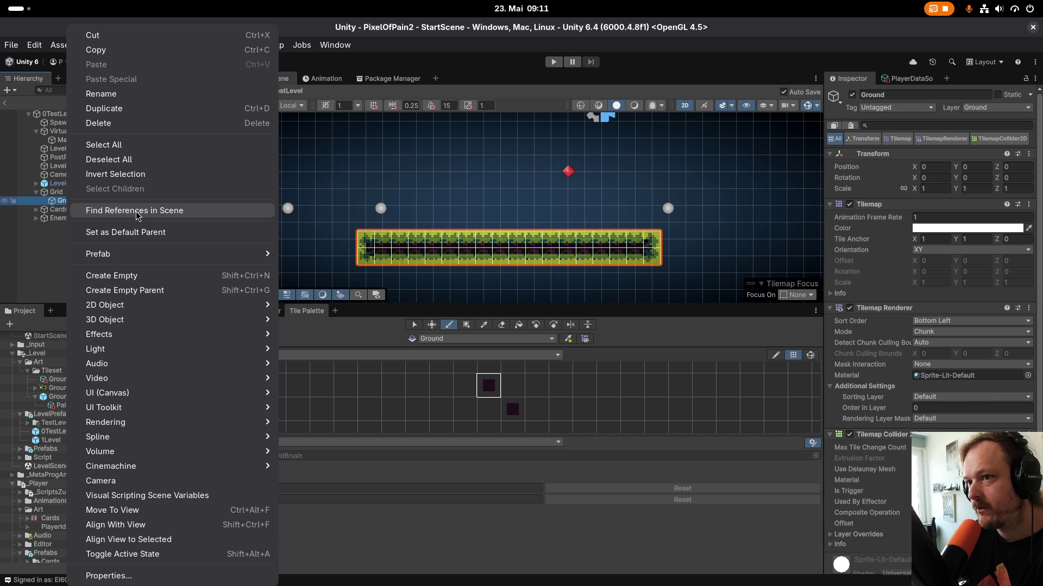
left_click(66, 219)
right_click(78, 202)
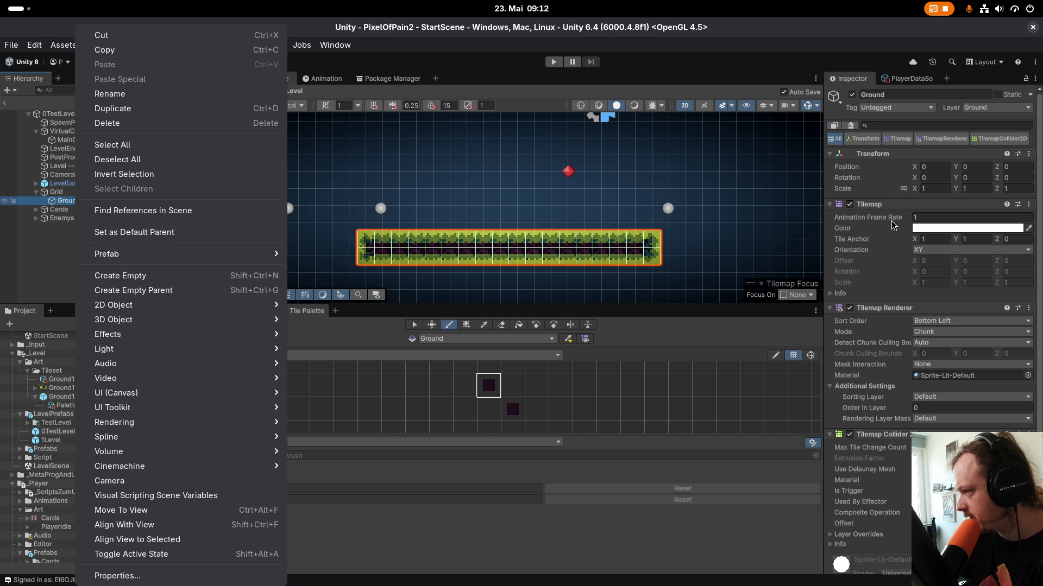
left_click(889, 207)
right_click(889, 207)
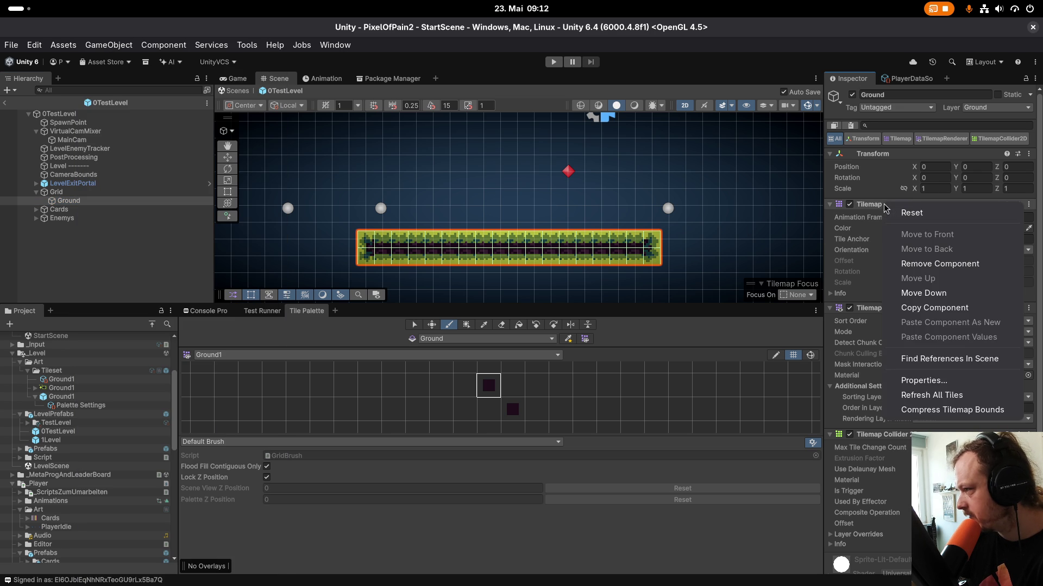
left_click(916, 217)
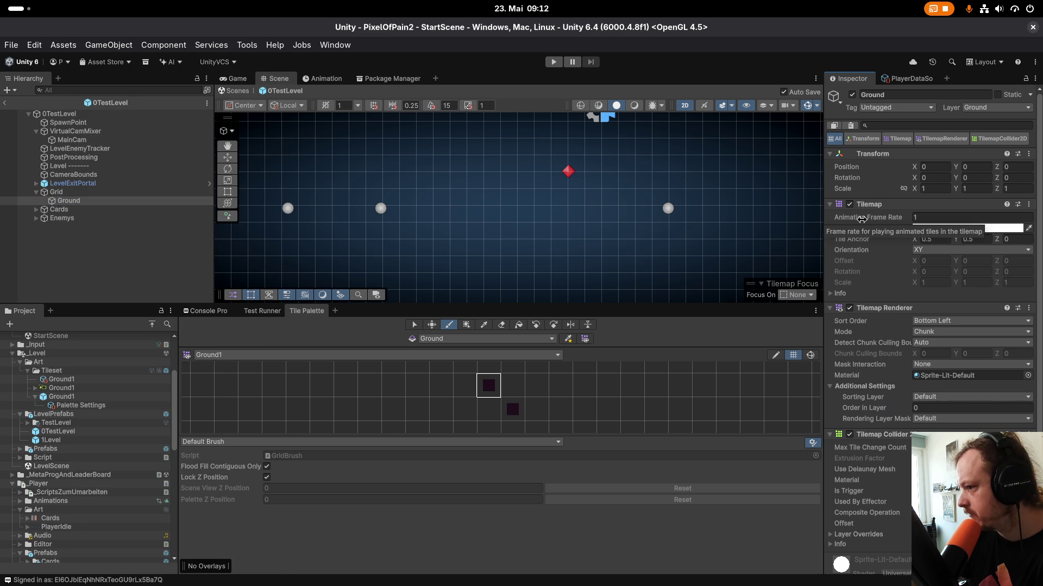
scroll(534, 246, "down", 2)
scroll(549, 249, "down", 2)
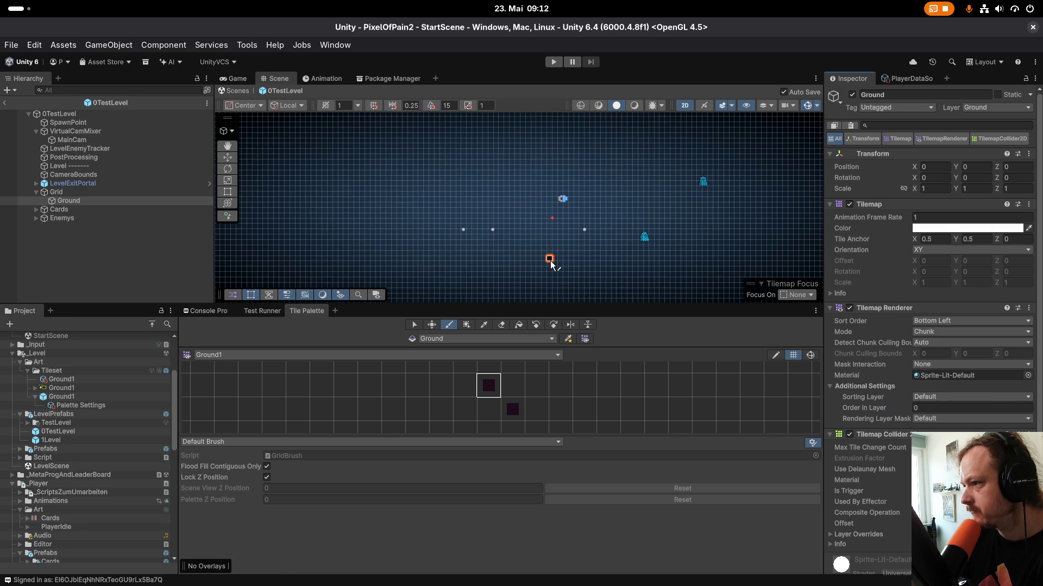
scroll(522, 248, "up", 3)
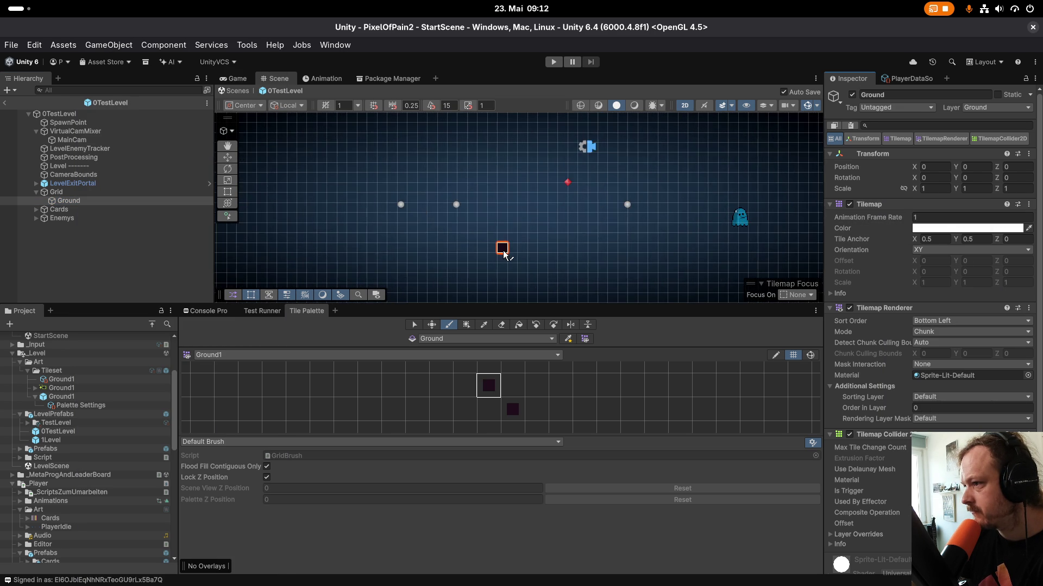
mouse_move(489, 247)
left_mouse_down()
mouse_move(575, 247)
mouse_move(558, 238)
mouse_move(488, 239)
left_mouse_up()
scroll(489, 256, "up", 2)
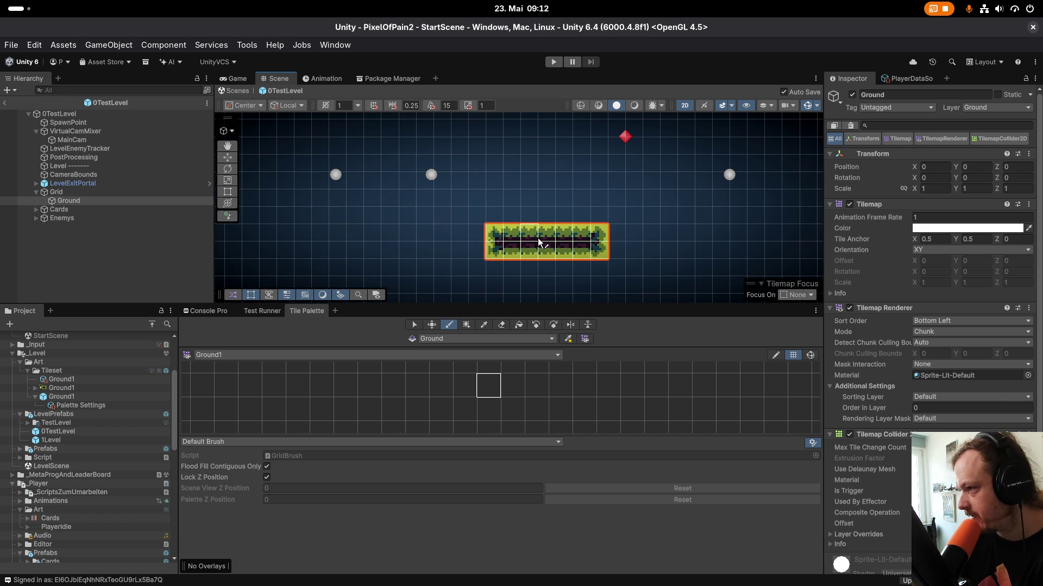
left_click_drag(477, 237, 480, 253)
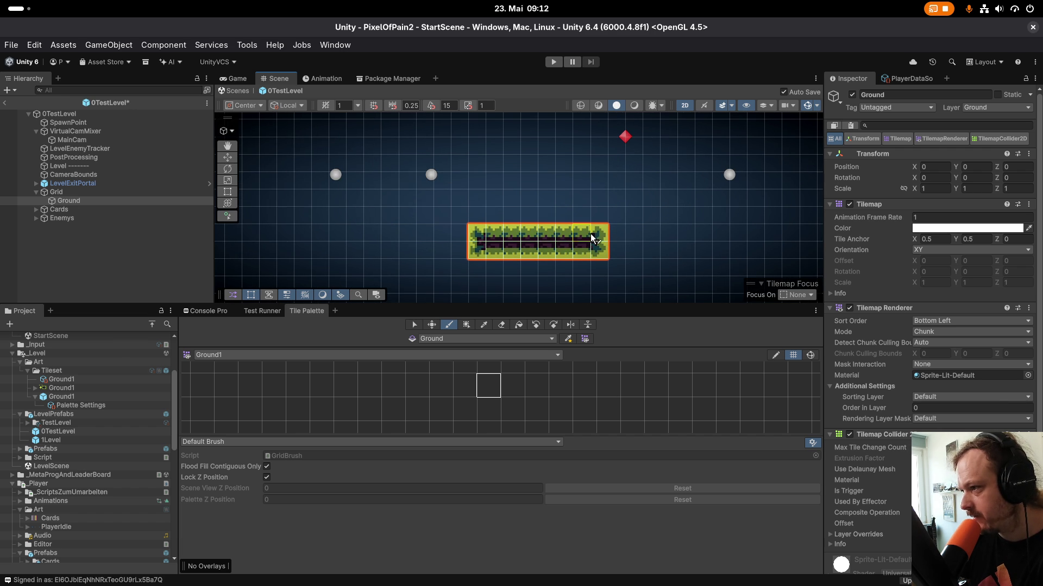
left_click_drag(617, 234, 618, 253)
left_click(520, 269)
left_click_drag(520, 271, 566, 266)
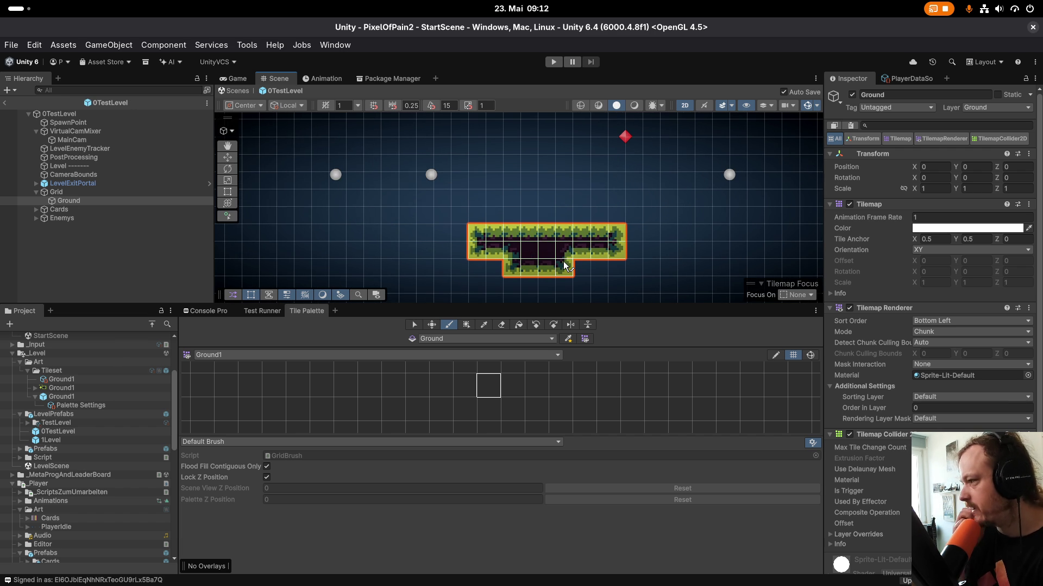
left_click_drag(565, 266, 565, 216)
key("ctrl+z")
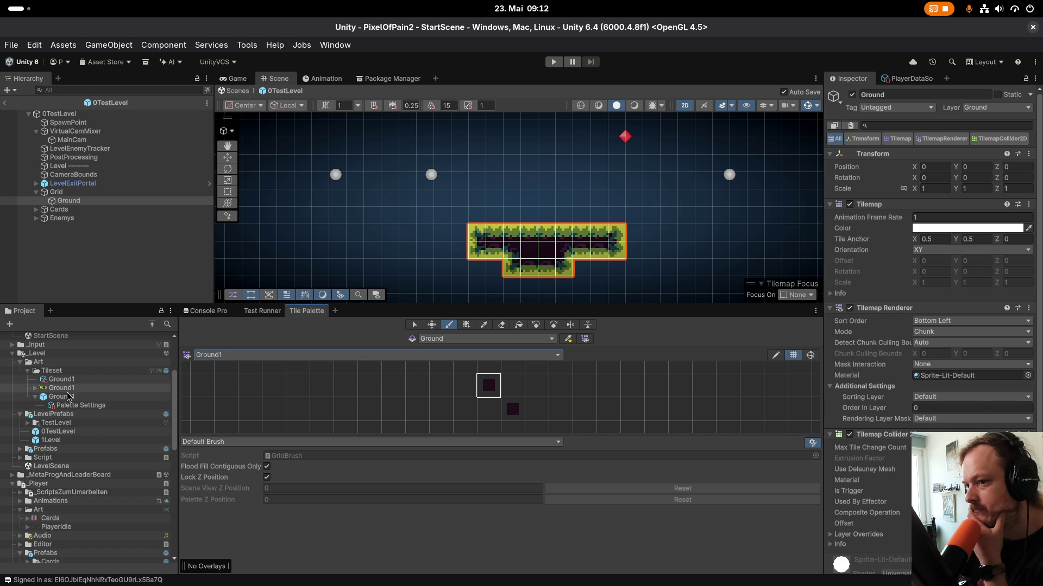
Review the Ground1 rule tile's 18 rules, then the Ground1 palette prefab's 1 × 1 grid.
left_click(61, 379)
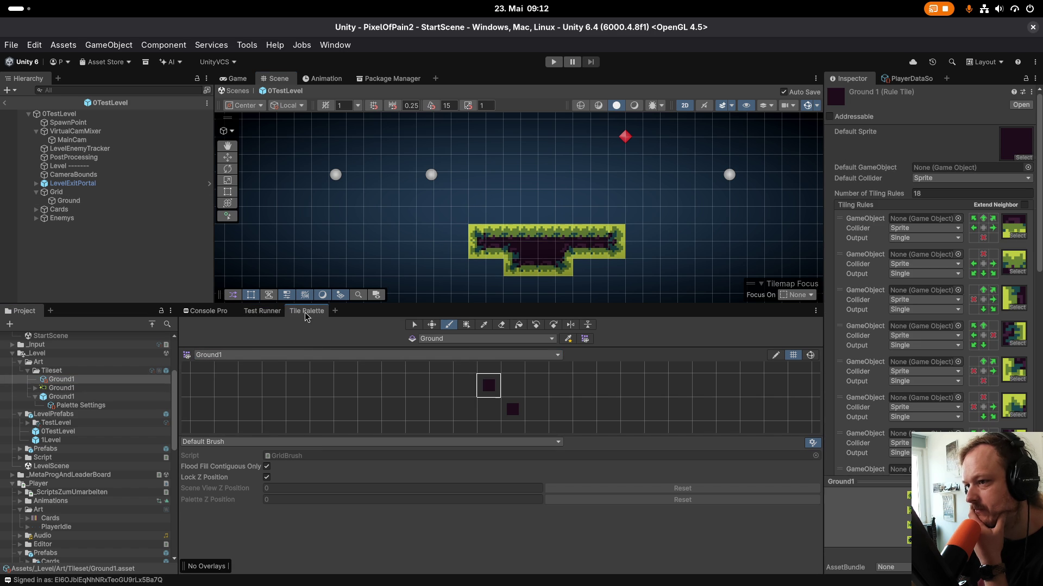
right_click(306, 313)
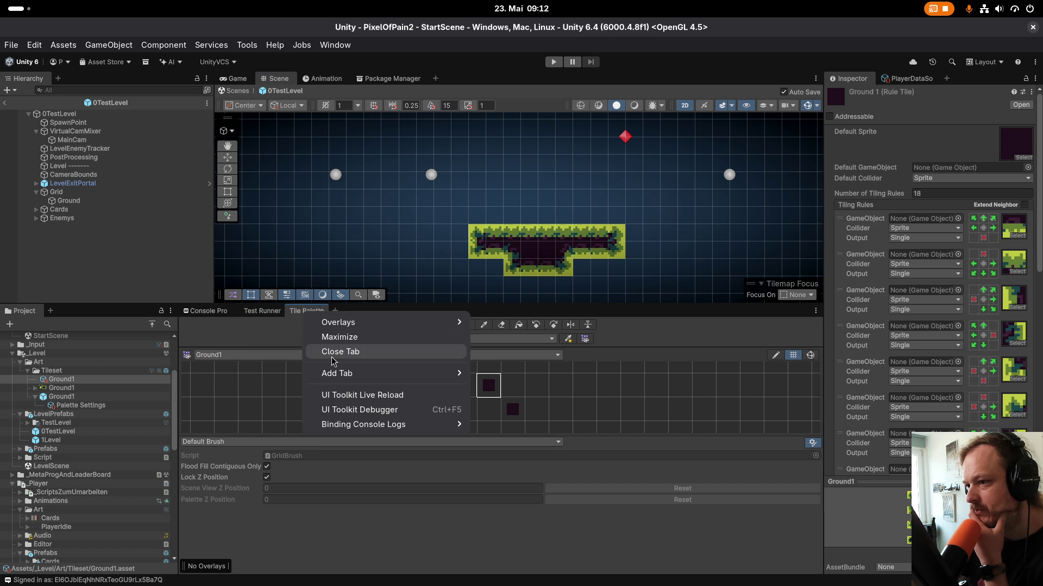
left_click(294, 336)
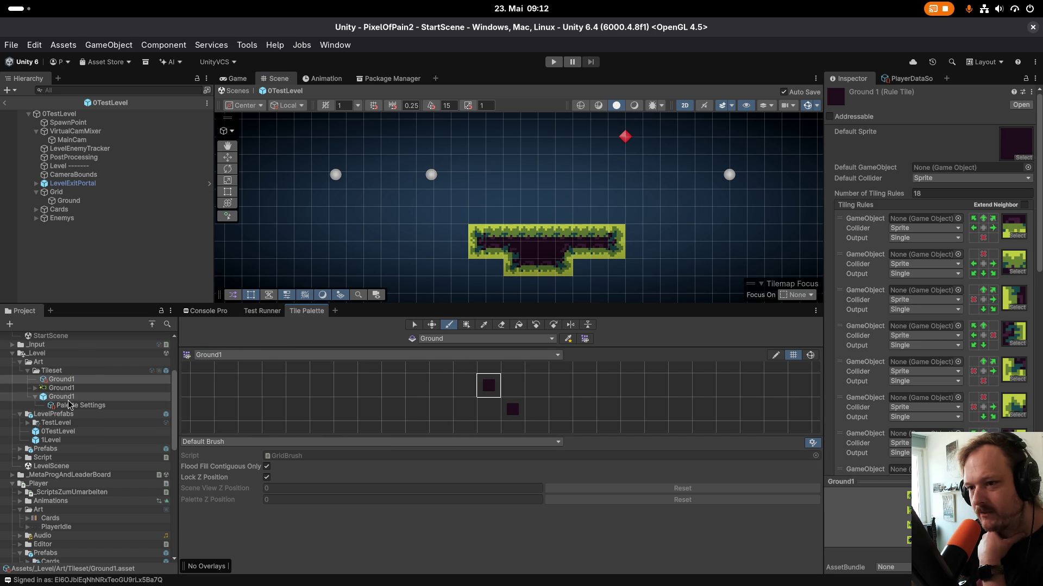
left_click(69, 399)
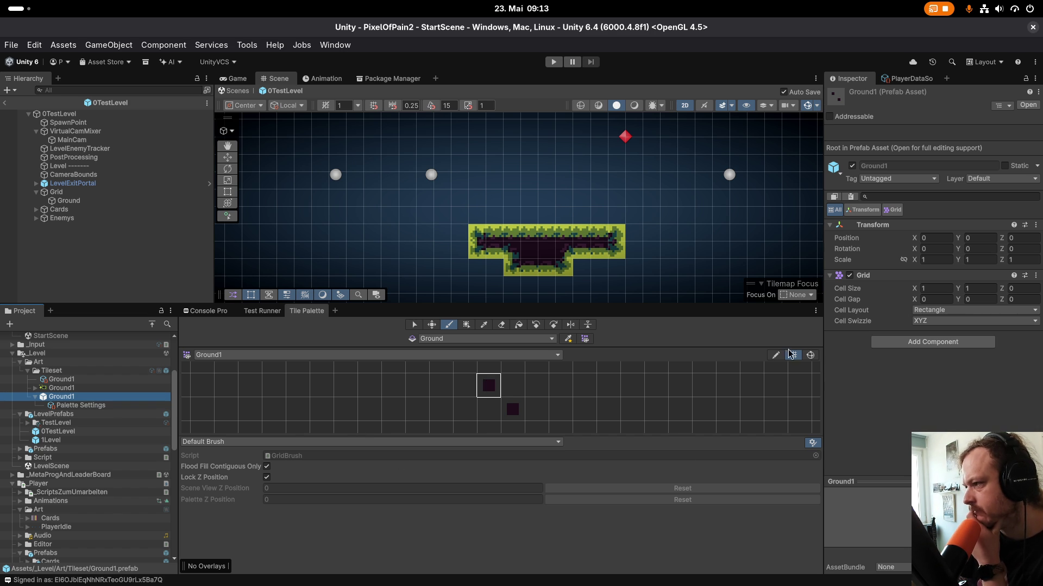
Set the Ground1 palette Grid's Cell Size to 0.5 × 0.5.
left_click(933, 288)
type("0")
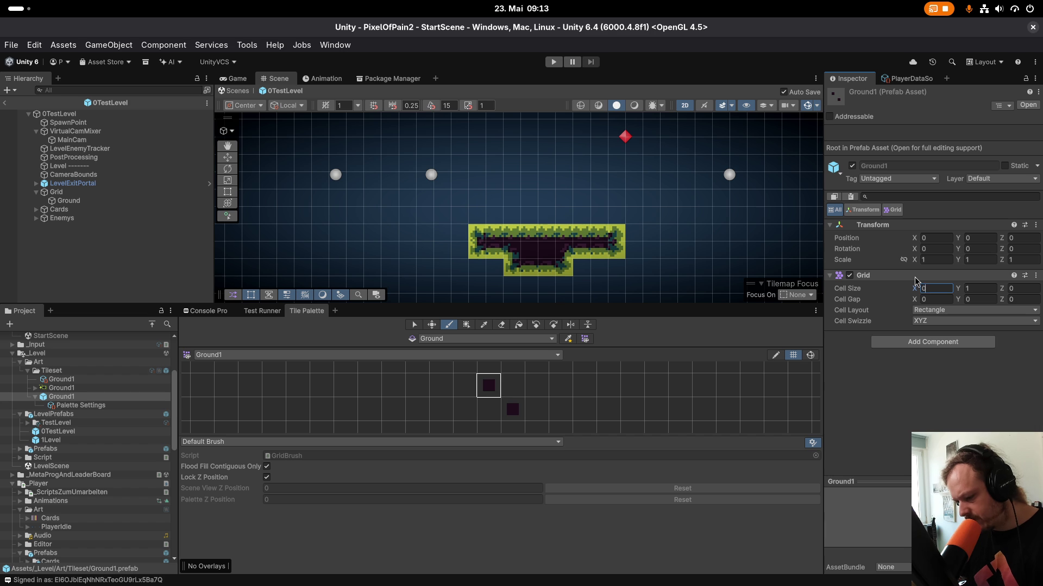
type(".5")
key("Tab")
type("0")
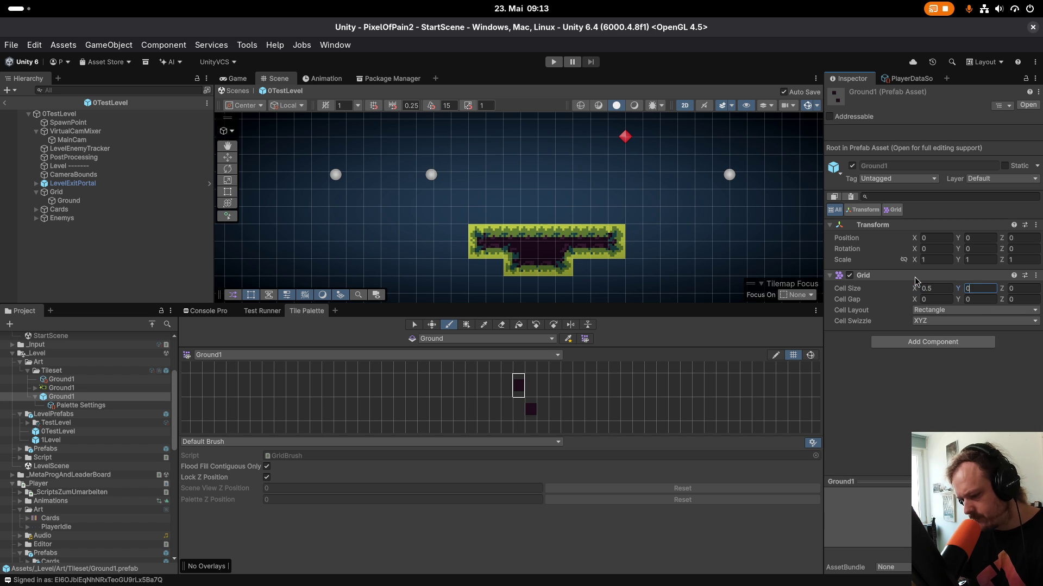
type(".5")
key("Return")
Paint a dark-tile platform above the existing one, then reopen 0TestLevel for editing.
left_click(606, 395)
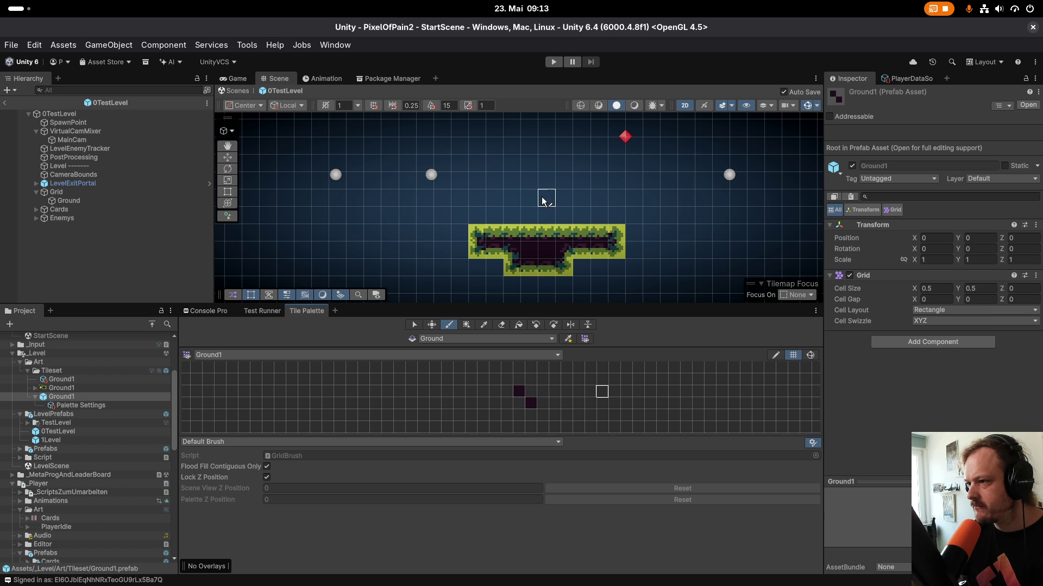
left_click(519, 391)
mouse_move(529, 198)
left_mouse_down()
mouse_move(603, 187)
mouse_move(543, 198)
mouse_move(567, 185)
mouse_move(578, 201)
left_mouse_up()
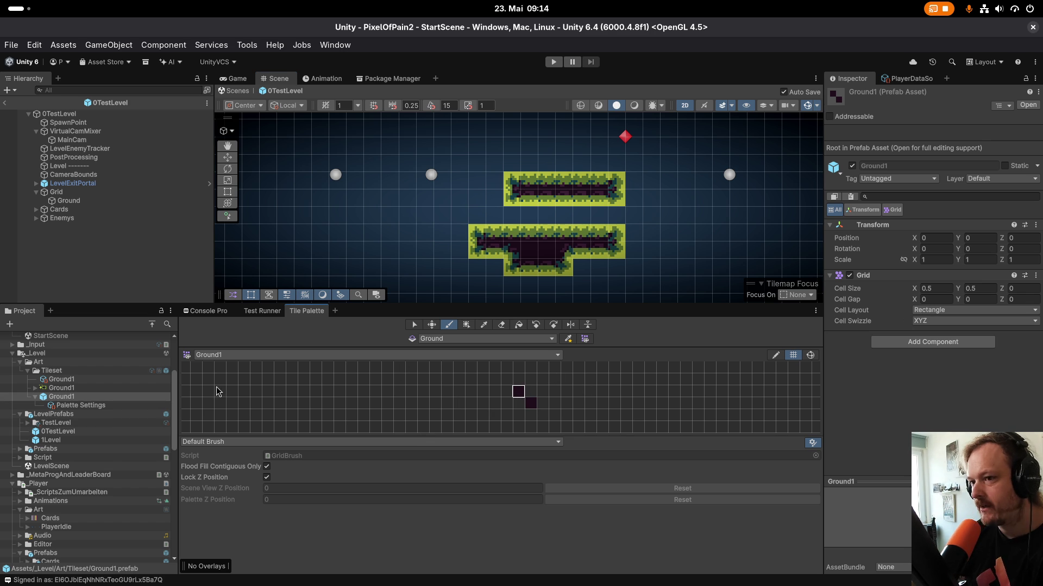
double_click(66, 399)
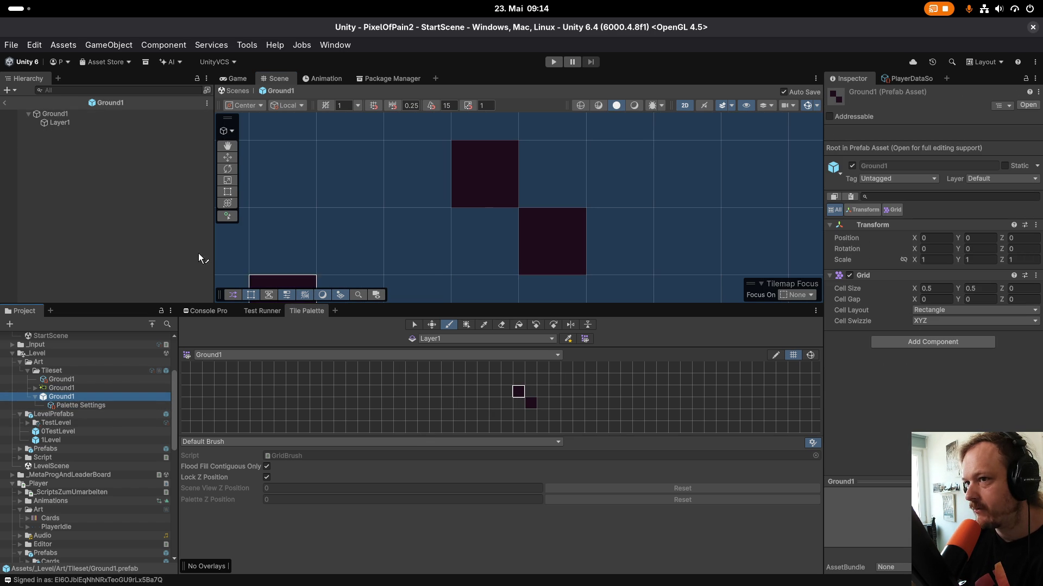
double_click(58, 431)
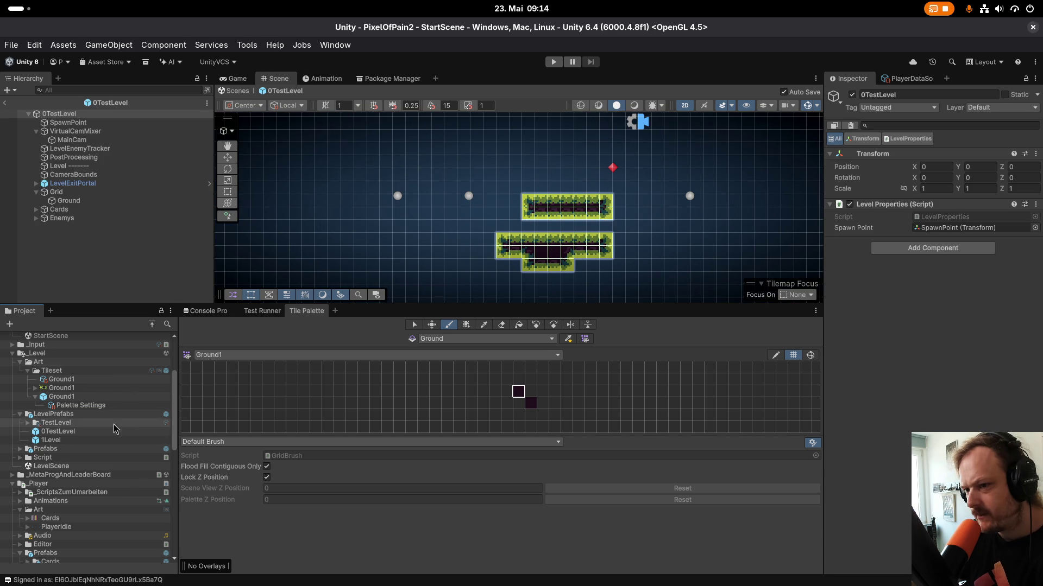
Confirm the Ground1 texture imports at 16 Pixels Per Unit in Multiple sprite mode.
left_click(59, 388)
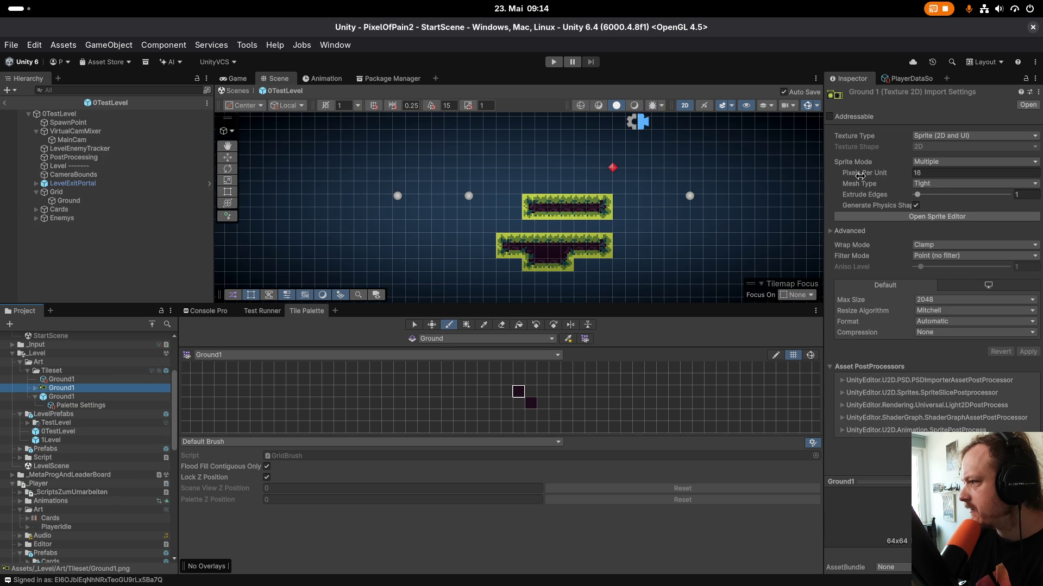
left_click(923, 173)
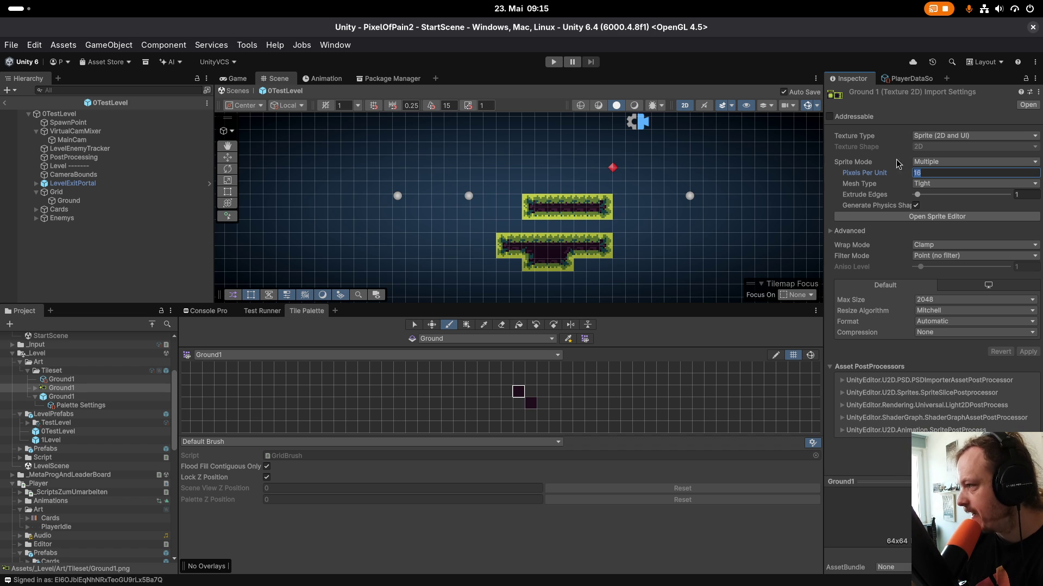
left_click(922, 173)
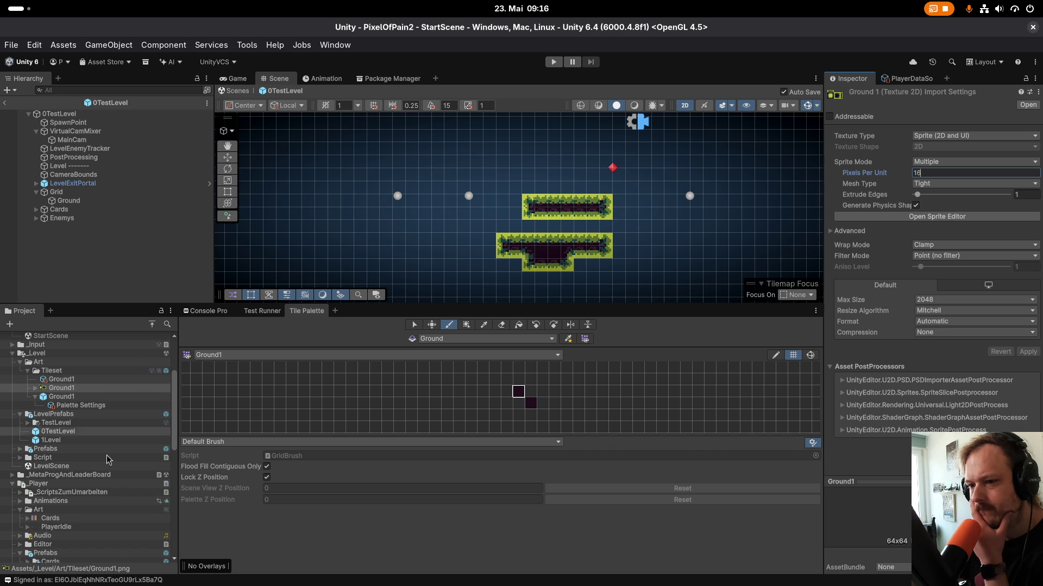
Check that the PlayerIdle sprite's Pixels Per Unit is 32, leaving it unchanged.
scroll(63, 467, "down", 3)
left_click(63, 462)
left_click(921, 175)
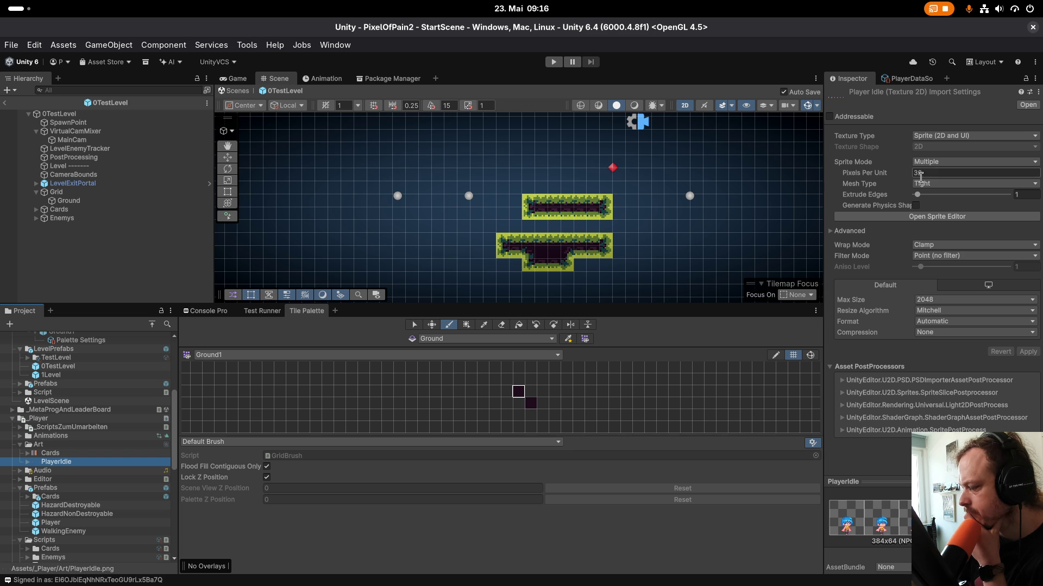
key("Return")
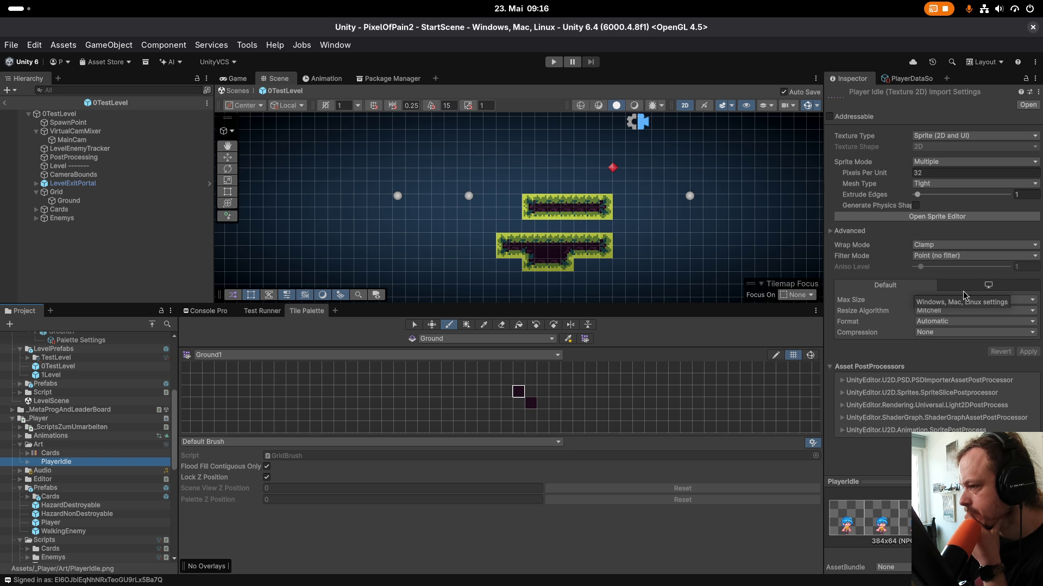
Drop the Player prefab onto the upper ground platform of the test level.
mouse_move(52, 523)
left_mouse_down()
mouse_move(552, 158)
mouse_move(545, 182)
left_mouse_up()
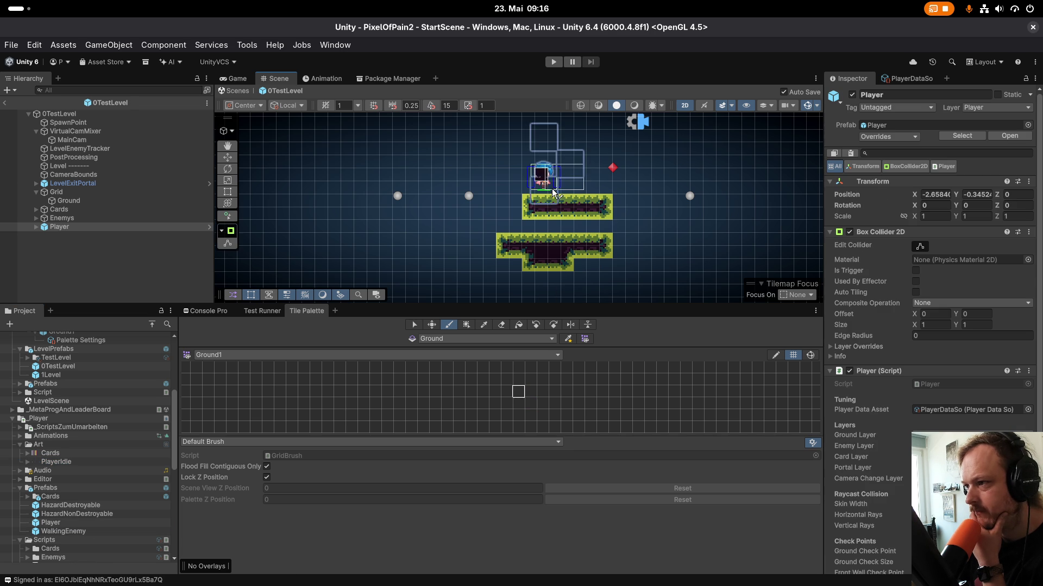
scroll(552, 184, "up", 5)
scroll(552, 183, "up", 6)
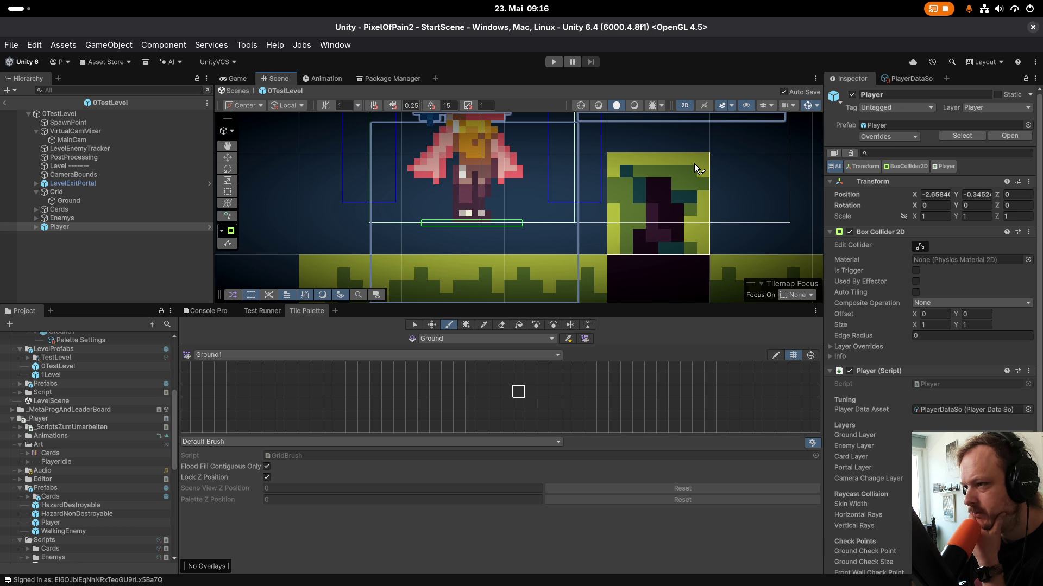
scroll(693, 164, "down", 5)
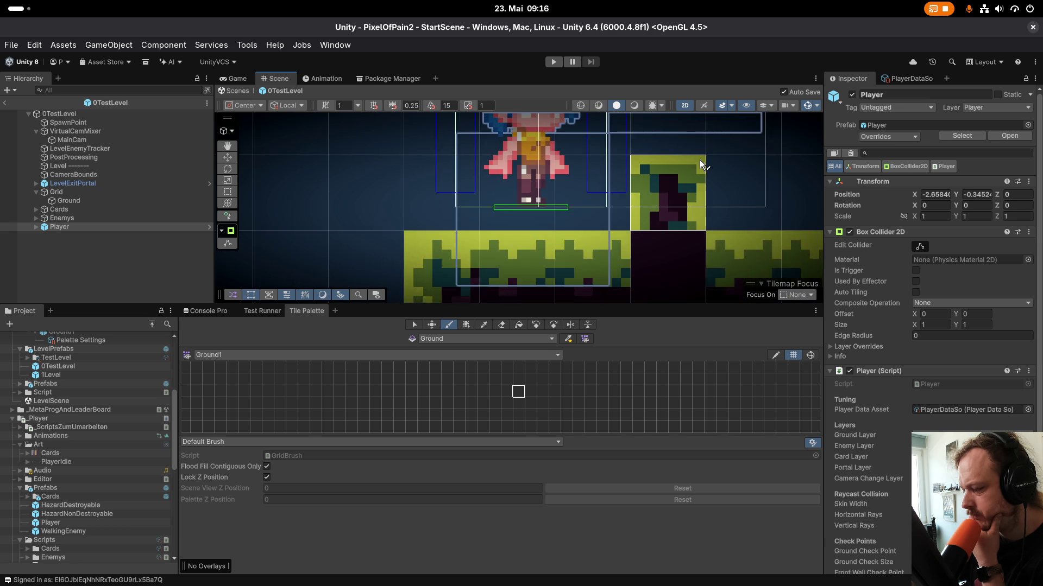
scroll(699, 159, "up", 2)
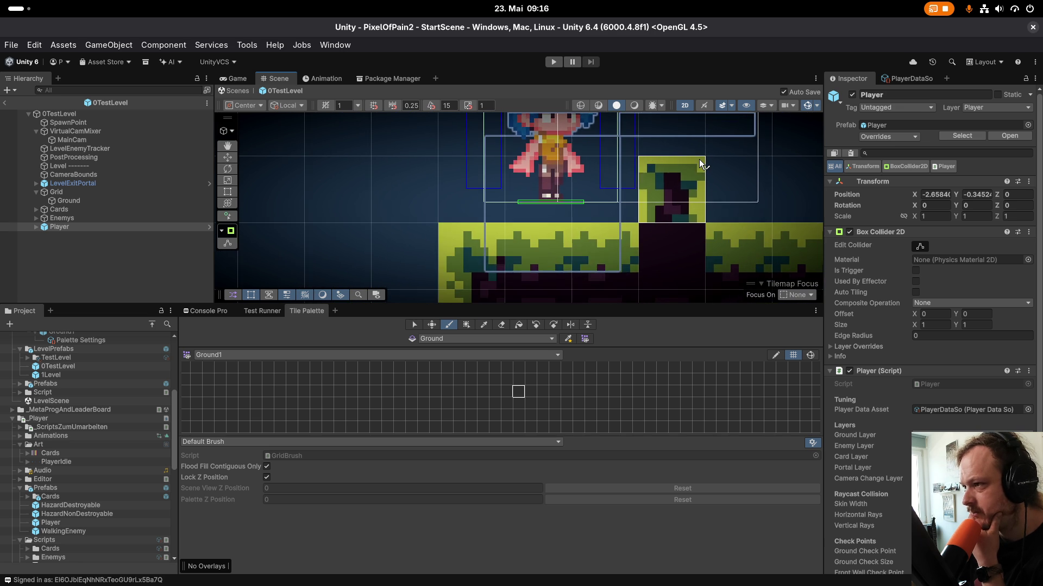
scroll(622, 215, "down", 2)
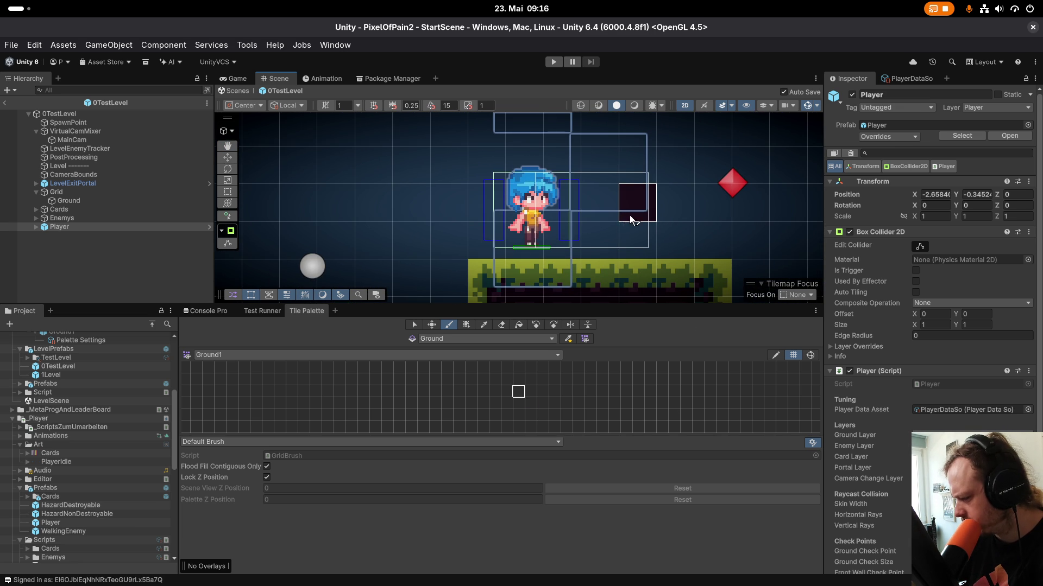
scroll(506, 237, "down", 3)
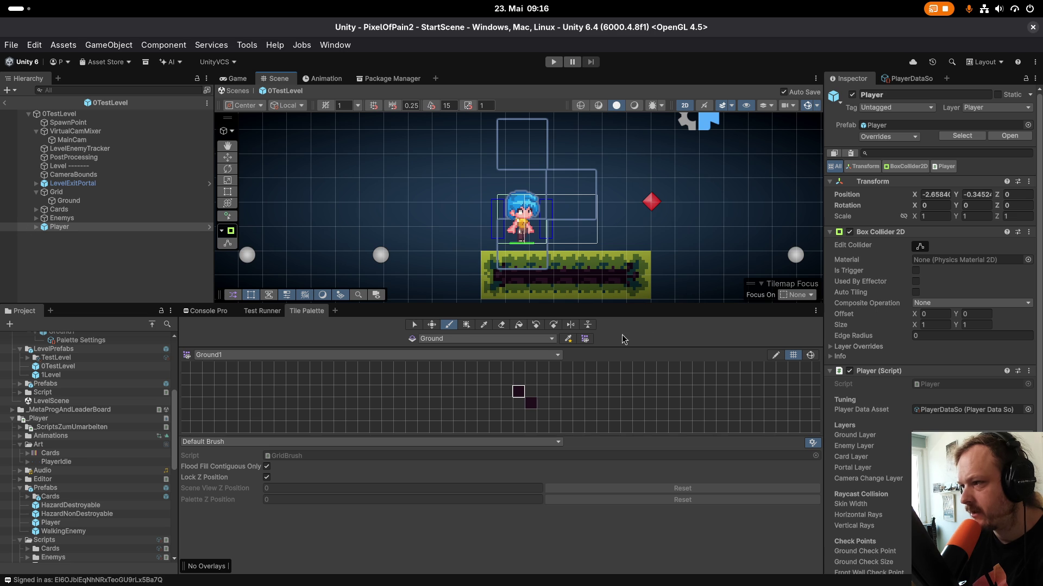
Change the PlayerIdle sprite's Pixels Per Unit to 16 and apply it.
left_click(81, 462)
left_click(917, 172)
type("16")
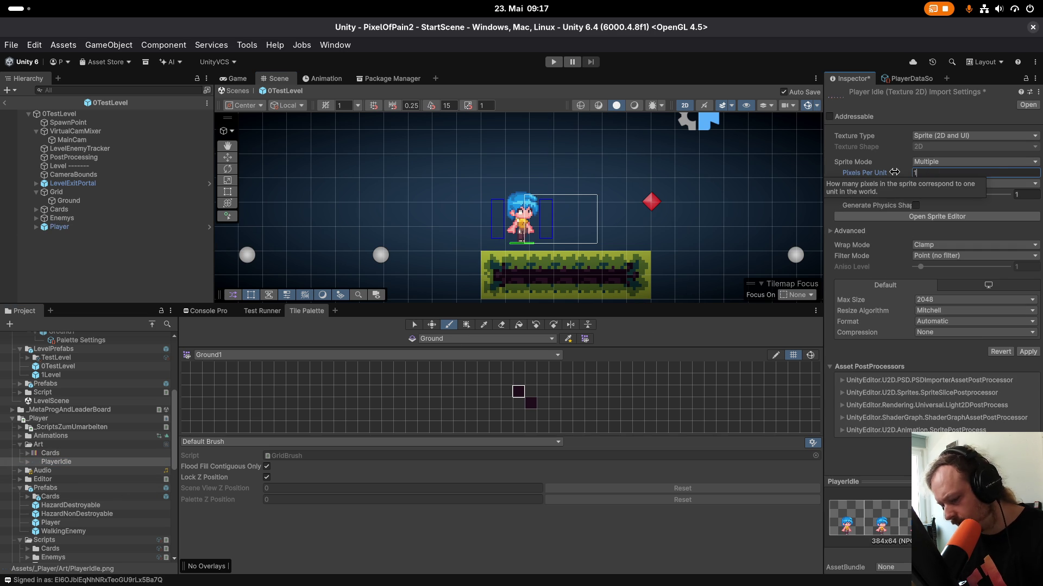
left_click(1027, 351)
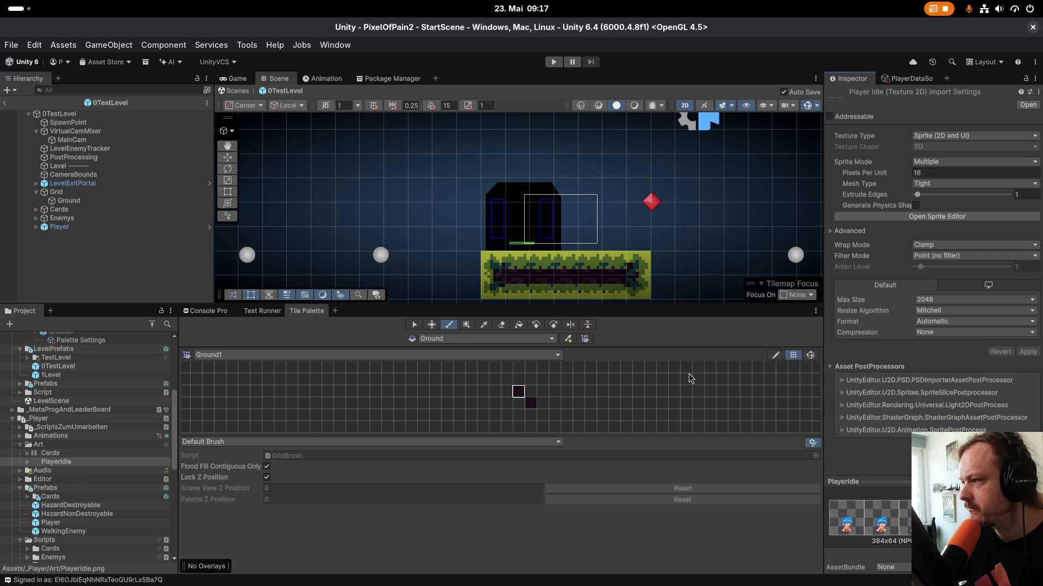
Delete the Player object from the test level.
scroll(538, 219, "down", 2)
scroll(538, 219, "up", 2)
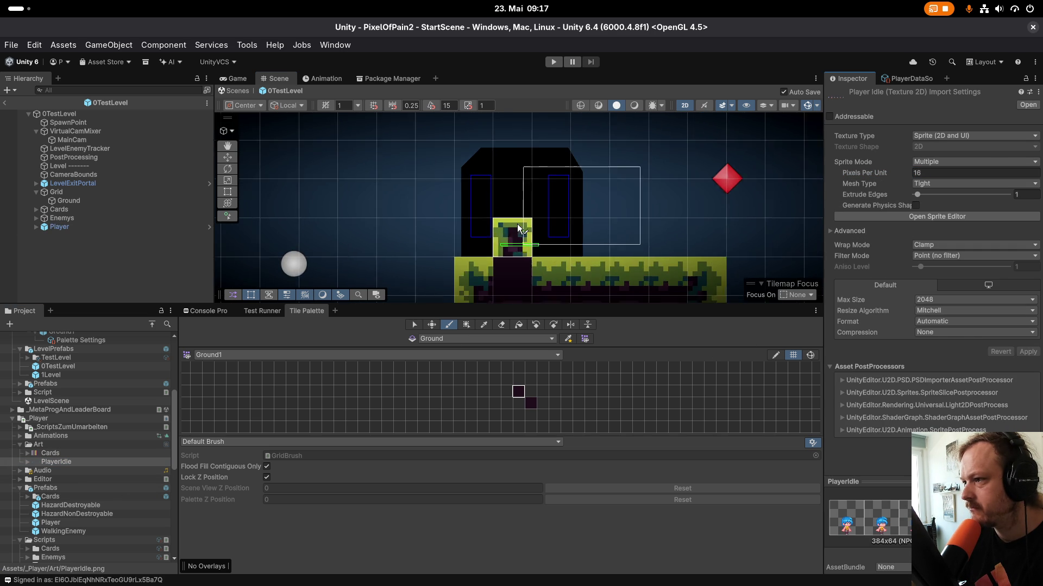
left_click(89, 227)
scroll(523, 218, "down", 1)
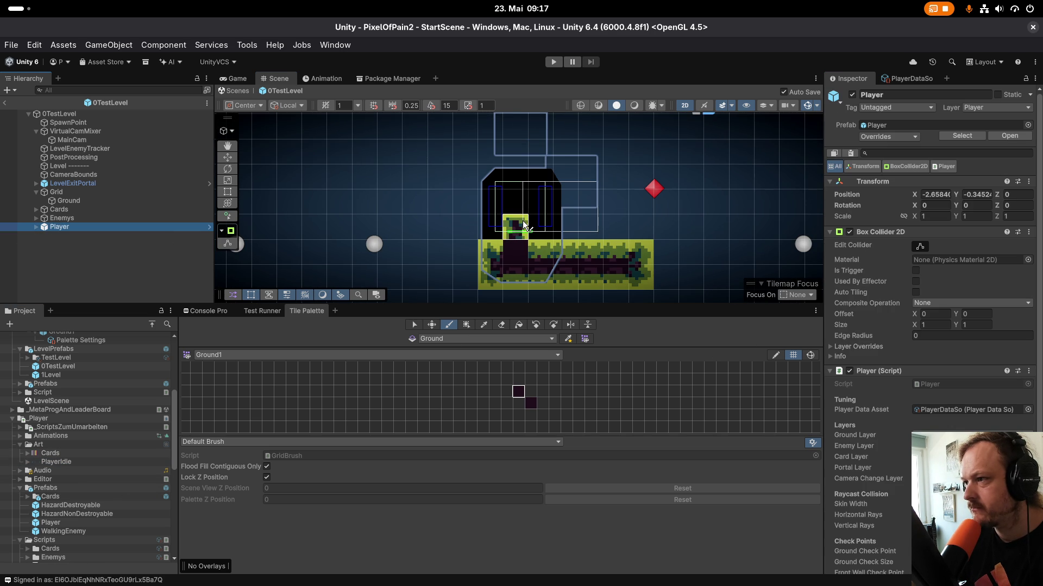
left_click(59, 221)
left_click(61, 228)
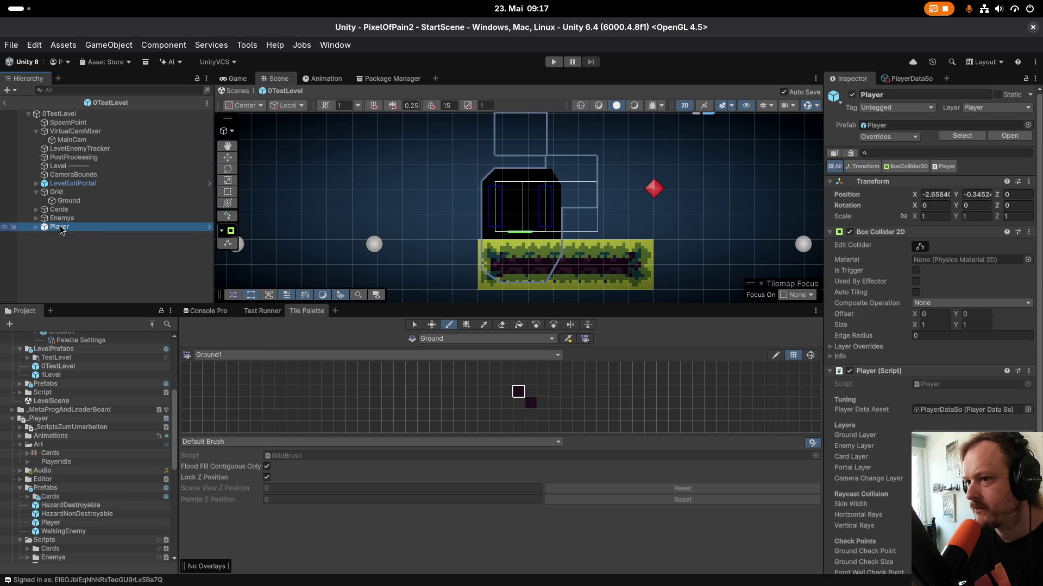
right_click(61, 228)
left_click(107, 132)
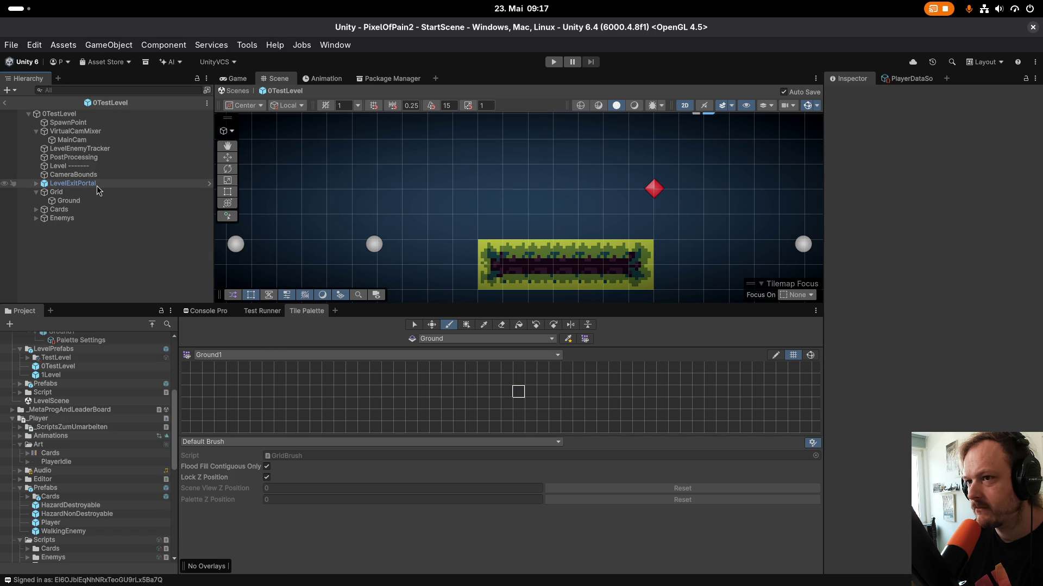
Drag the Player prefab back into the scene and paint a dark tile beside it.
mouse_move(63, 526)
left_mouse_down()
mouse_move(524, 212)
mouse_move(524, 166)
left_mouse_up()
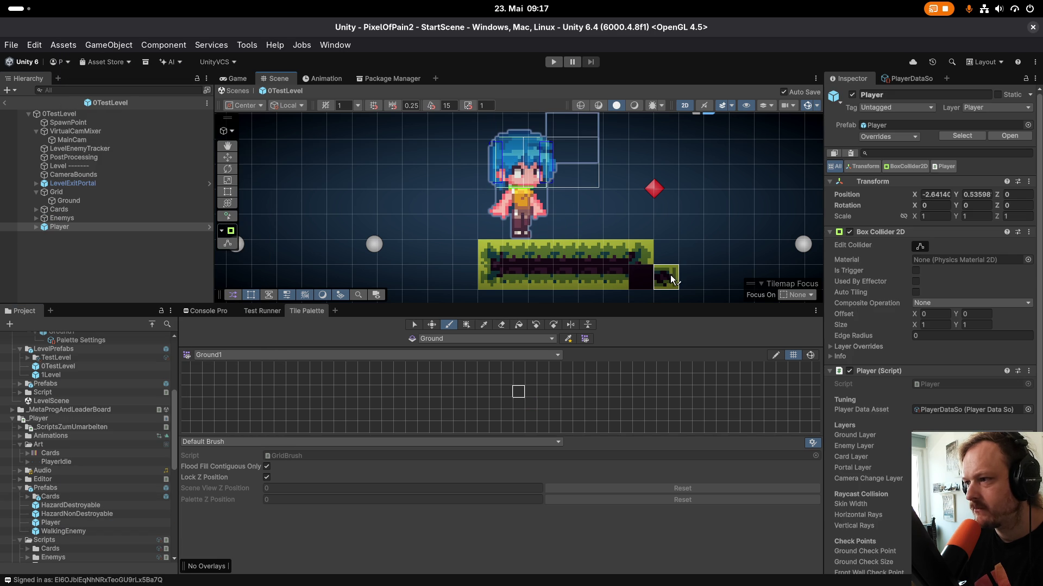
scroll(533, 196, "up", 3)
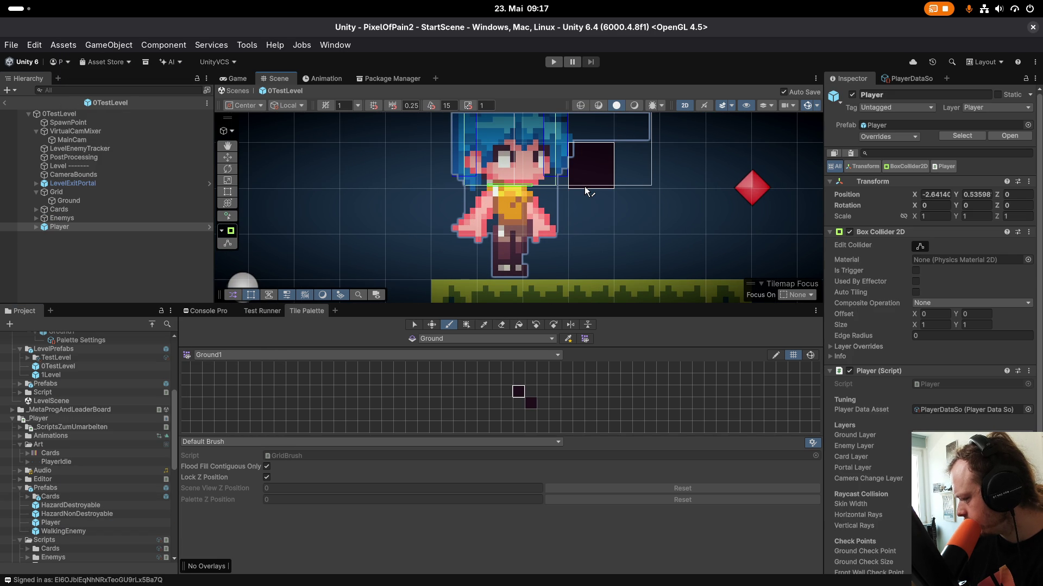
left_click(532, 223)
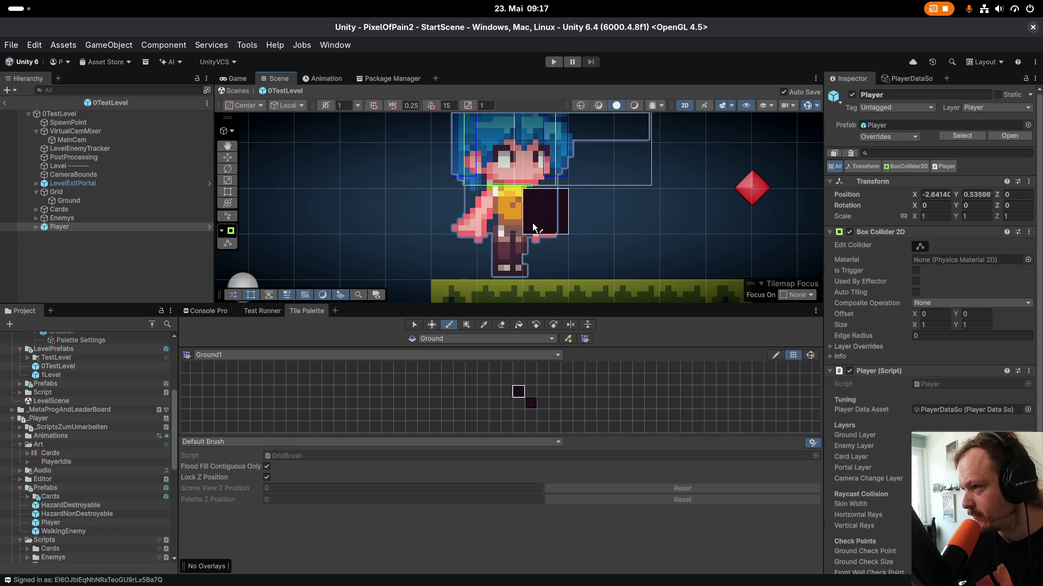
Move the Player to about X -2.55, Y 0.63 above the platform and save the level.
key("w")
scroll(532, 225, "down", 5)
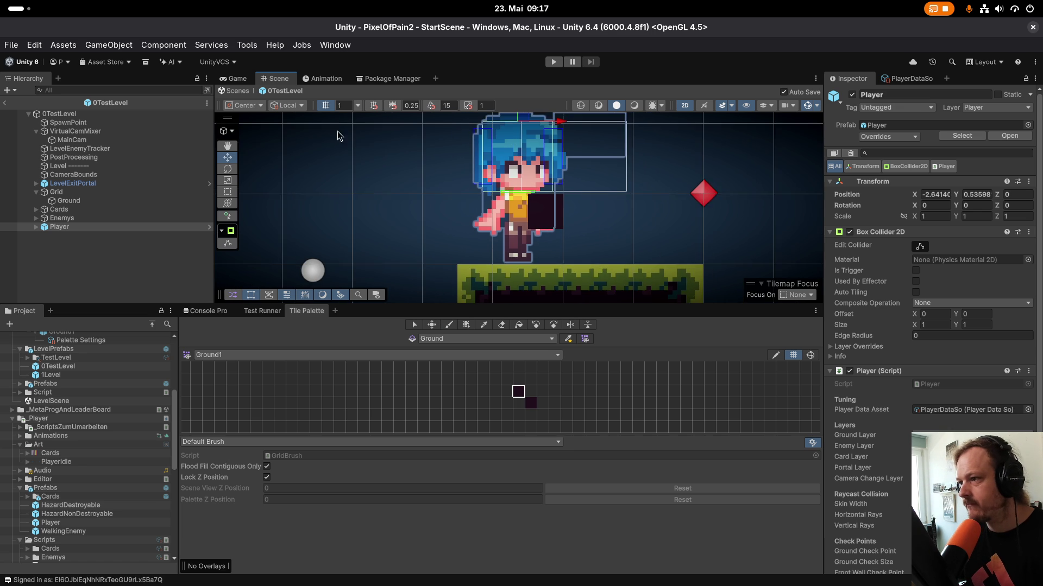
scroll(532, 234, "down", 1)
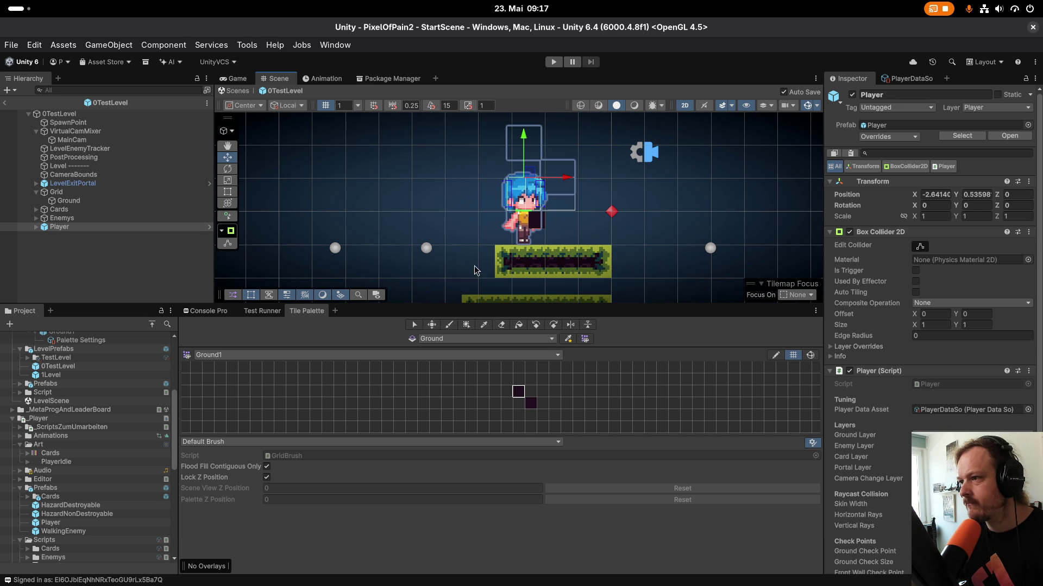
double_click(49, 218)
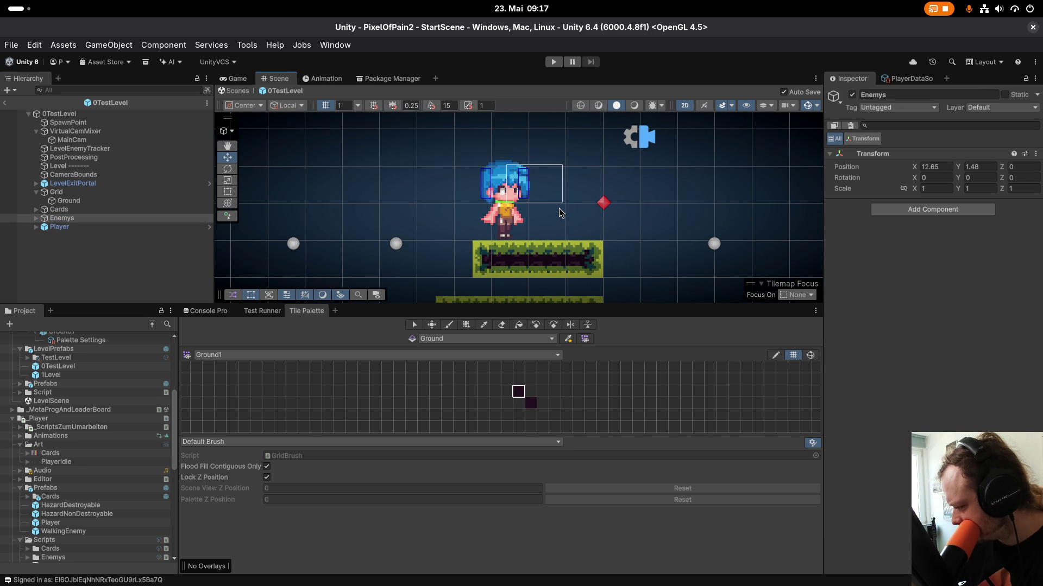
left_click(536, 203)
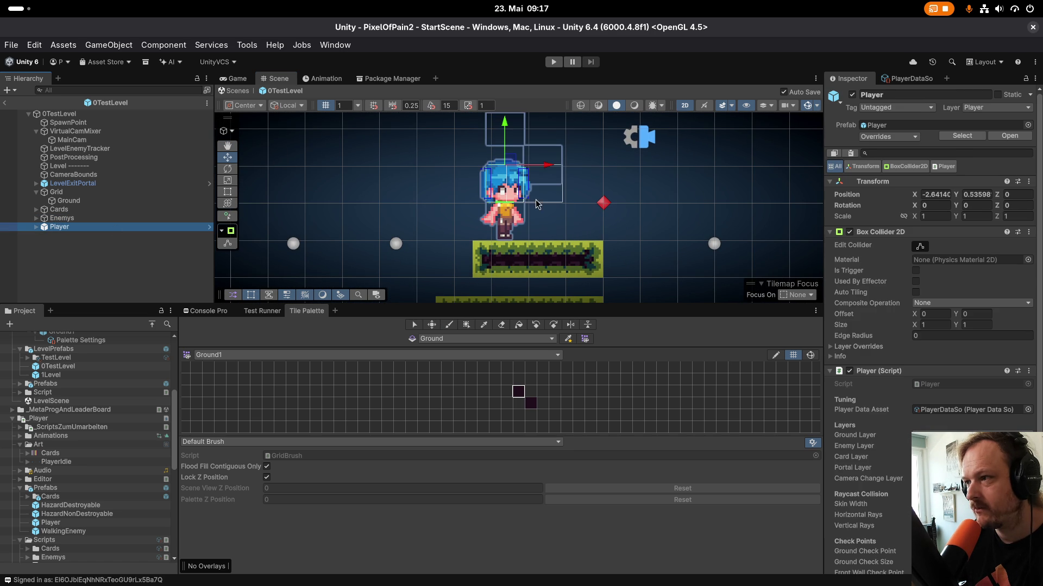
scroll(520, 206, "down", 2)
mouse_move(517, 175)
left_mouse_down()
mouse_move(529, 169)
mouse_move(520, 172)
left_mouse_up()
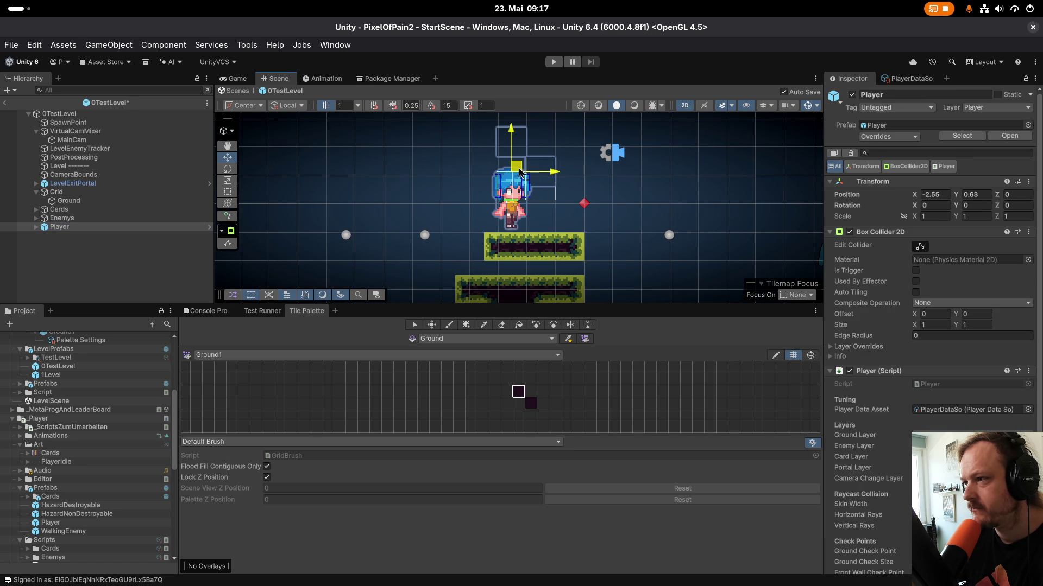
key("ctrl+s")
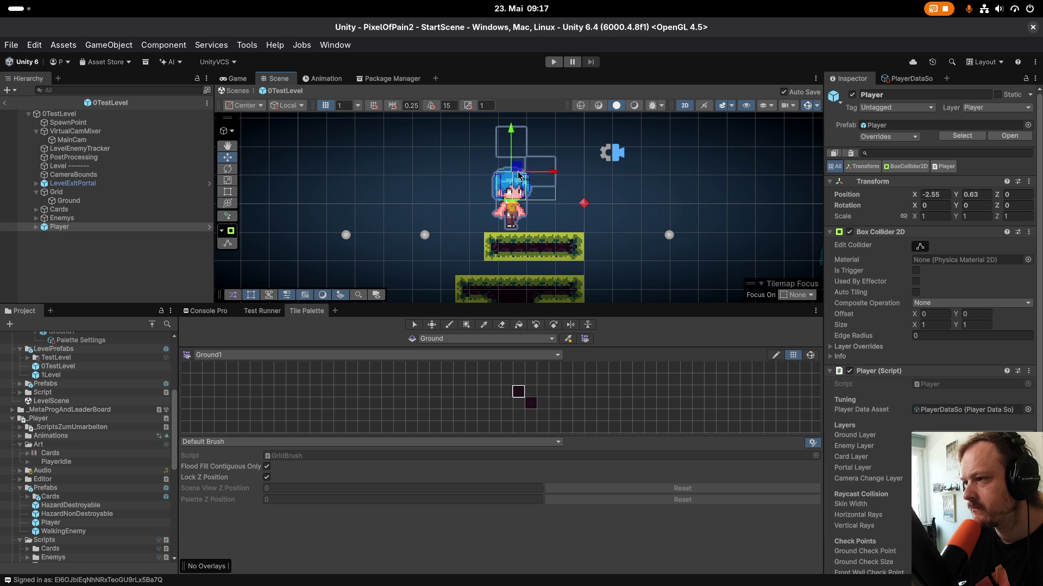
Nudge the Player slightly left above the platform.
scroll(516, 206, "up", 3)
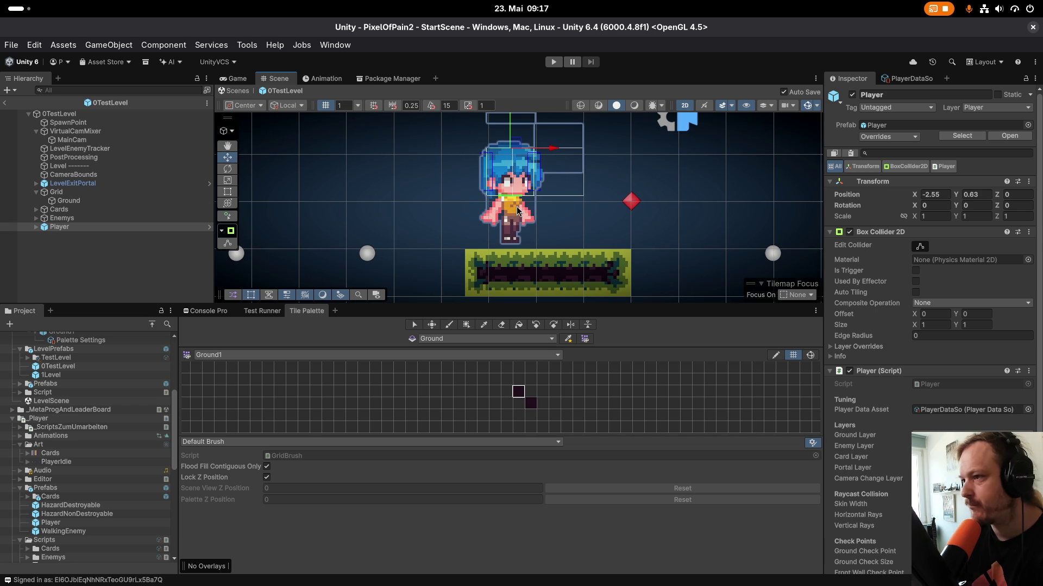
left_click_drag(517, 147, 514, 147)
scroll(515, 147, "down", 5)
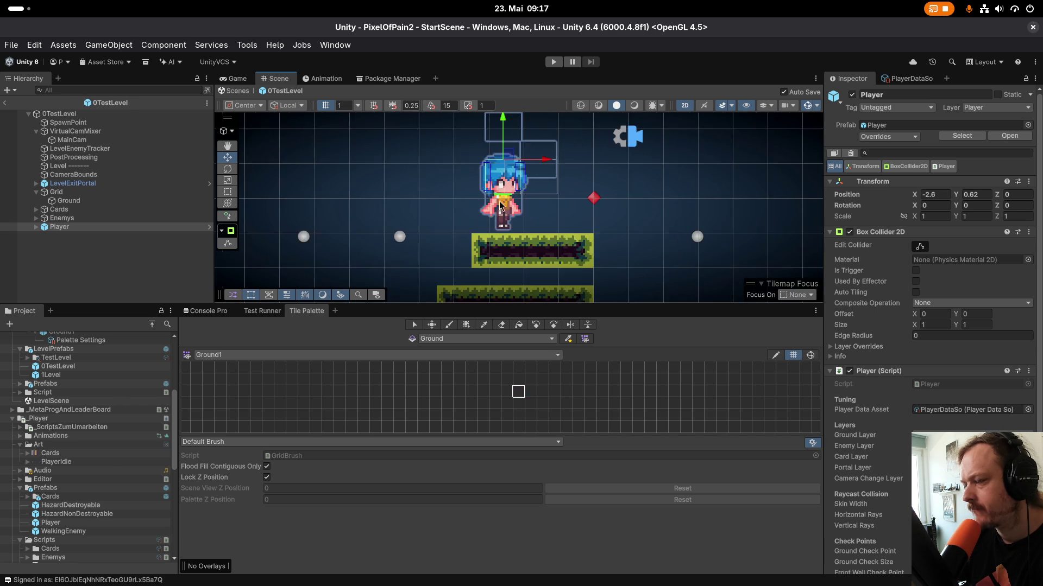
scroll(519, 191, "up", 7)
scroll(519, 191, "down", 3)
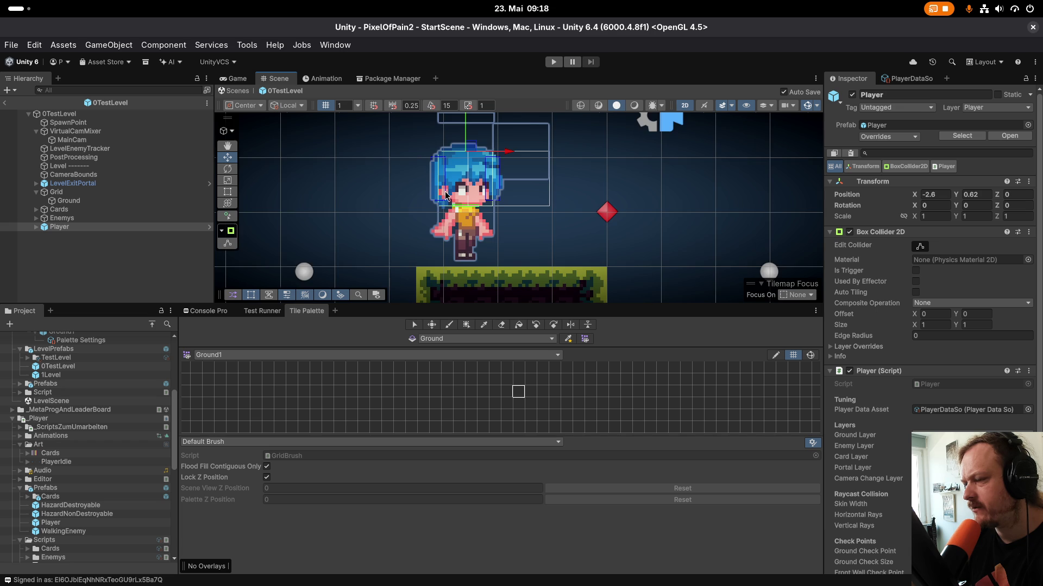
key("super")
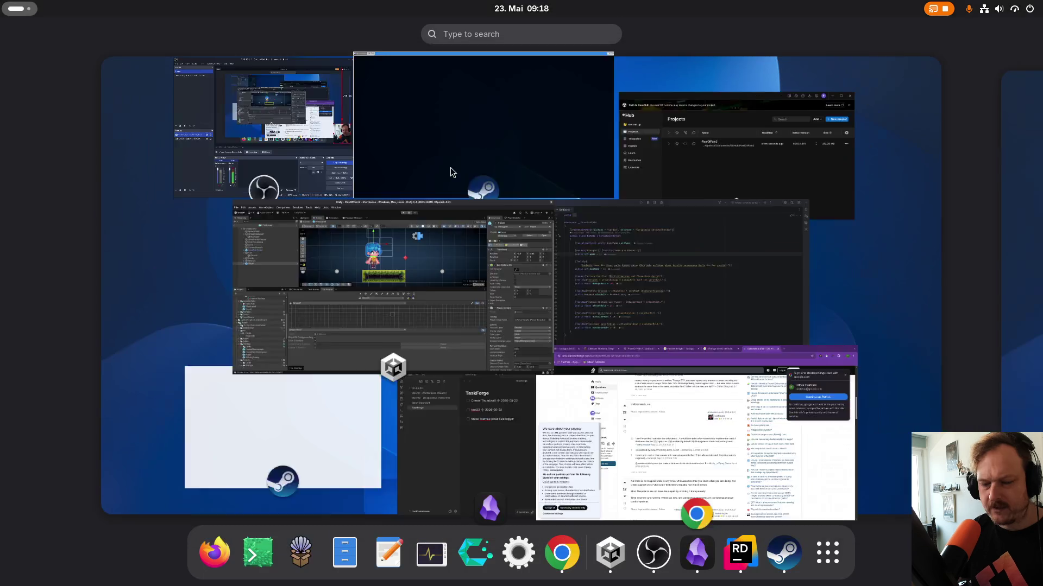
In Chrome, open the Celeste Tilesets article and enlarge its level-grid image.
left_click(728, 470)
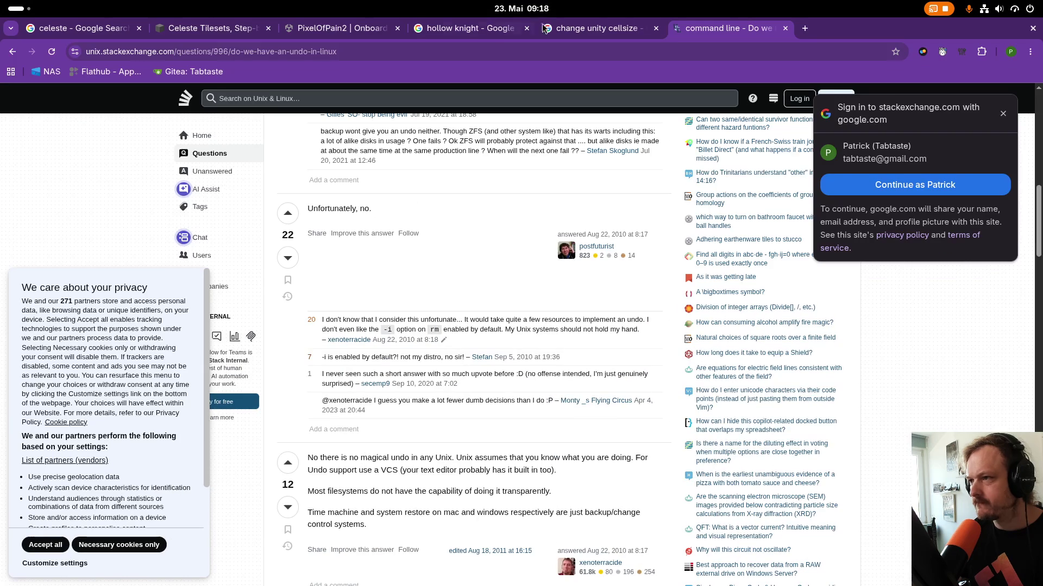
left_click(608, 33)
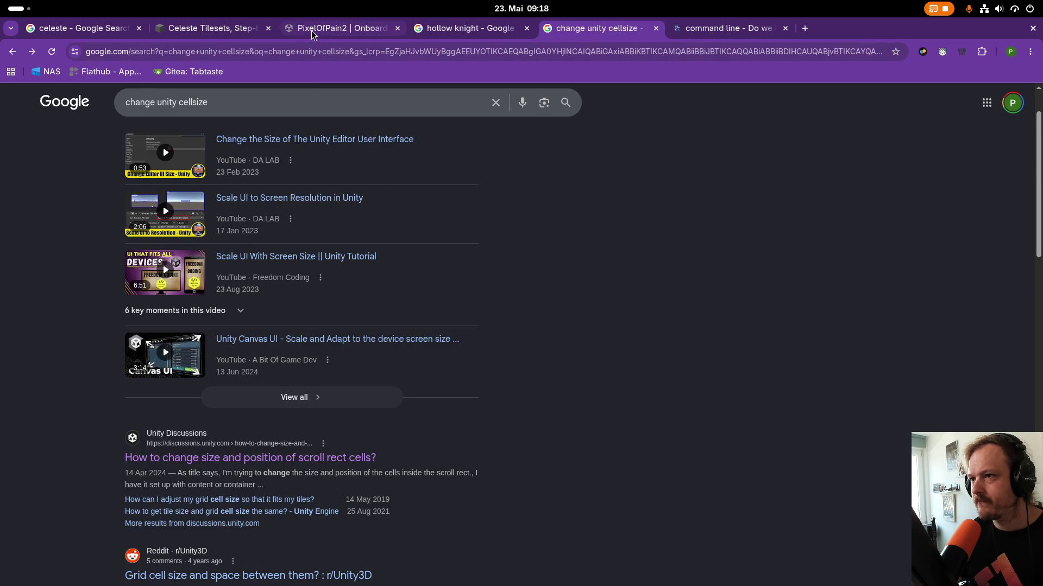
left_click(311, 30)
left_click(209, 28)
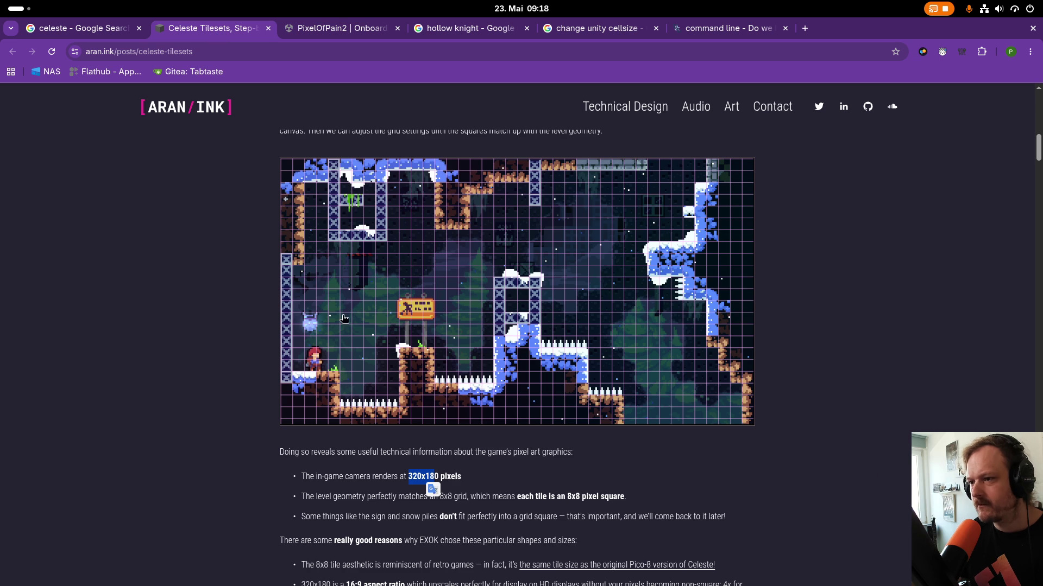
left_click(315, 399)
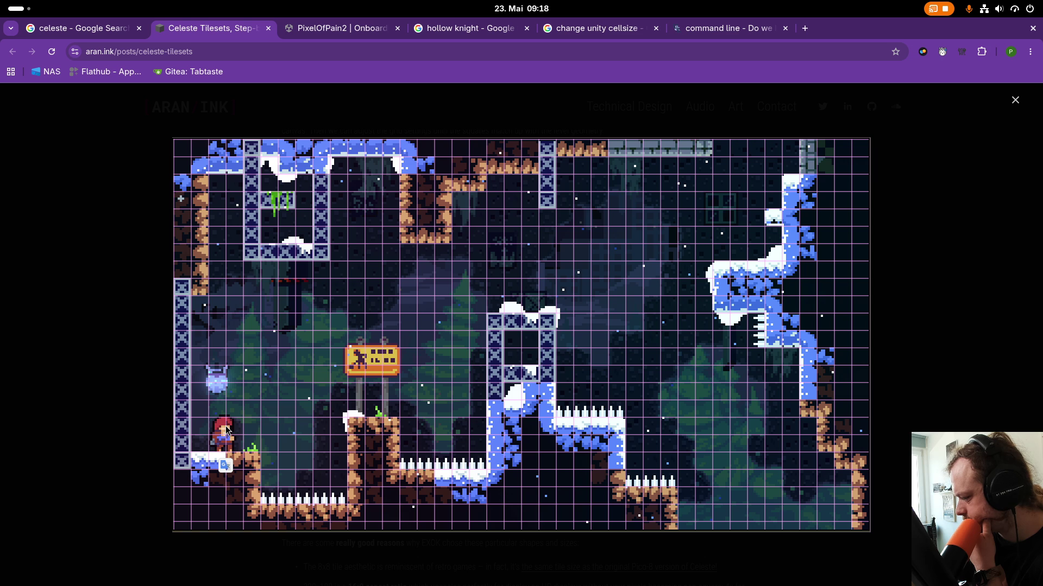
Switch back to the Unity editor window.
key("super")
left_click(531, 127)
key("super")
left_click(458, 247)
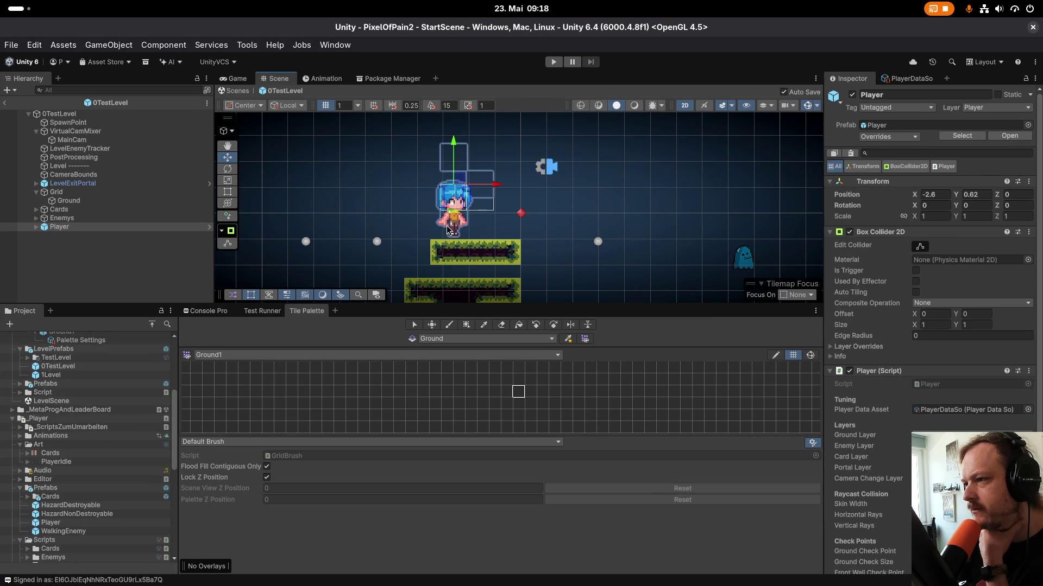
scroll(447, 230, "up", 2)
scroll(445, 231, "up", 2)
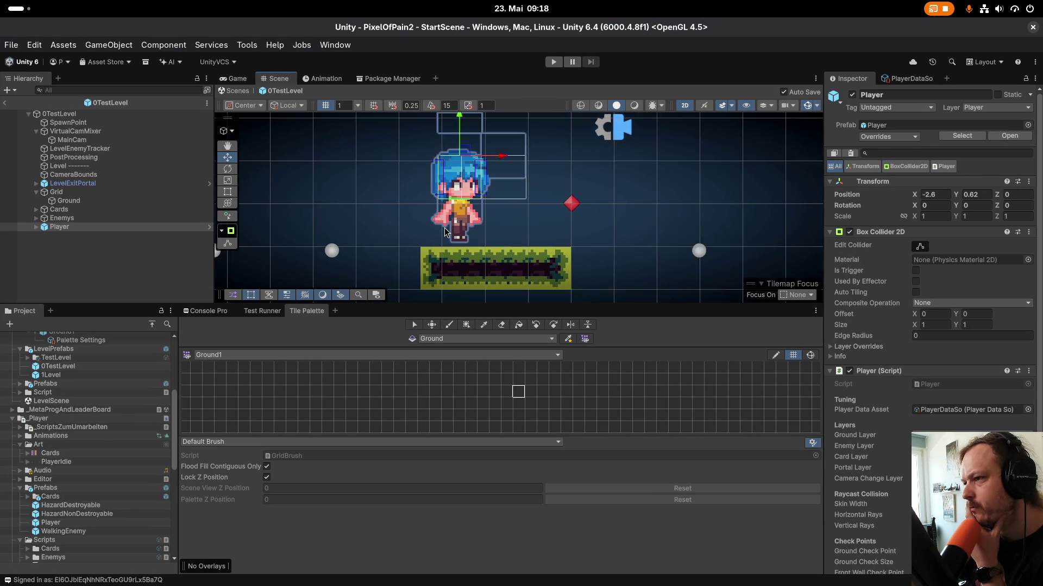
scroll(445, 232, "up", 1)
scroll(445, 232, "down", 1)
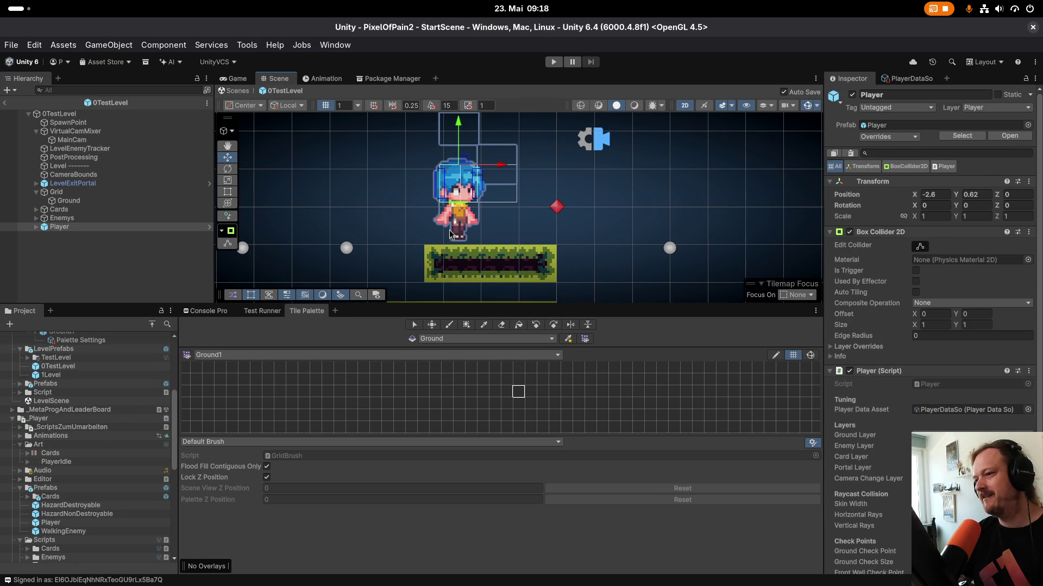
scroll(483, 296, "up", 1)
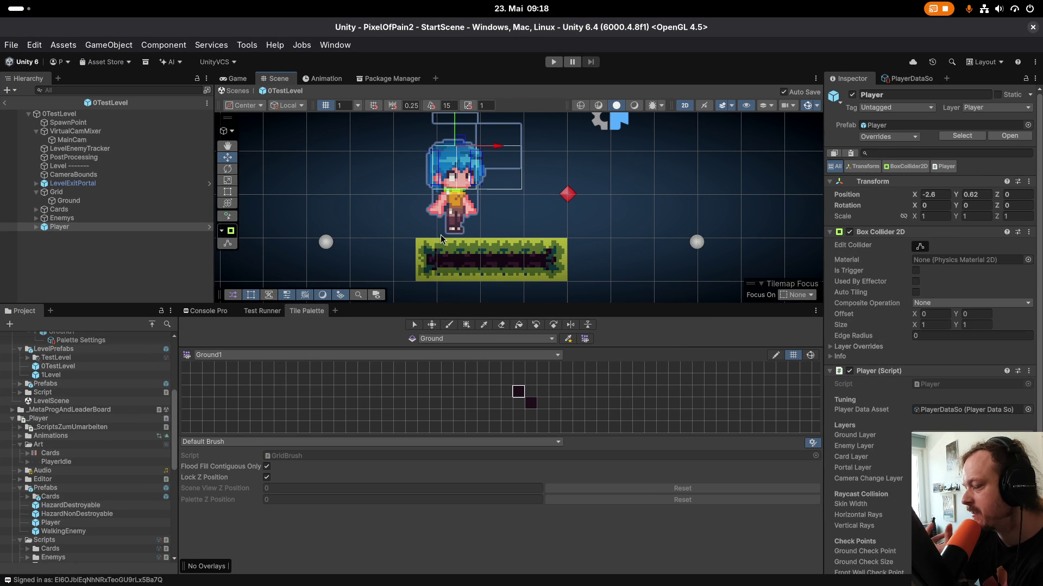
scroll(448, 250, "down", 3)
scroll(462, 266, "up", 4)
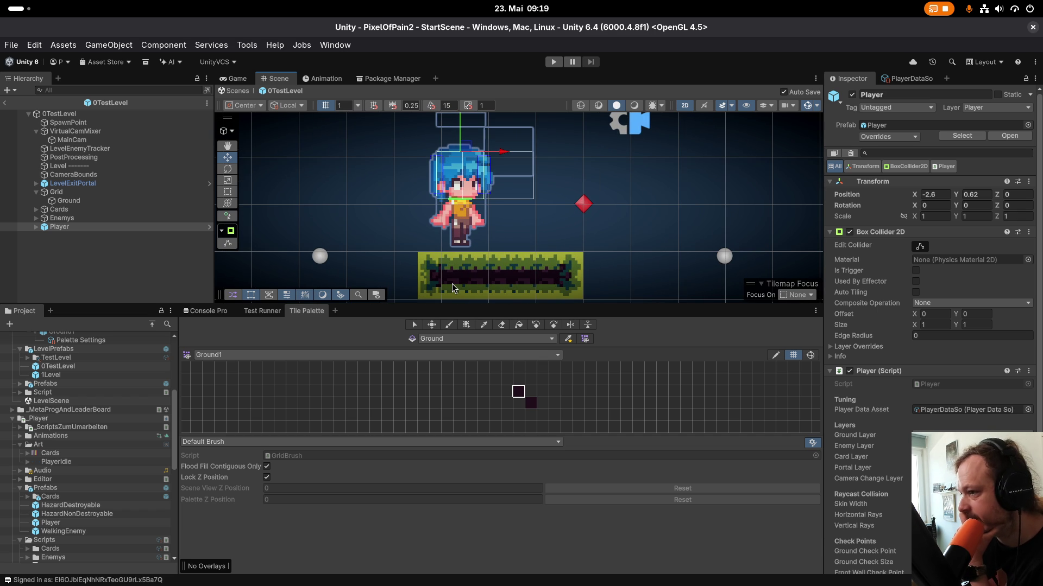
scroll(453, 288, "down", 1)
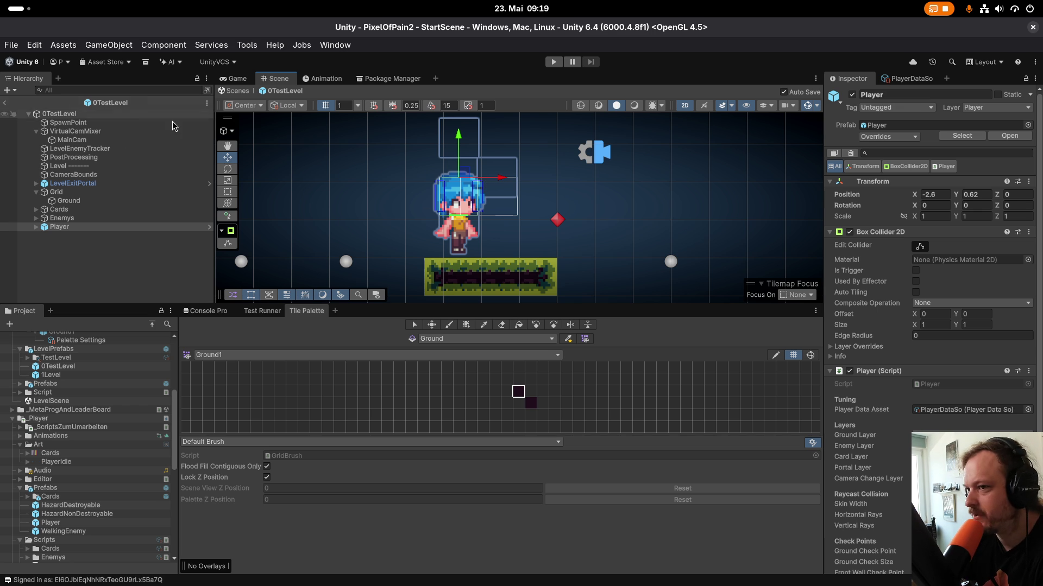
scroll(442, 206, "up", 5)
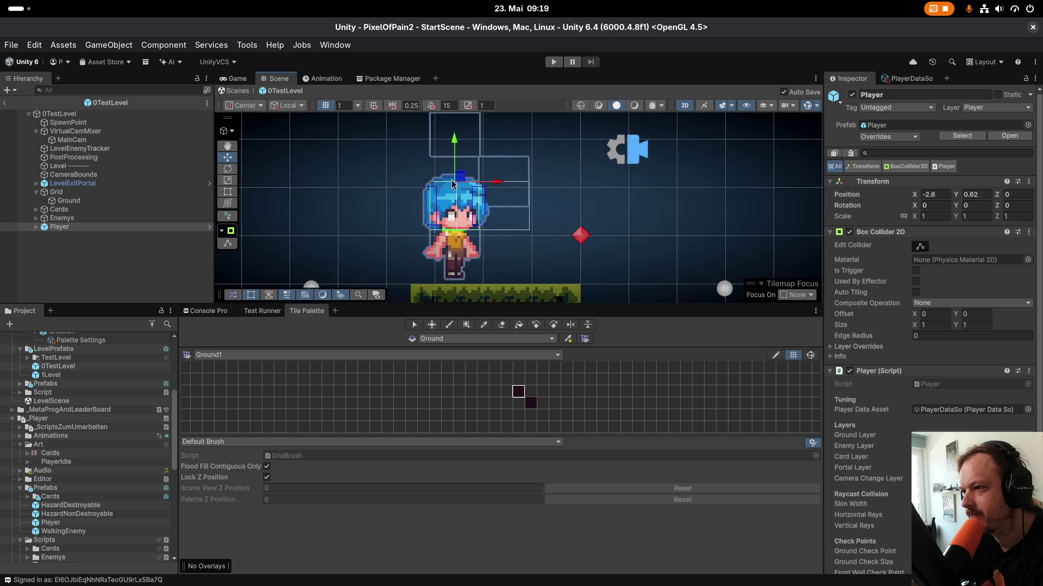
scroll(463, 210, "down", 3)
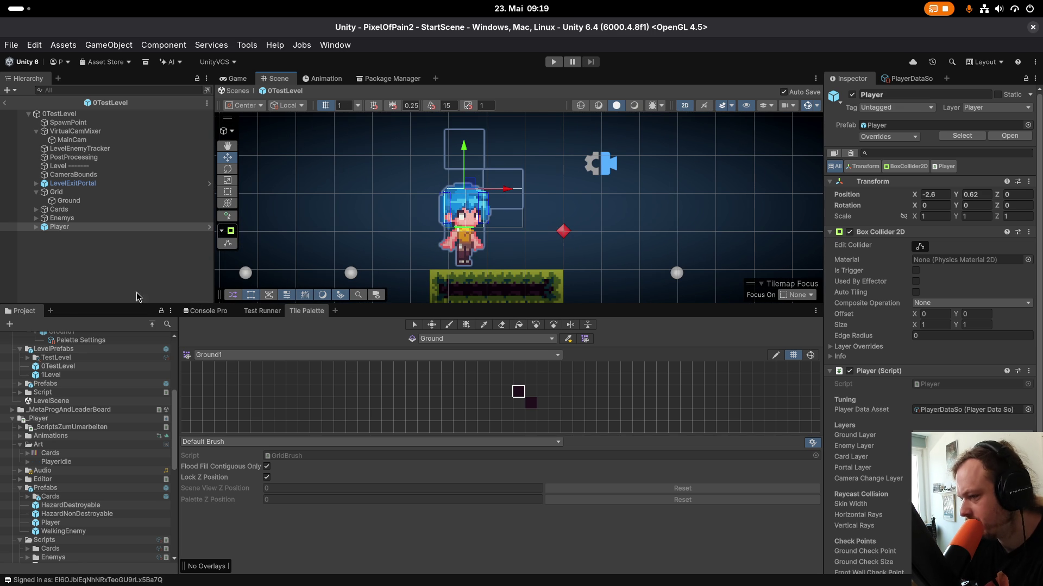
Set the PlayerIdle sprite's Pixels Per Unit to 32.
left_click(68, 463)
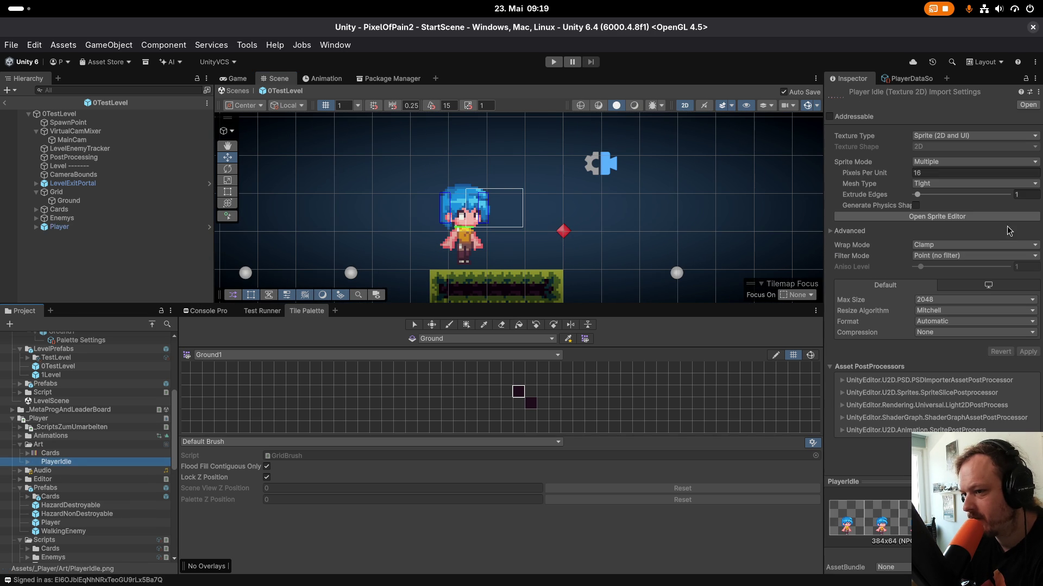
left_click(923, 173)
type("32")
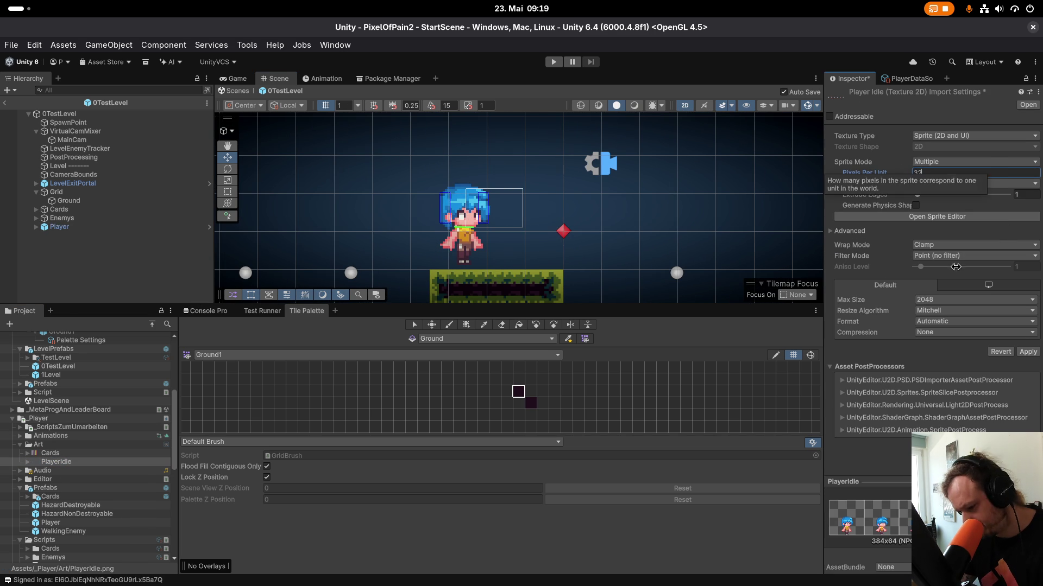
key("Return")
Delete the Player from the test level and return to StartScene.
left_click(59, 226)
right_click(69, 232)
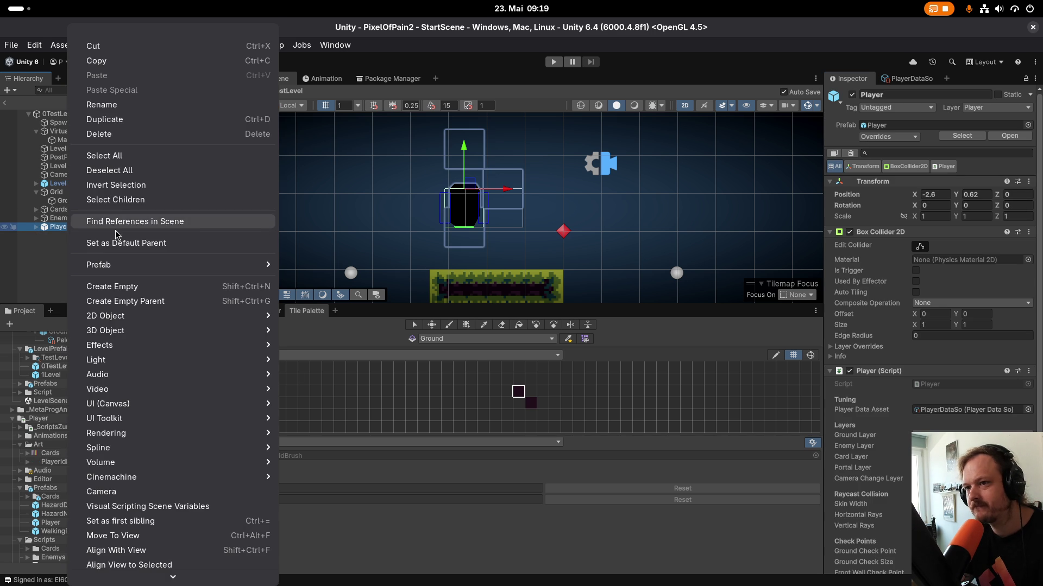
left_click(125, 134)
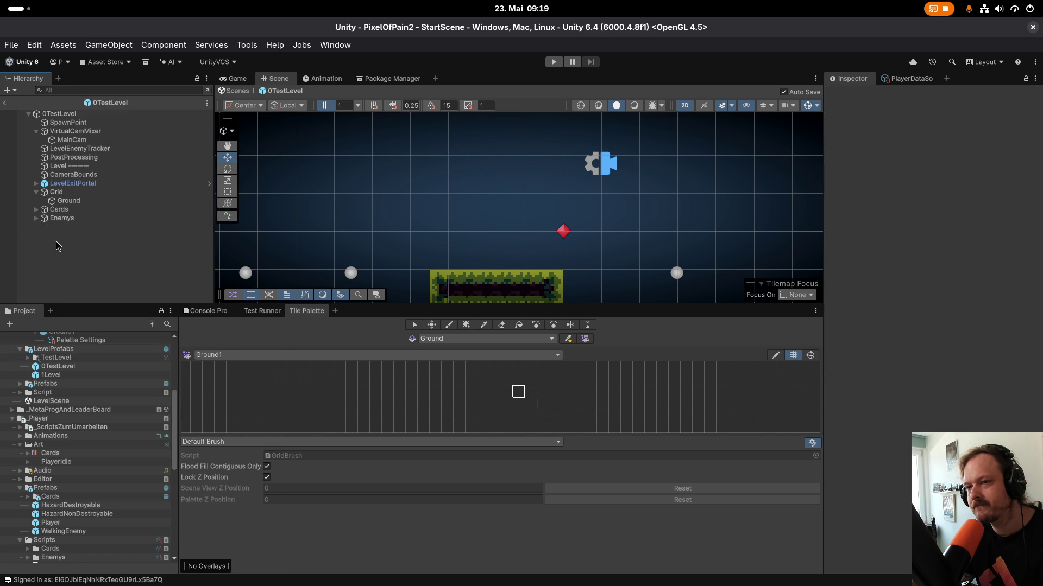
left_click(6, 103)
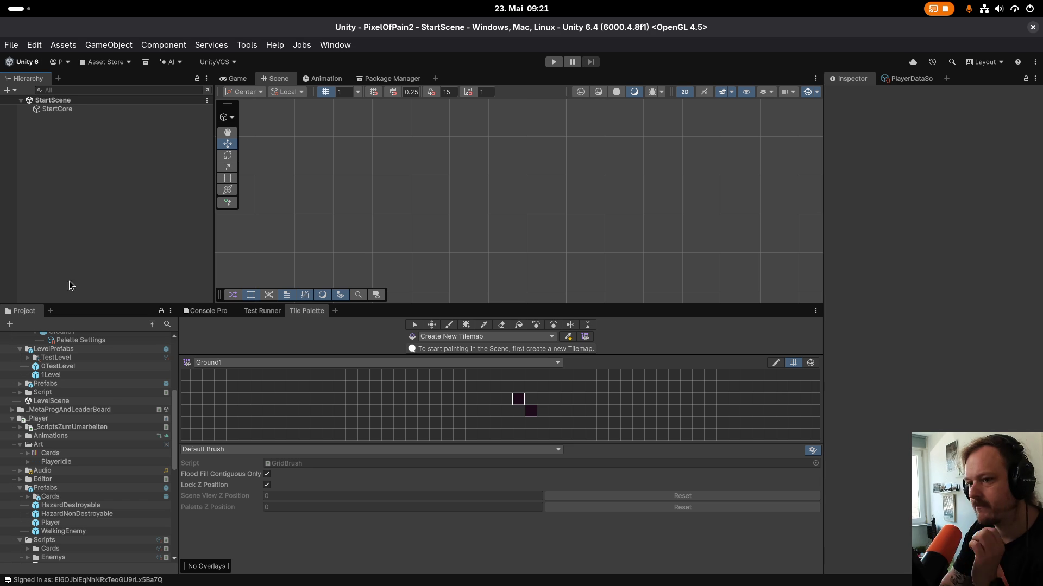
Select the PlayerIdle texture and open it in the Sprite Editor.
left_click(100, 456)
key("Down")
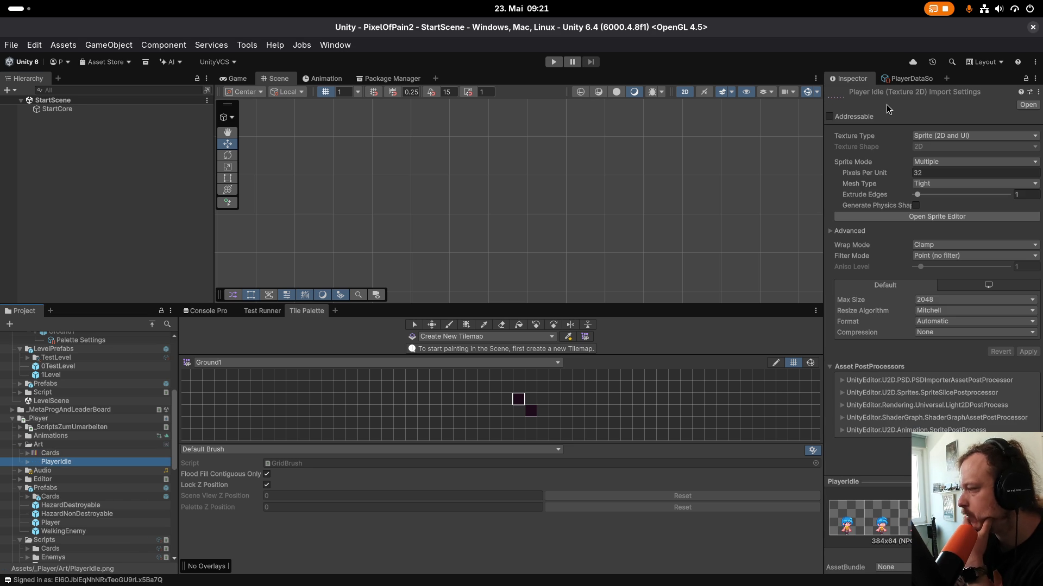
left_click(788, 380)
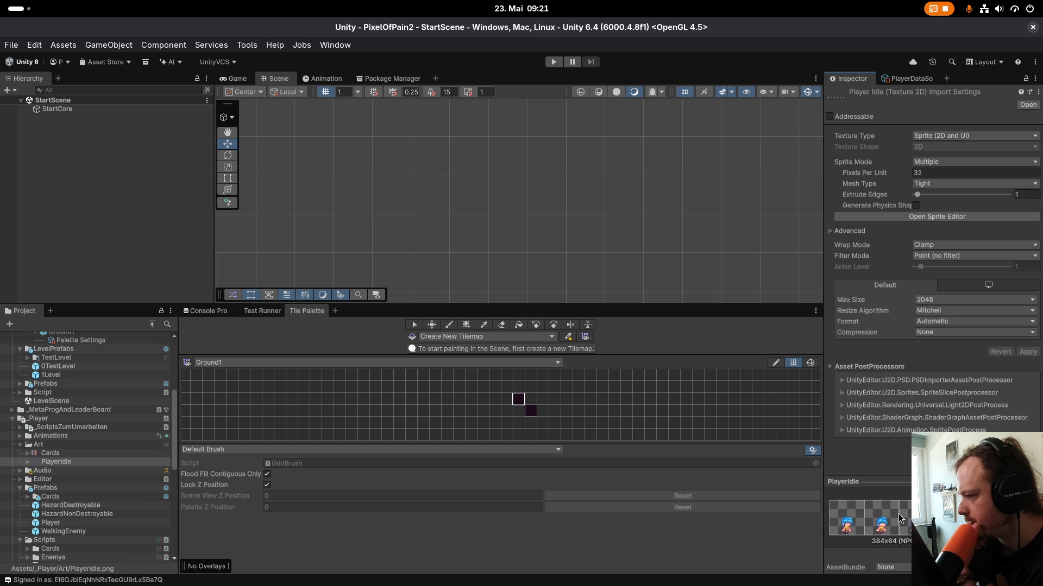
left_click(943, 217)
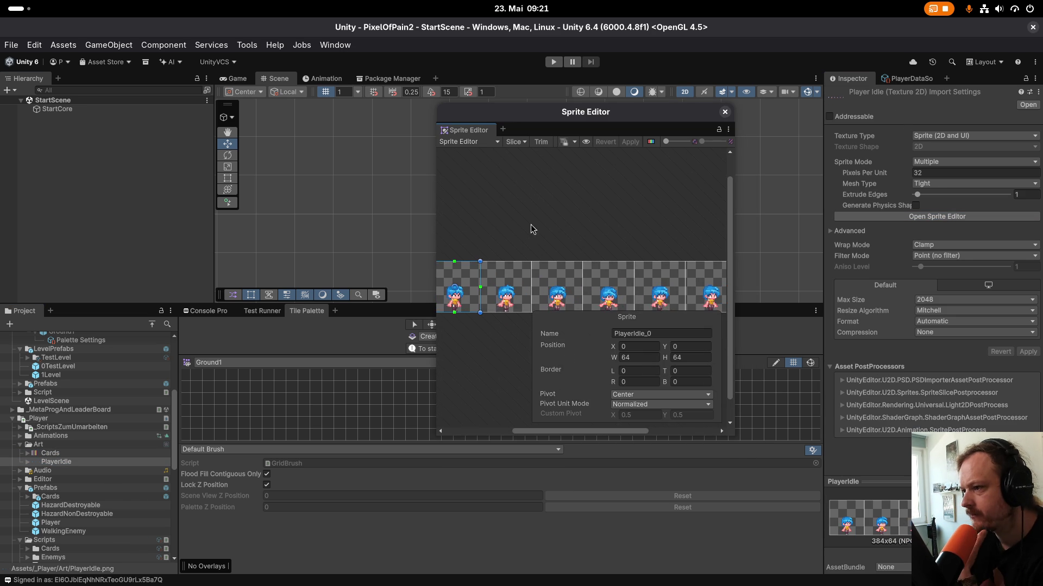
Enlarge the Sprite Editor window and zoom into the 64×64 PlayerIdle_0 frame.
scroll(597, 270, "up", 5)
scroll(597, 270, "up", 5)
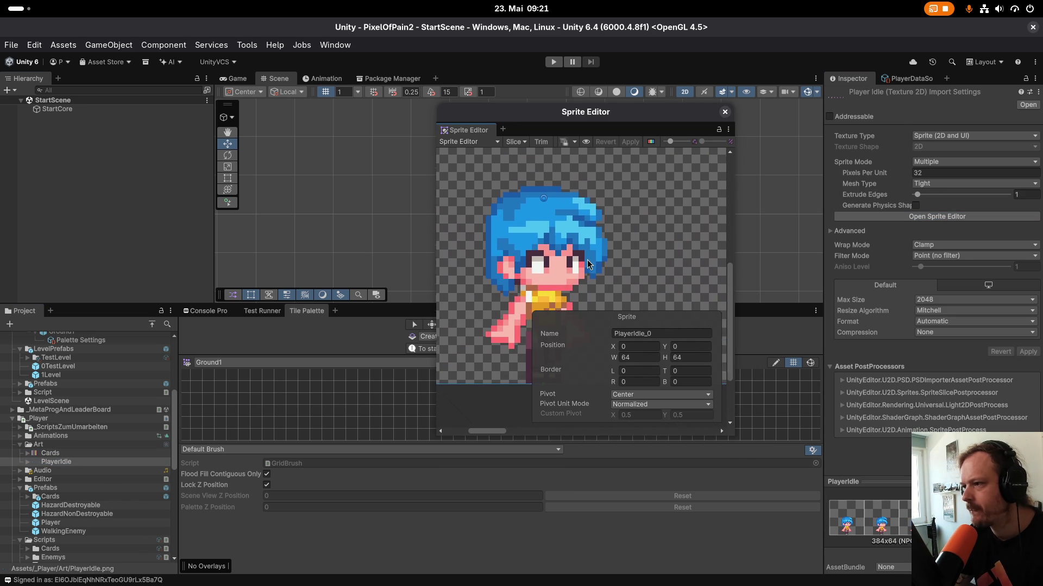
mouse_move(438, 104)
left_mouse_down()
mouse_move(418, 91)
mouse_move(83, 34)
left_mouse_up()
scroll(327, 190, "up", 2)
scroll(353, 186, "up", 1)
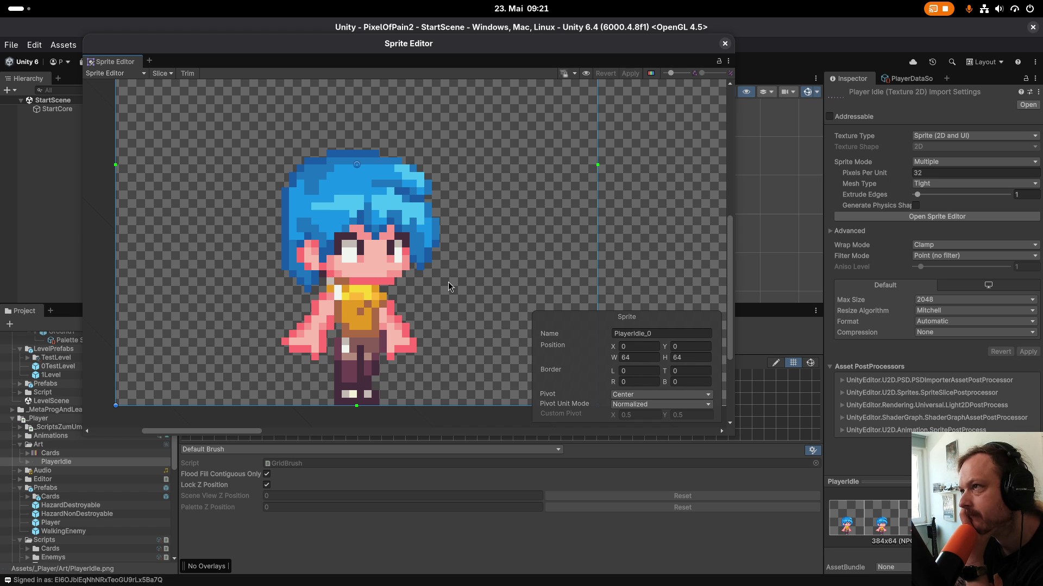
key("super")
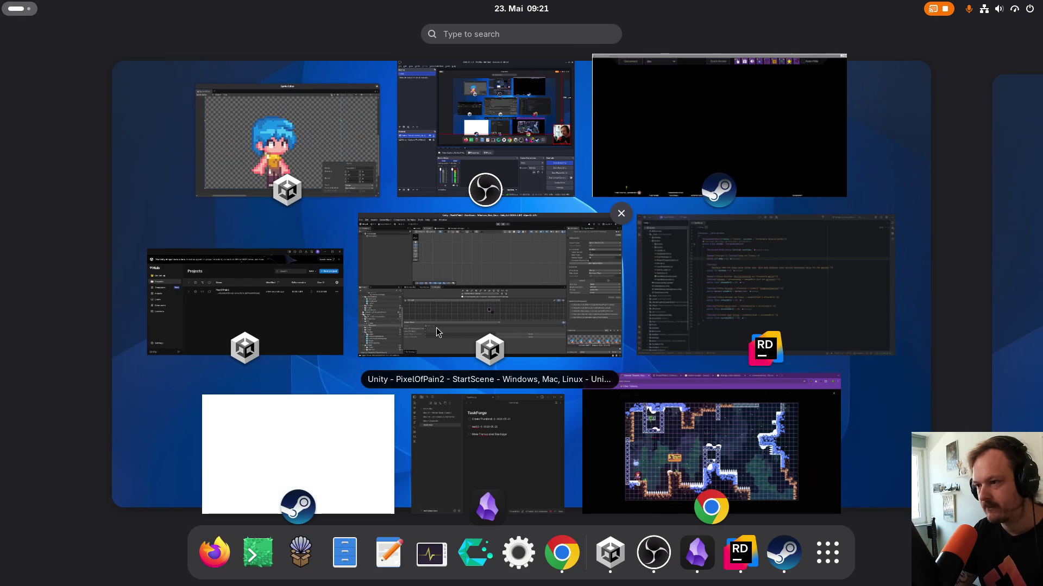
Bring Obsidian forward and go to its Community plugins settings.
left_click(450, 461)
right_click(314, 222)
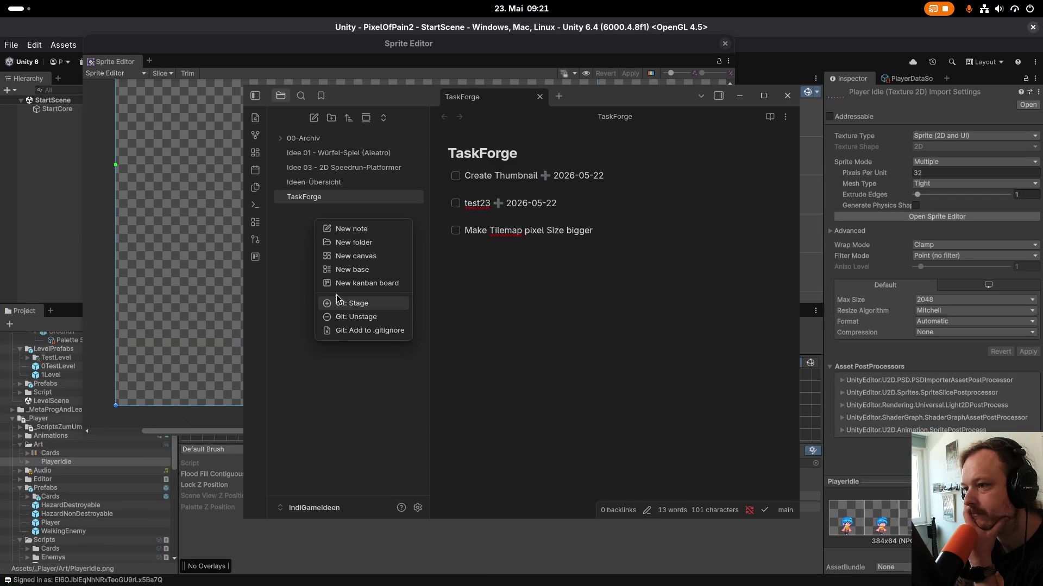
key("Escape")
left_click(418, 507)
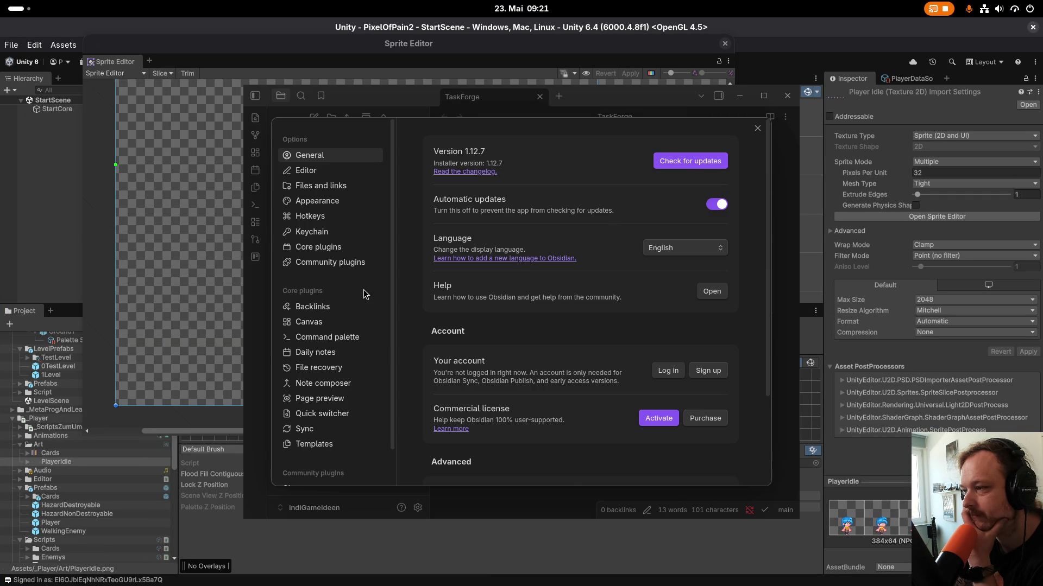
left_click(335, 263)
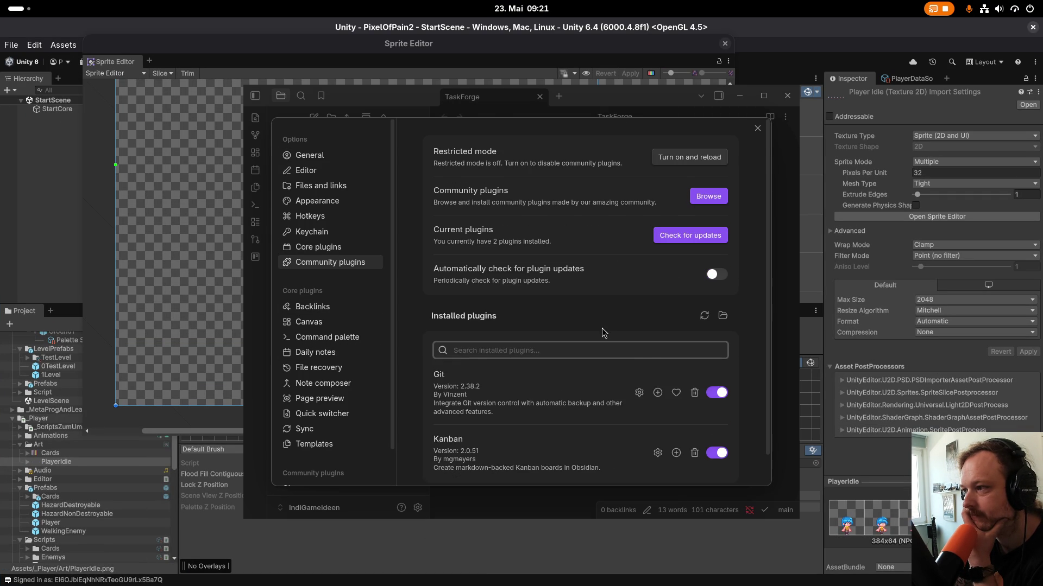
scroll(606, 334, "down", 1)
scroll(609, 290, "up", 1)
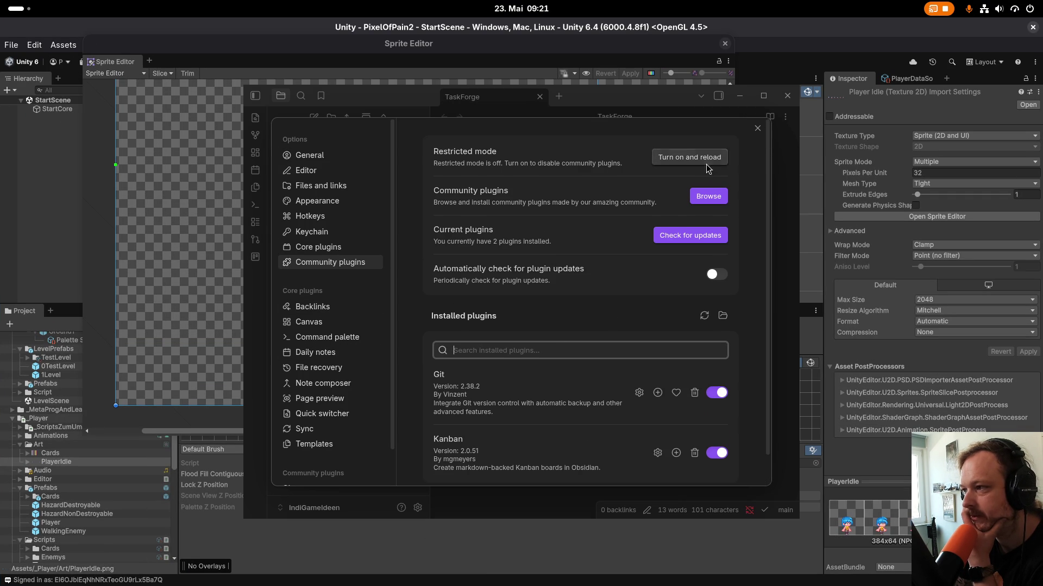
Install and enable the Excalidraw plugin from the browser, then close settings.
left_click(707, 197)
left_click(367, 223)
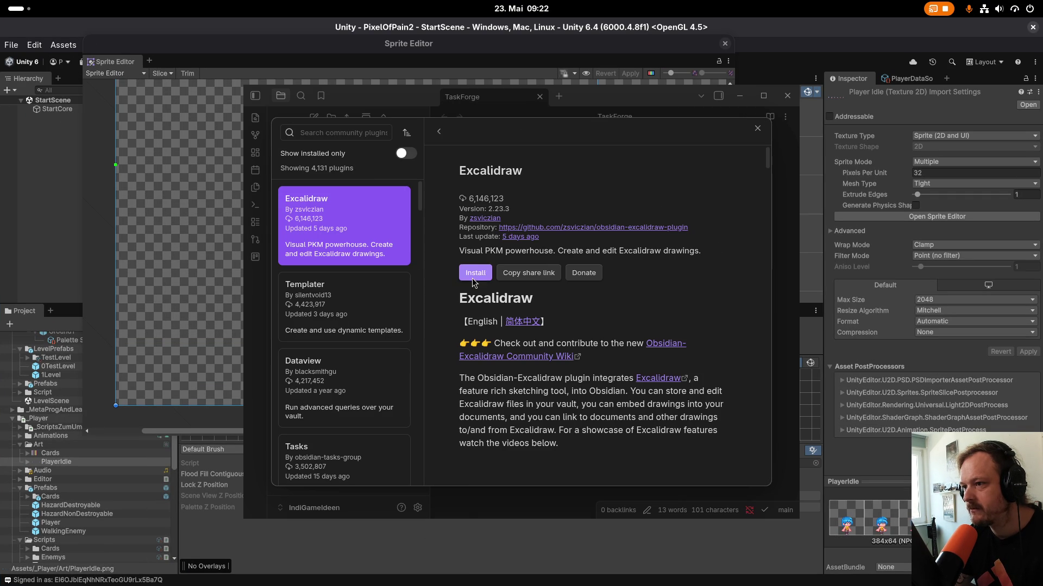
left_click(479, 276)
left_click(476, 273)
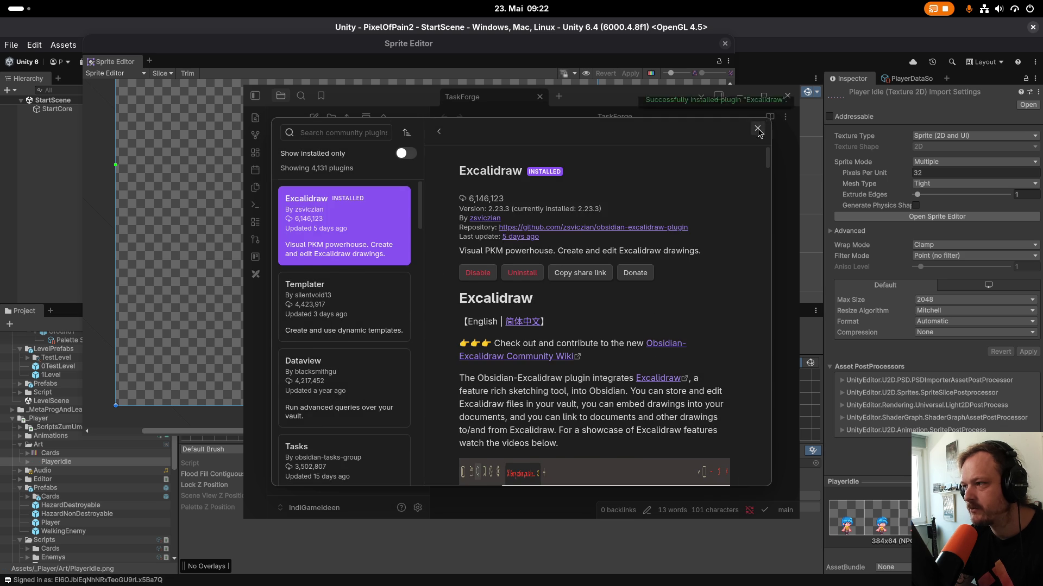
left_click(757, 128)
left_click(757, 128)
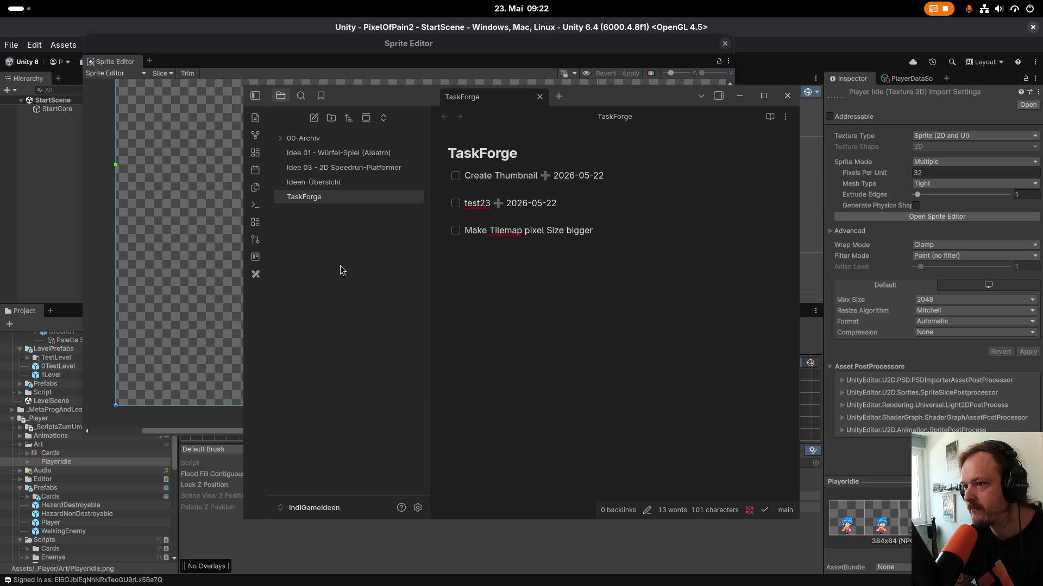
right_click(339, 246)
Create a full-screen Excalidraw drawing and freehand-sketch a square tile with a dashed line.
left_click(372, 325)
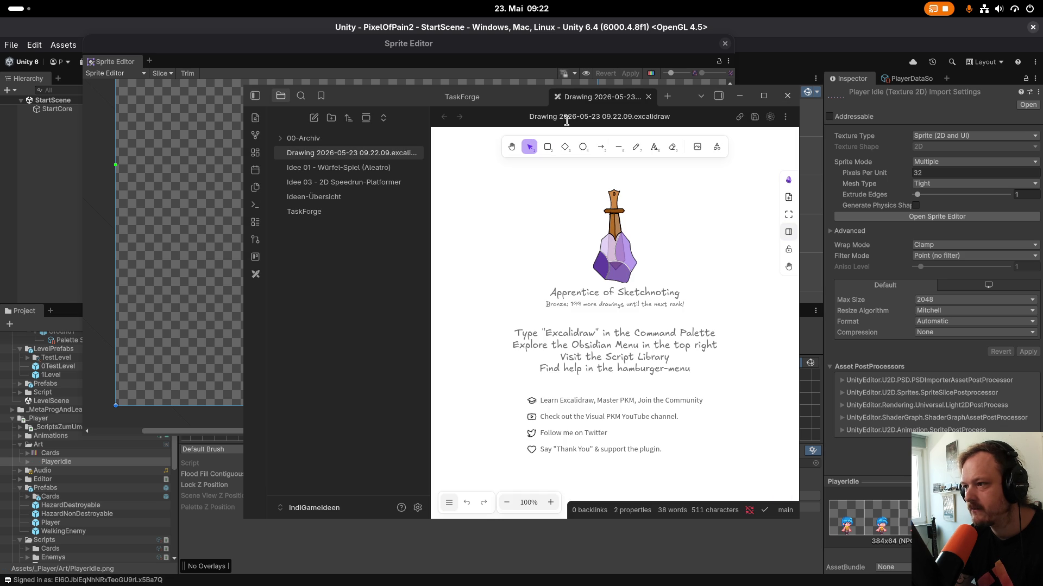
double_click(373, 96)
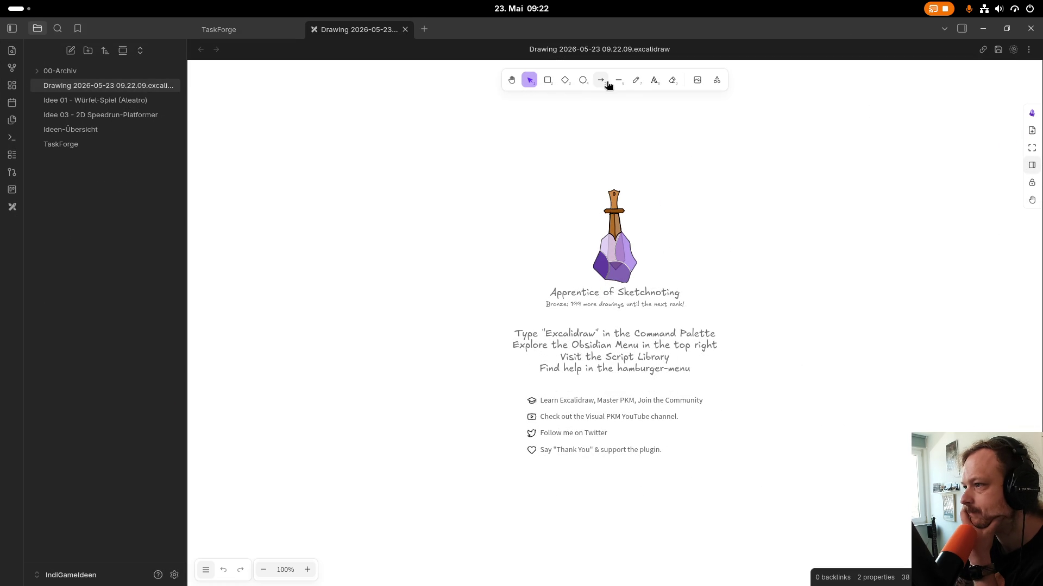
left_click(634, 85)
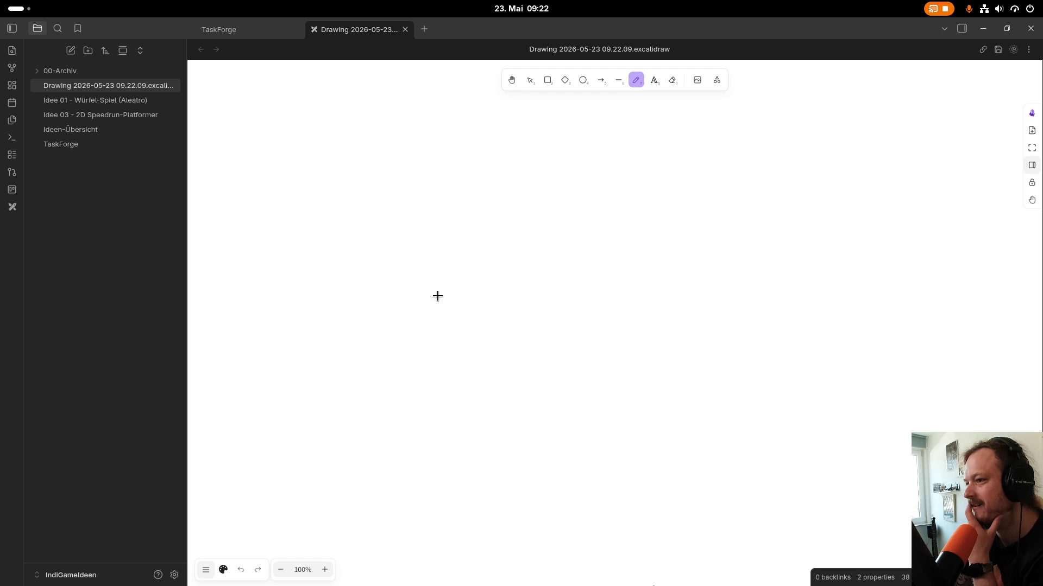
left_click_drag(433, 219, 426, 319)
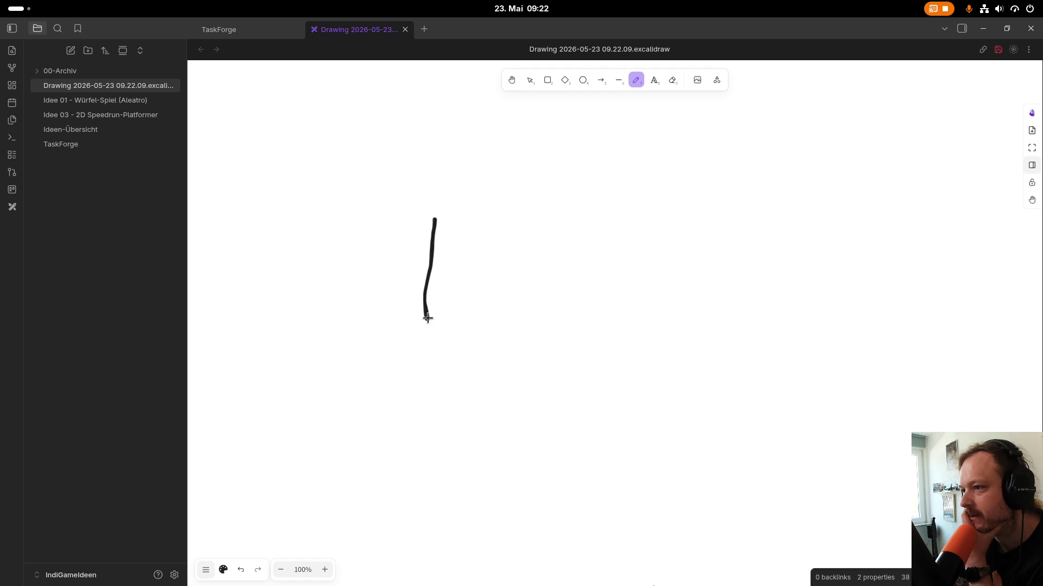
mouse_move(435, 217)
left_mouse_down()
mouse_move(478, 218)
mouse_move(500, 275)
mouse_move(412, 321)
left_mouse_up()
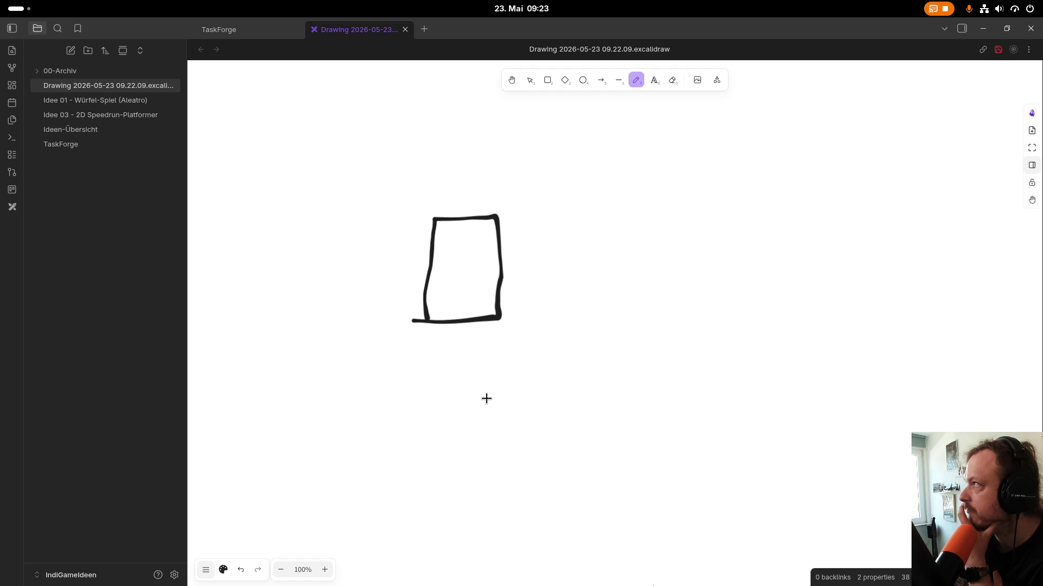
left_click(435, 270)
left_click_drag(442, 272, 483, 268)
mouse_move(488, 268)
left_mouse_down()
mouse_move(500, 303)
mouse_move(491, 300)
left_mouse_up()
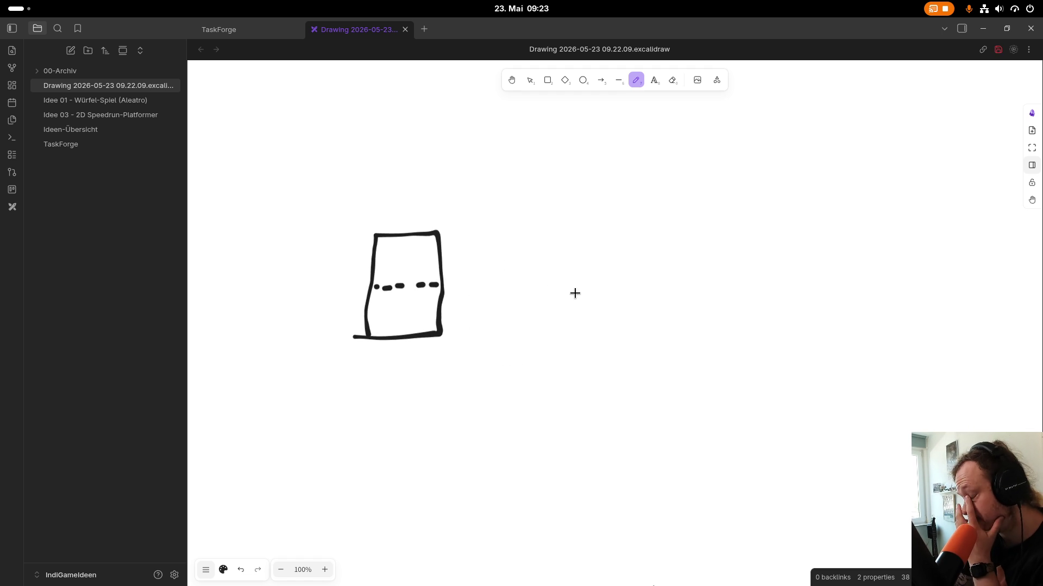
Glance at the Celeste tileset reference in Chrome, then erase the sketched tile.
key("super")
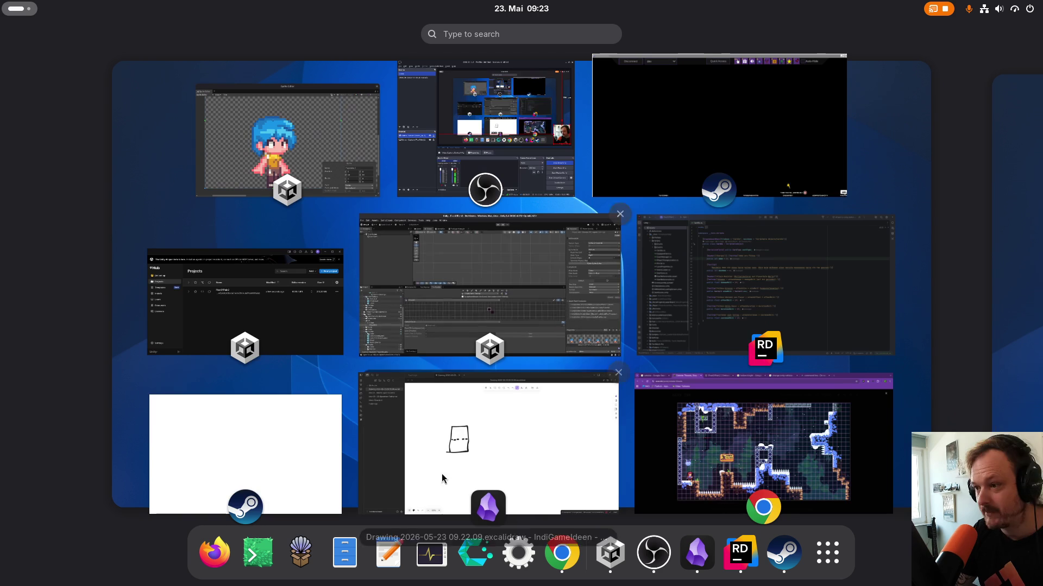
left_click(713, 475)
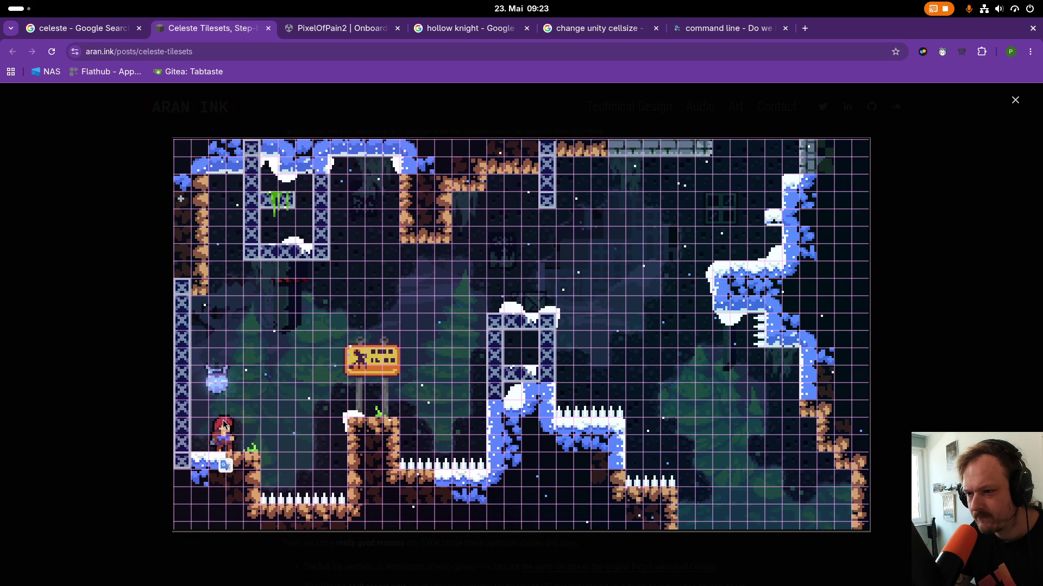
key("super")
left_click(497, 444)
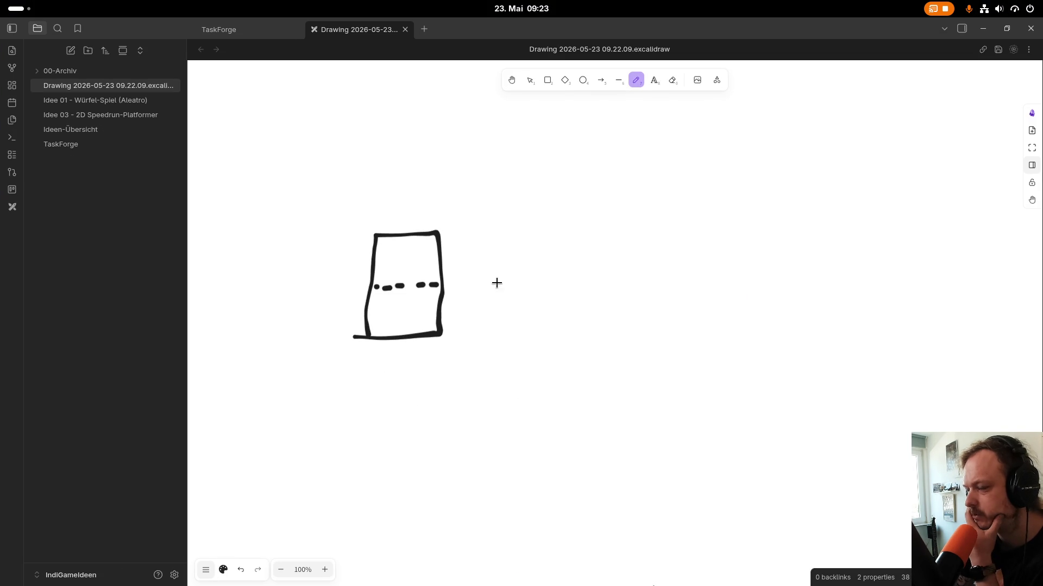
left_click(671, 80)
mouse_move(418, 258)
left_mouse_down()
mouse_move(371, 367)
mouse_move(380, 286)
mouse_move(442, 282)
left_mouse_up()
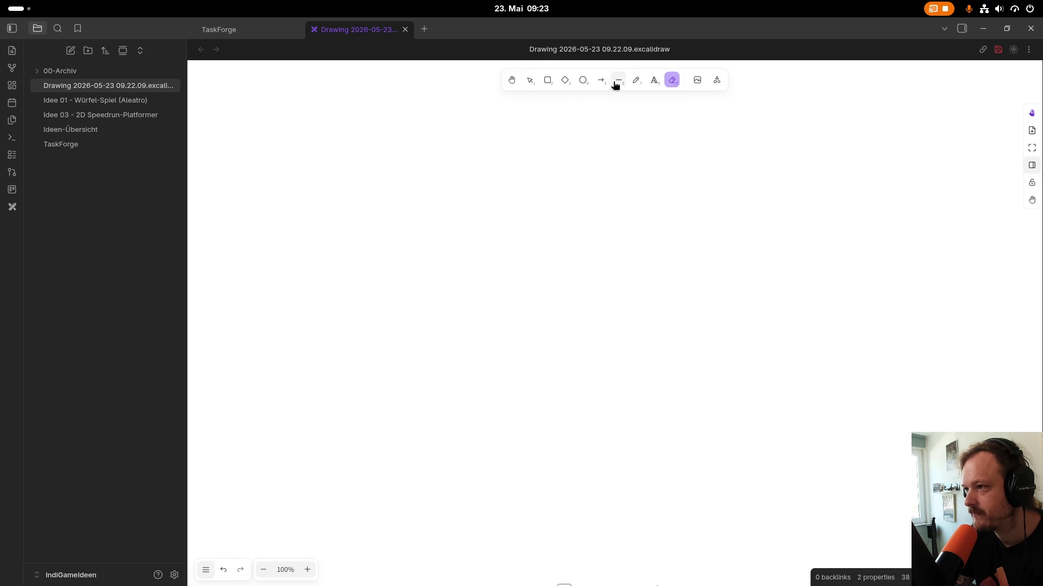
Replace a freehand square with a rounded rectangle tile near the canvas centre.
left_click(636, 81)
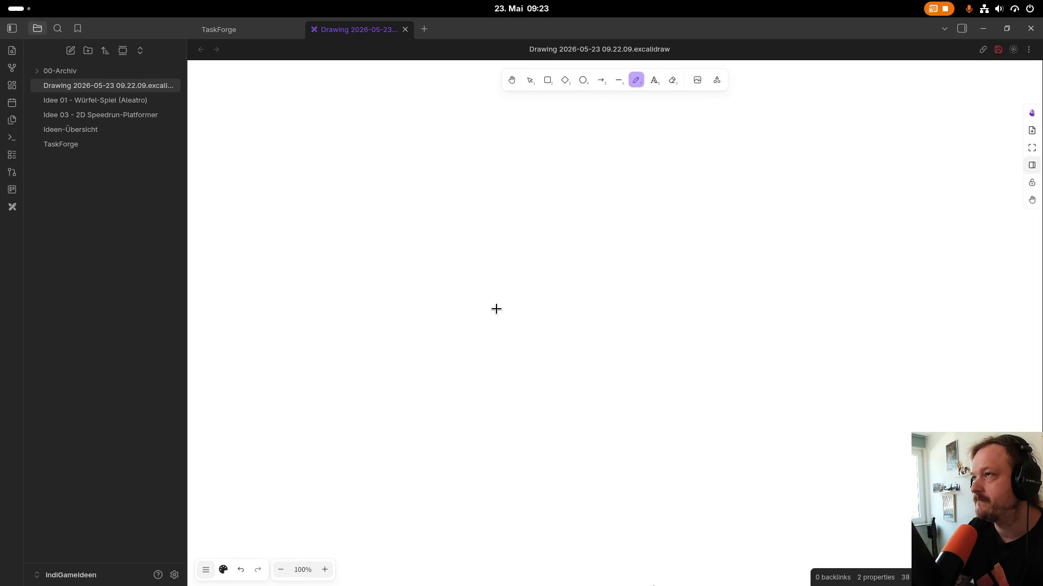
mouse_move(472, 178)
left_mouse_down()
mouse_move(459, 339)
mouse_move(593, 325)
mouse_move(652, 207)
mouse_move(484, 161)
mouse_move(465, 192)
left_mouse_up()
key("v")
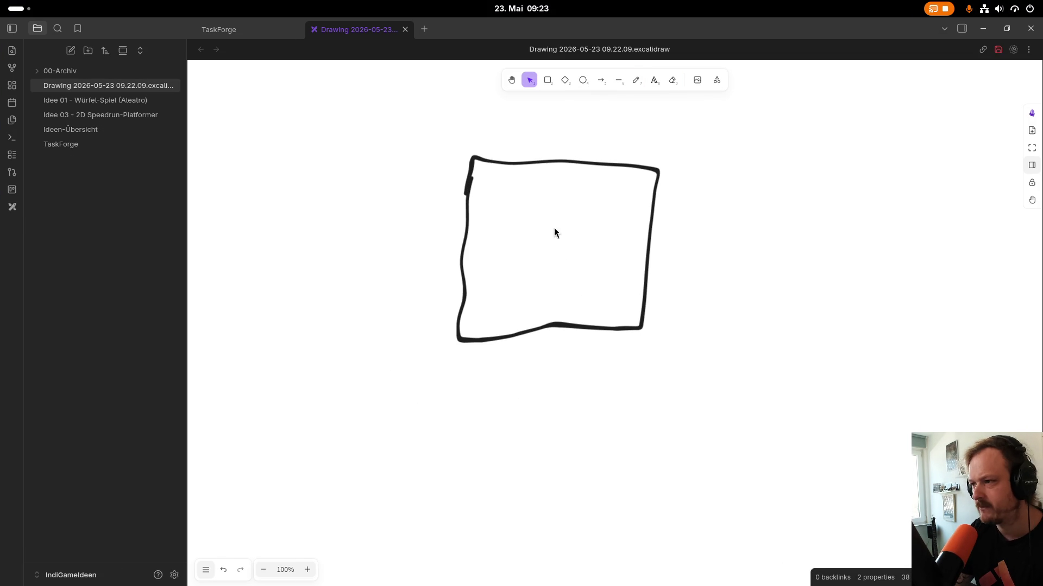
key("ctrl+z")
left_click(549, 79)
left_click_drag(411, 188, 515, 290)
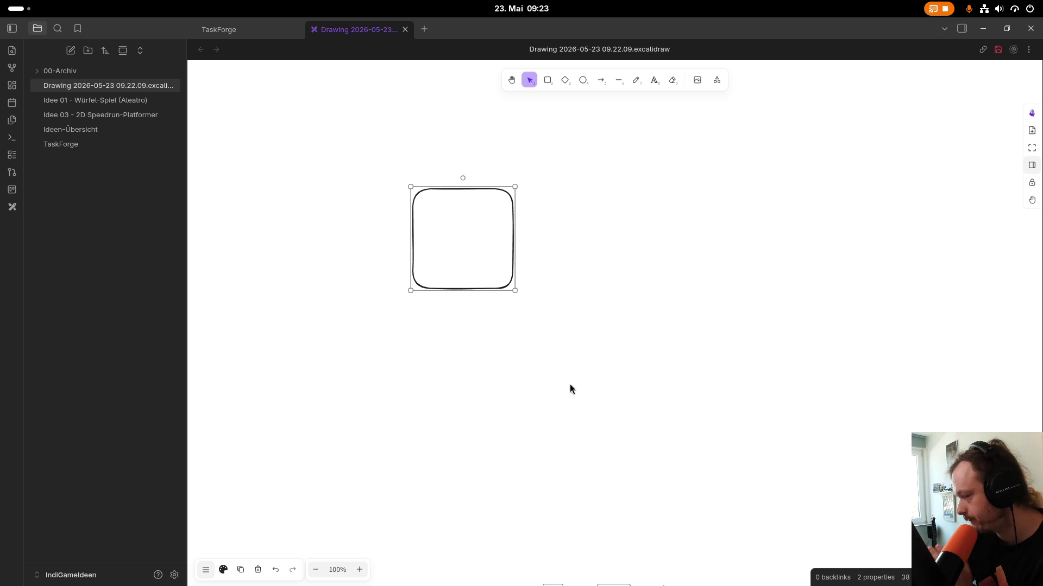
Copy the tile into a 2×2 block with two more tiles stacked on top.
key("ctrl+c")
key("ctrl+v")
mouse_move(621, 225)
left_mouse_down()
mouse_move(572, 223)
mouse_move(568, 252)
mouse_move(474, 340)
mouse_move(577, 340)
mouse_move(567, 341)
left_mouse_up()
key("ctrl+v")
key("ctrl+v")
scroll(597, 353, "up", 2)
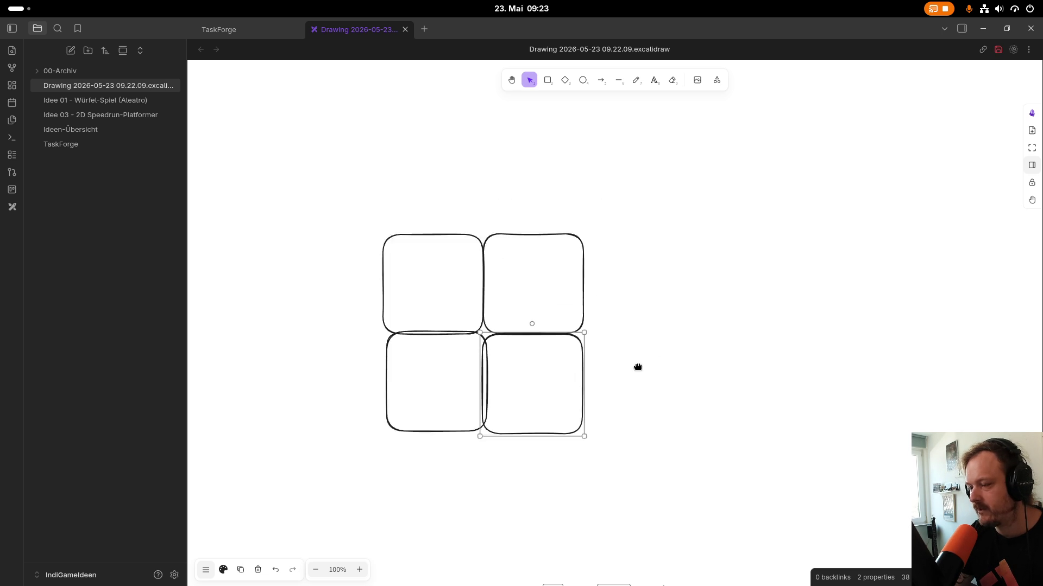
mouse_move(507, 177)
left_mouse_down()
mouse_move(569, 273)
mouse_move(570, 296)
left_mouse_up()
key("ctrl+v")
mouse_move(507, 302)
left_mouse_down()
mouse_move(483, 309)
mouse_move(496, 303)
mouse_move(497, 210)
left_mouse_up()
key("ctrl+v")
left_click_drag(653, 281, 631, 232)
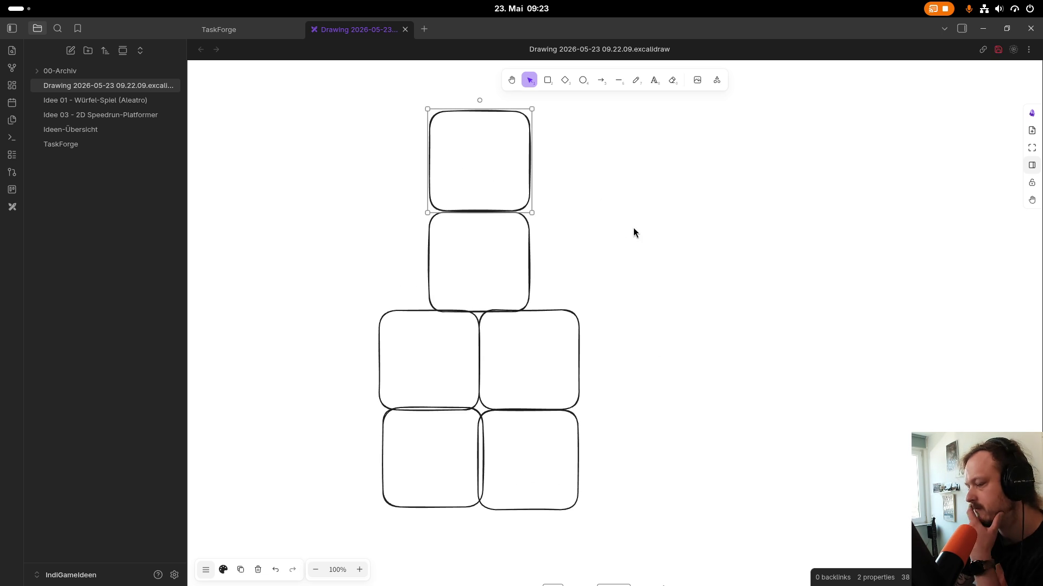
scroll(563, 256, "down", 2)
scroll(568, 259, "up", 1)
scroll(569, 259, "up", 1)
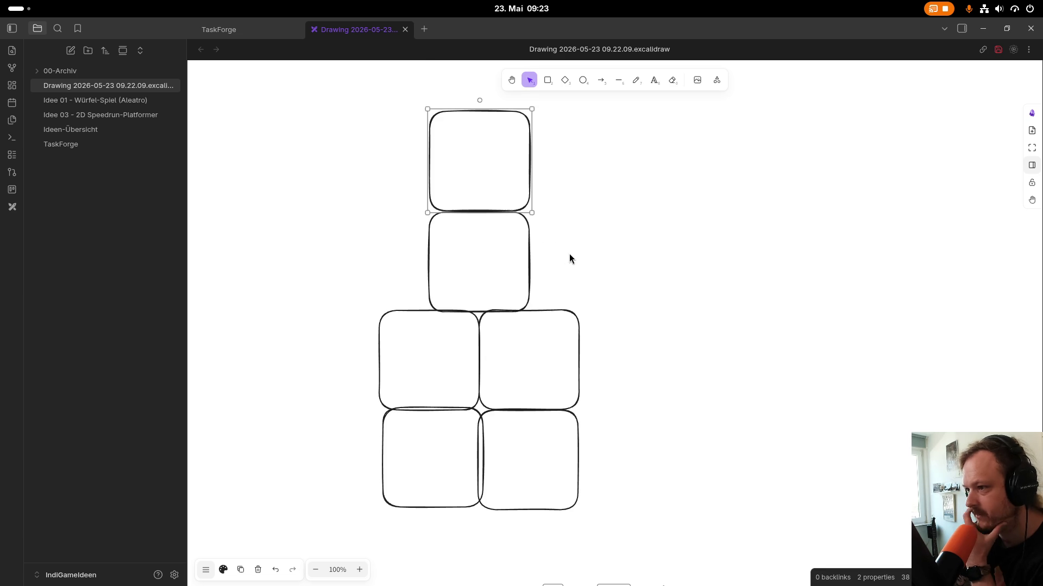
key("super")
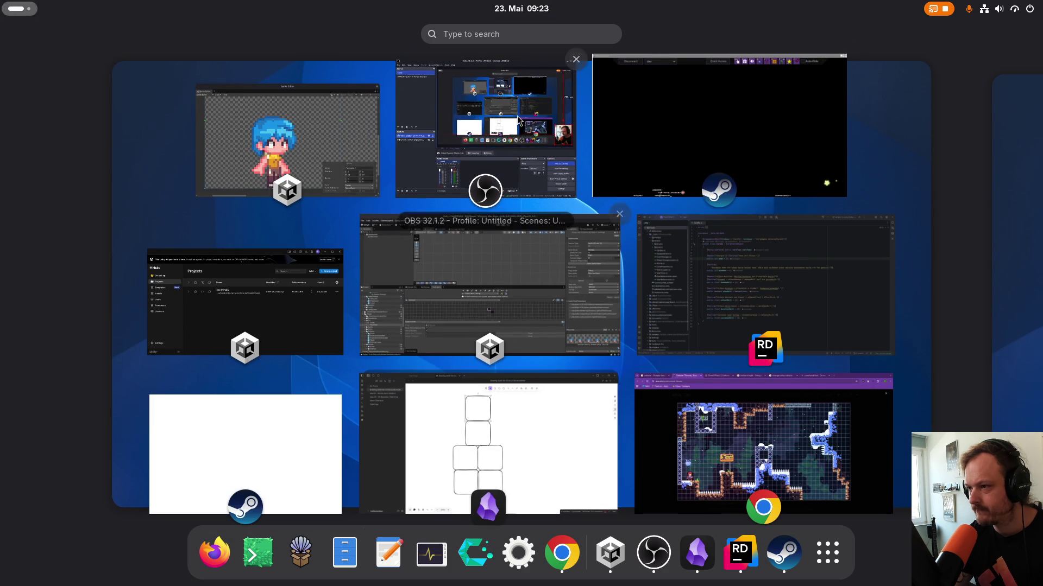
Compare the Celeste level image in Chrome with Unity's 64×64 PlayerIdle frame, then return to Obsidian.
left_click(763, 443)
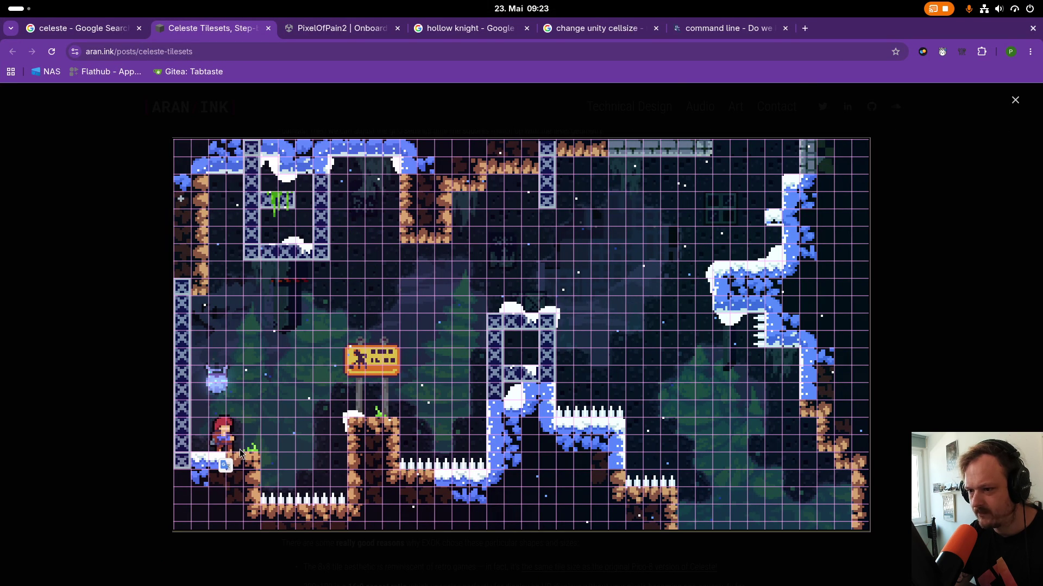
key("super")
left_click(535, 448)
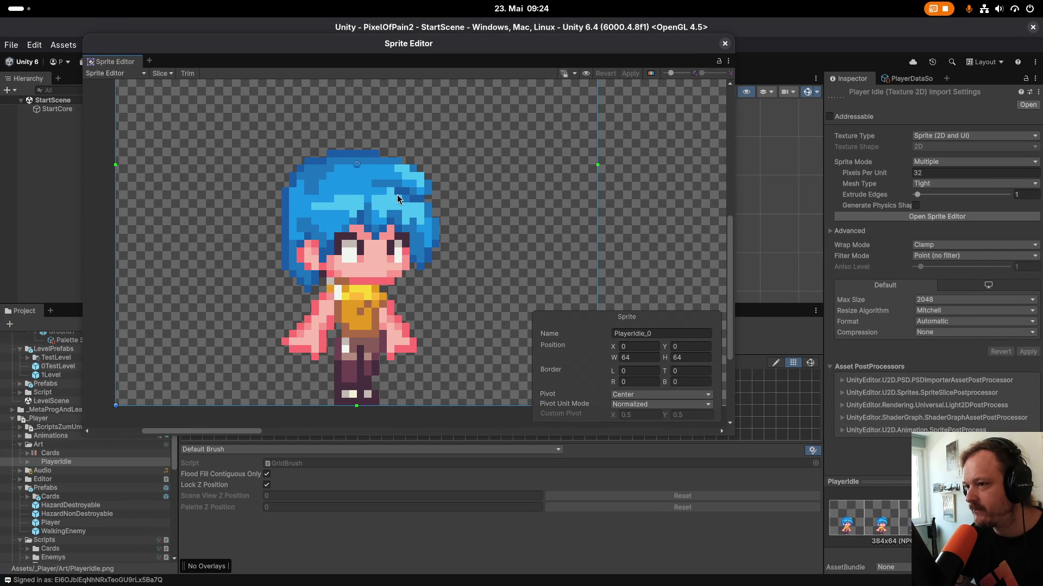
scroll(400, 214, "down", 2)
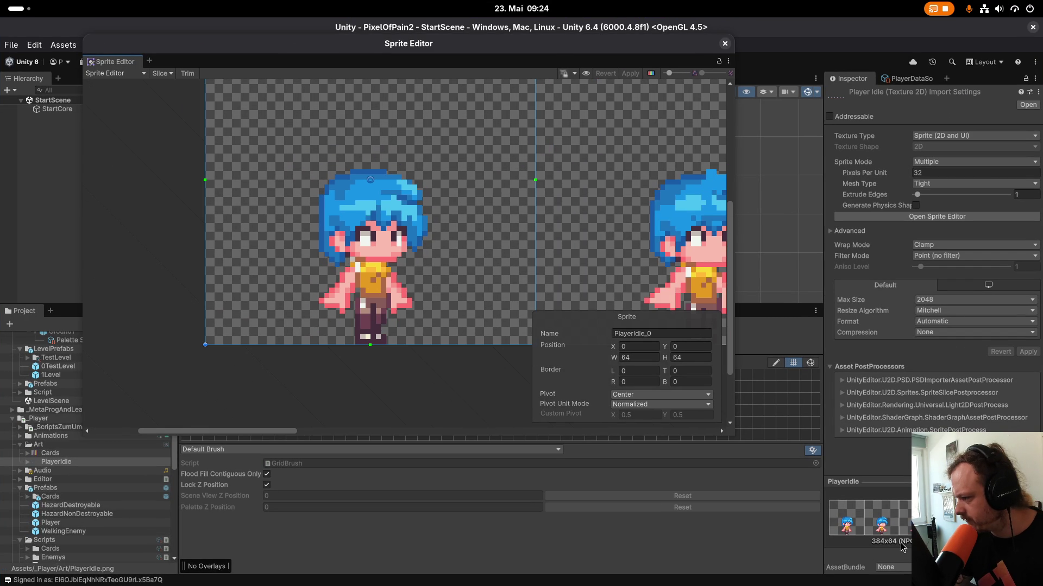
key("super")
left_click(529, 455)
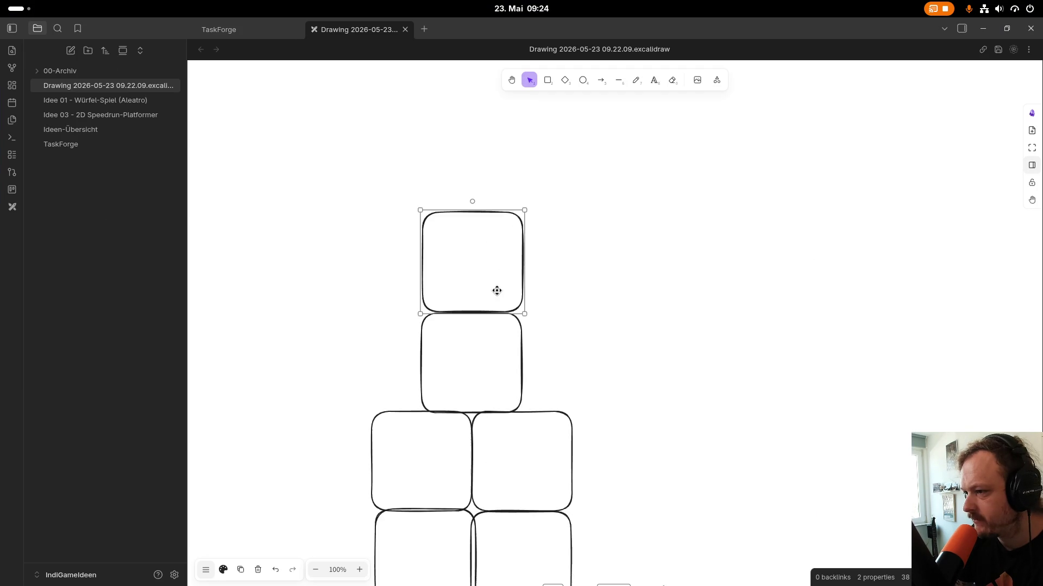
Add a '32' label and a vertical arrow alongside the top tile.
left_click(647, 83)
left_click(542, 308)
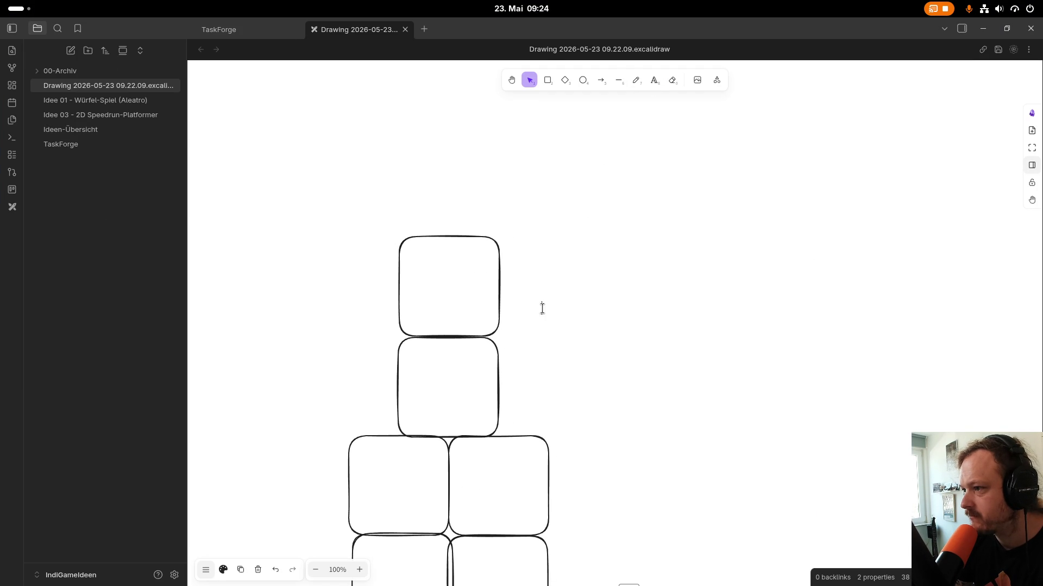
type("32")
left_click(561, 290)
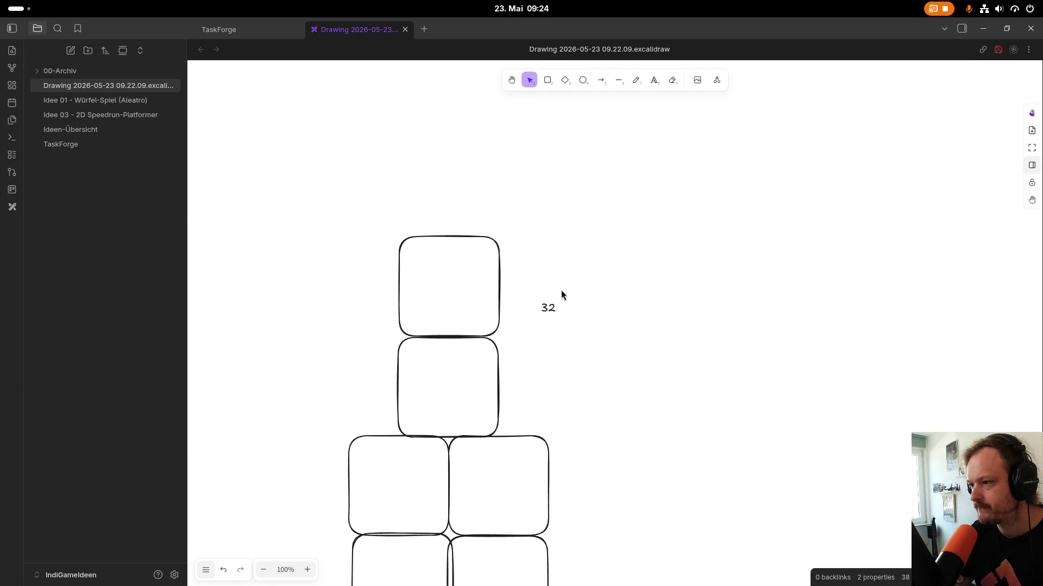
left_click(595, 82)
left_click_drag(516, 242, 513, 432)
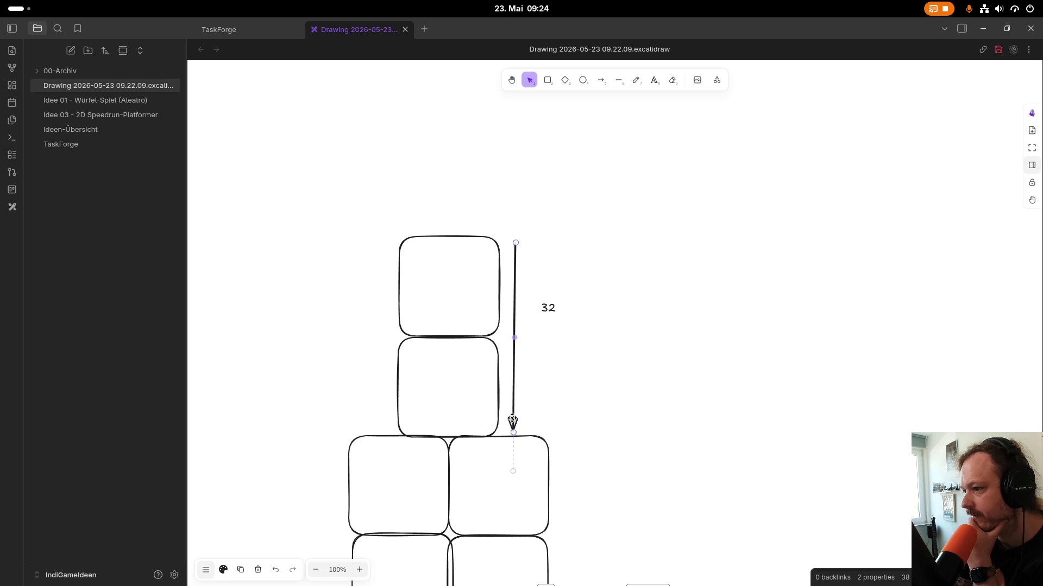
mouse_move(529, 237)
left_mouse_down()
mouse_move(528, 143)
mouse_move(511, 240)
left_mouse_up()
mouse_move(548, 308)
left_mouse_down()
mouse_move(551, 333)
mouse_move(564, 335)
left_mouse_up()
Add a '16' text label above the 32 label.
double_click(542, 278)
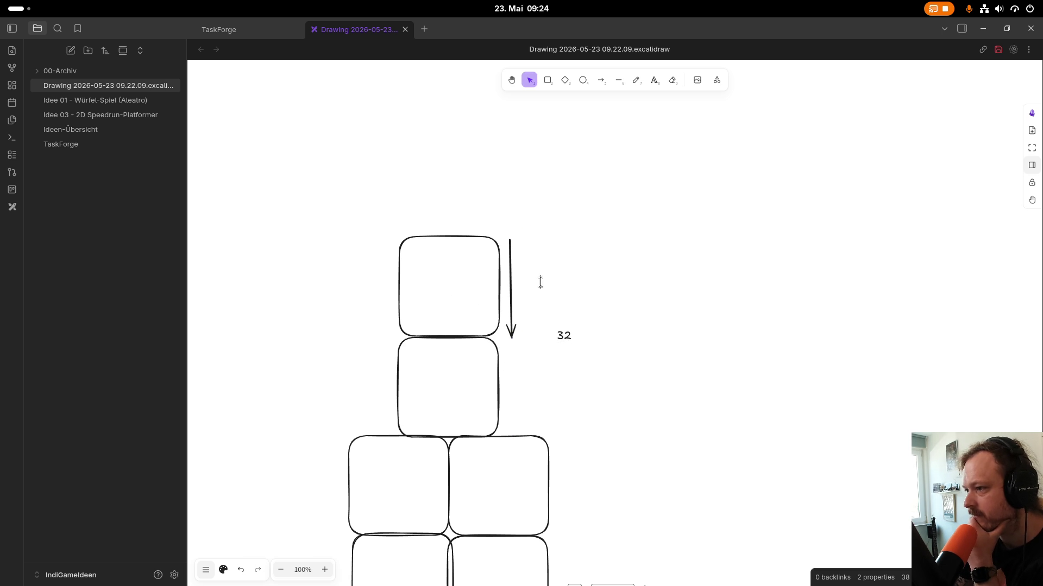
type("16")
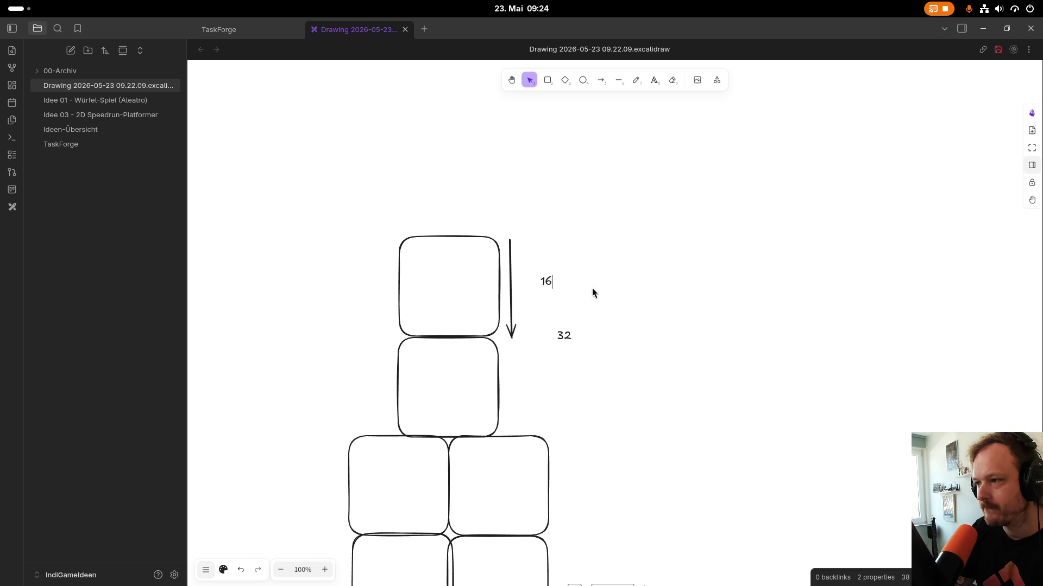
key("Escape")
left_click(707, 294)
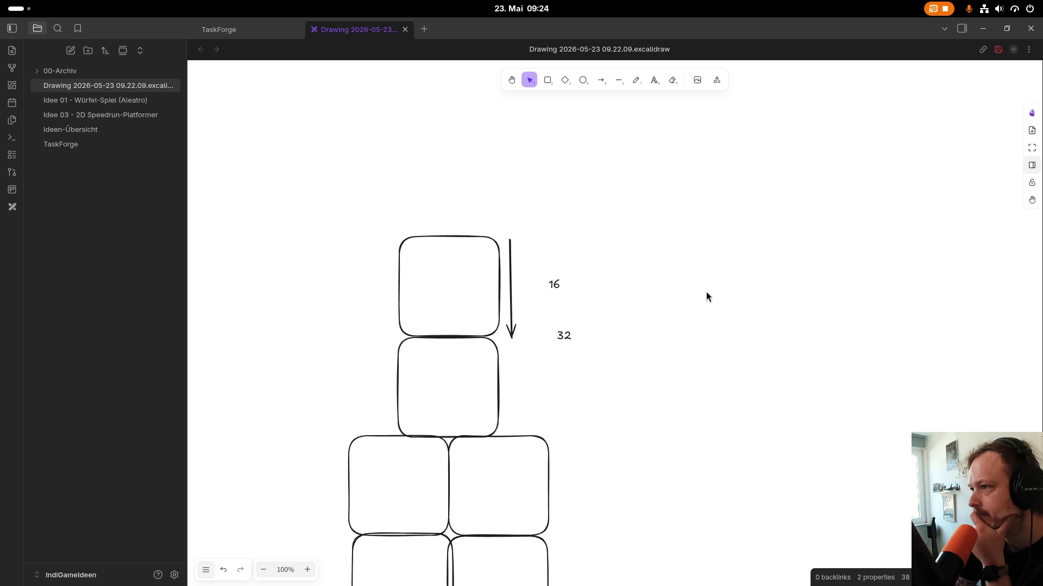
key("super")
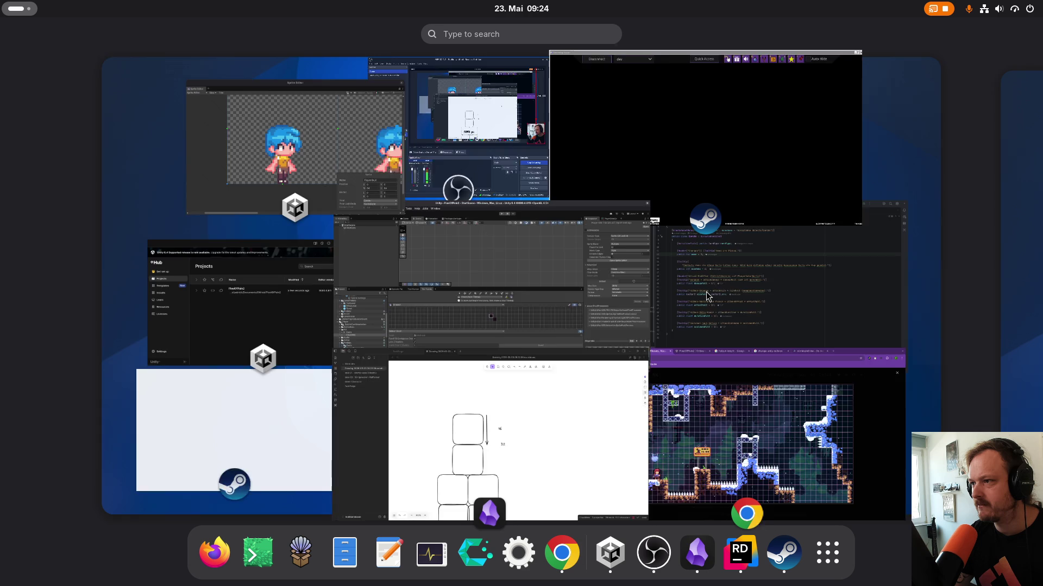
Close the enlarged Celeste level image and highlight the article's sentence about the 8x8 grid.
left_click(757, 495)
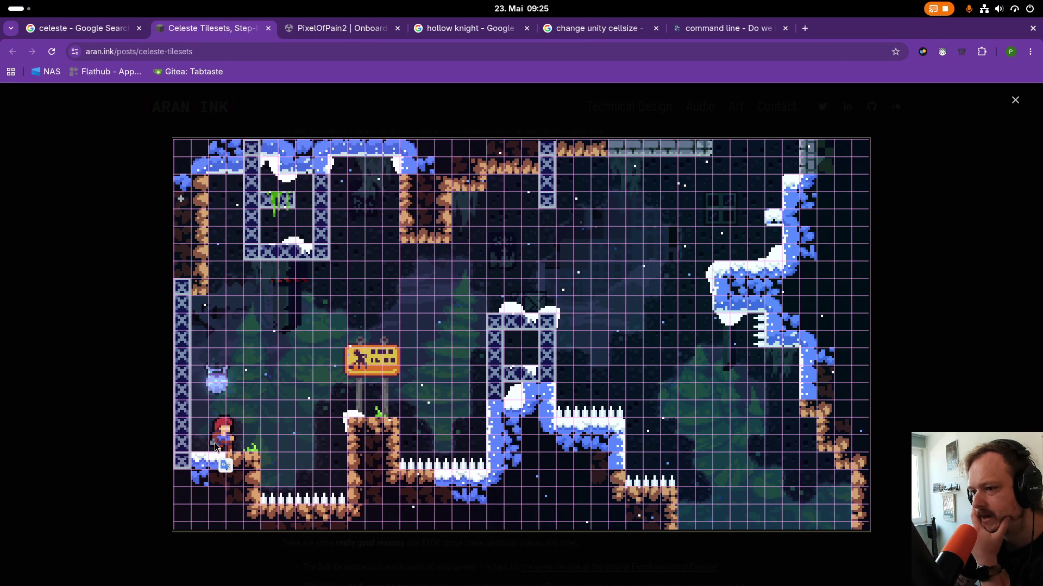
left_click(76, 228)
scroll(285, 374, "down", 3)
left_click_drag(301, 369, 633, 382)
left_click(472, 404)
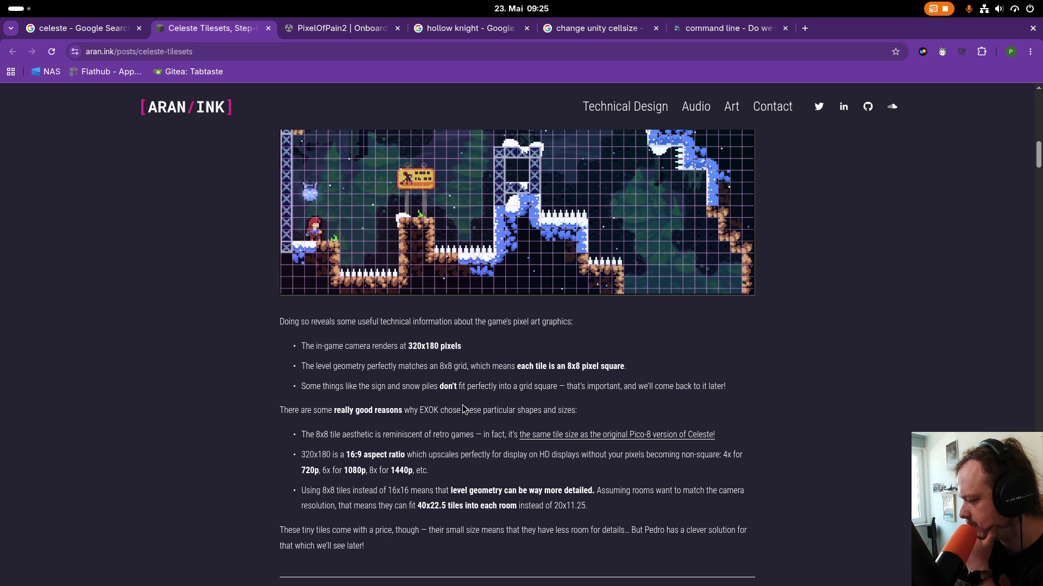
Reread the Celeste article, highlighting '8x8', then start a new browser tab.
scroll(395, 407, "up", 2)
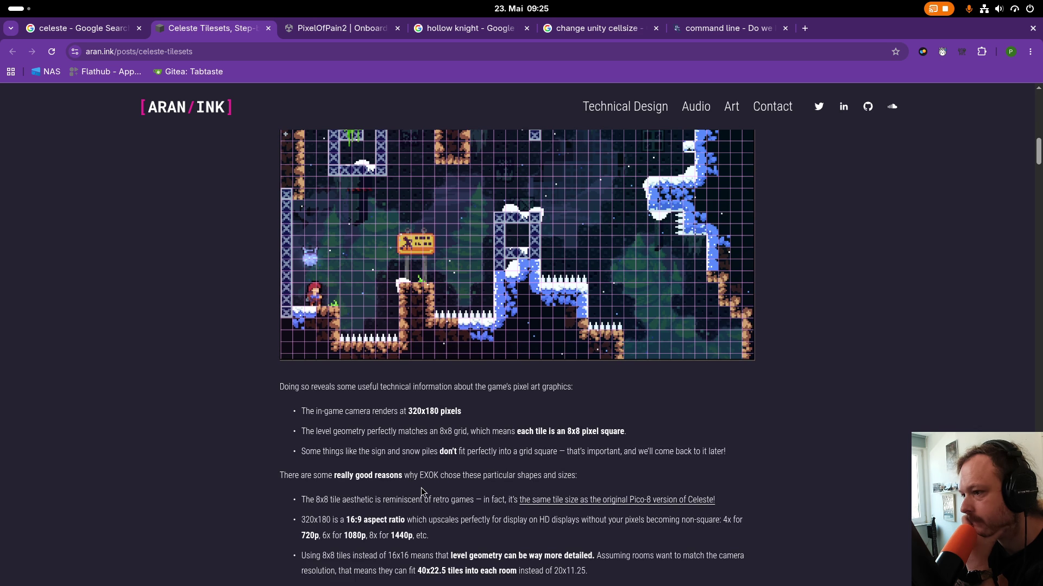
scroll(421, 487, "up", 2)
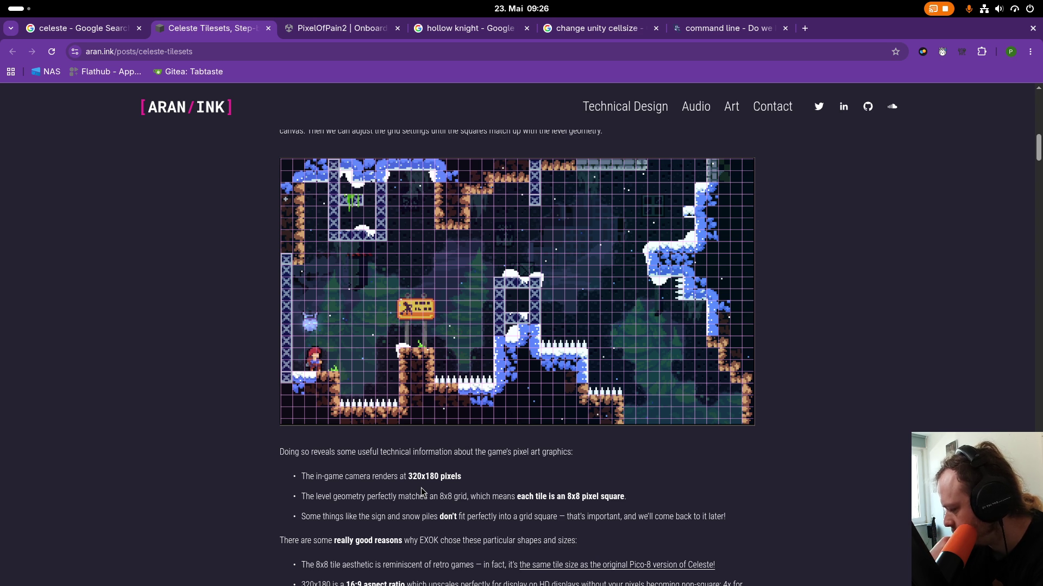
scroll(439, 524, "down", 1)
left_click_drag(567, 431, 579, 431)
left_click(648, 488)
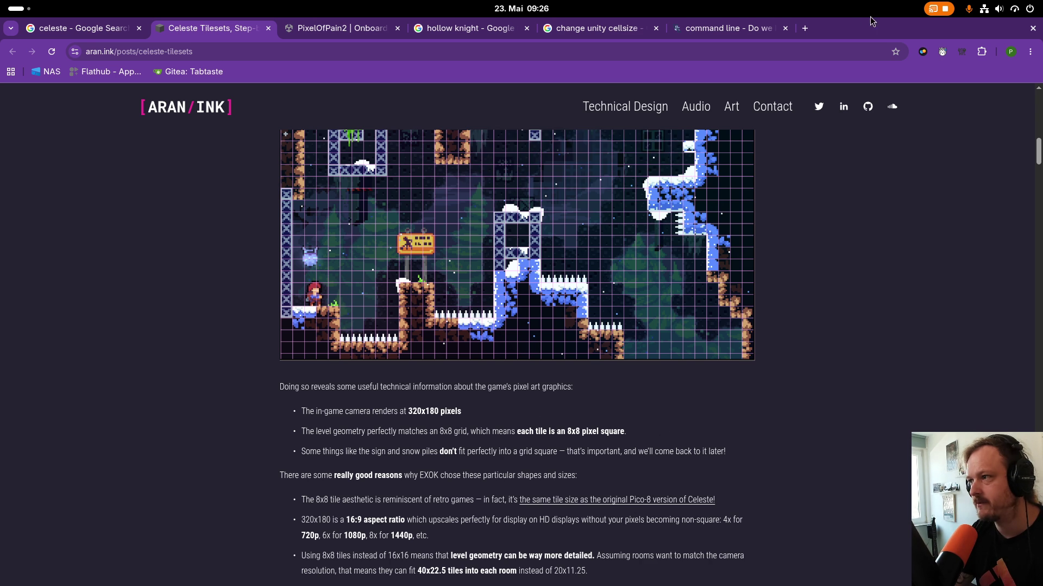
left_click(806, 28)
Search 'tileset 16x16' and browse itch.io's 3,760 game assets tagged 16x16.
type("t")
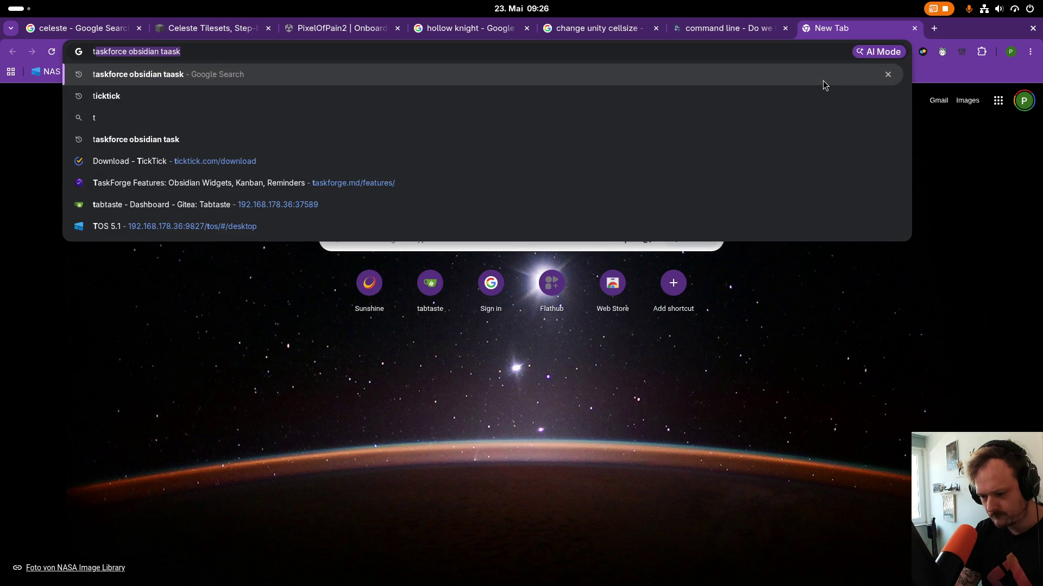
type("ileset ")
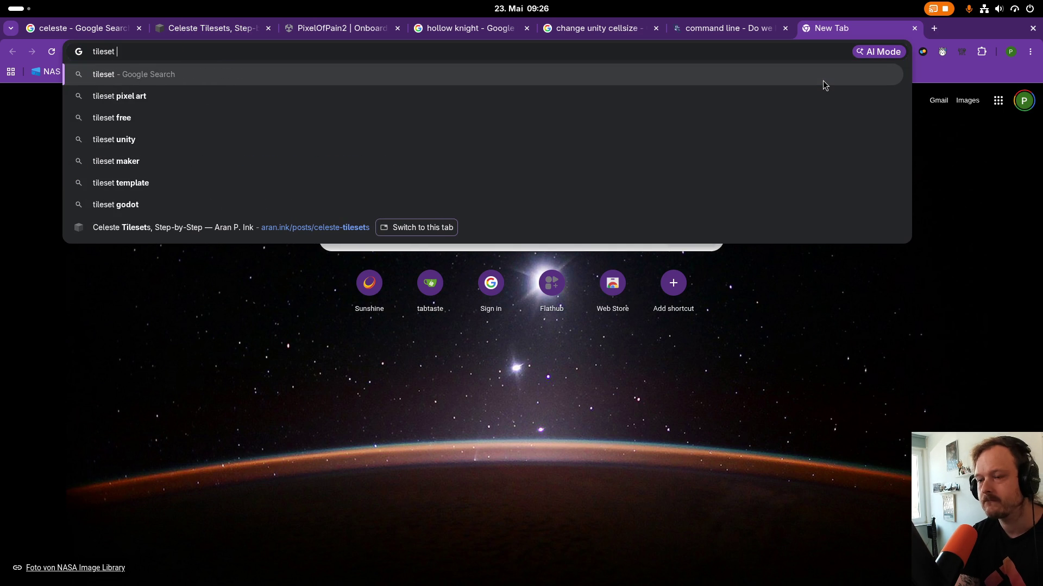
type("16x16")
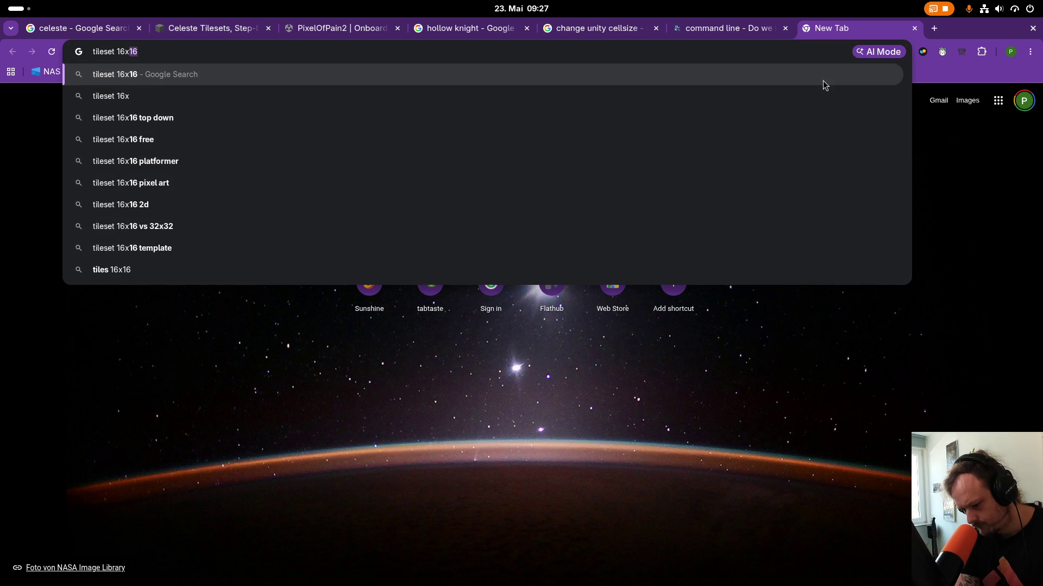
key("Return")
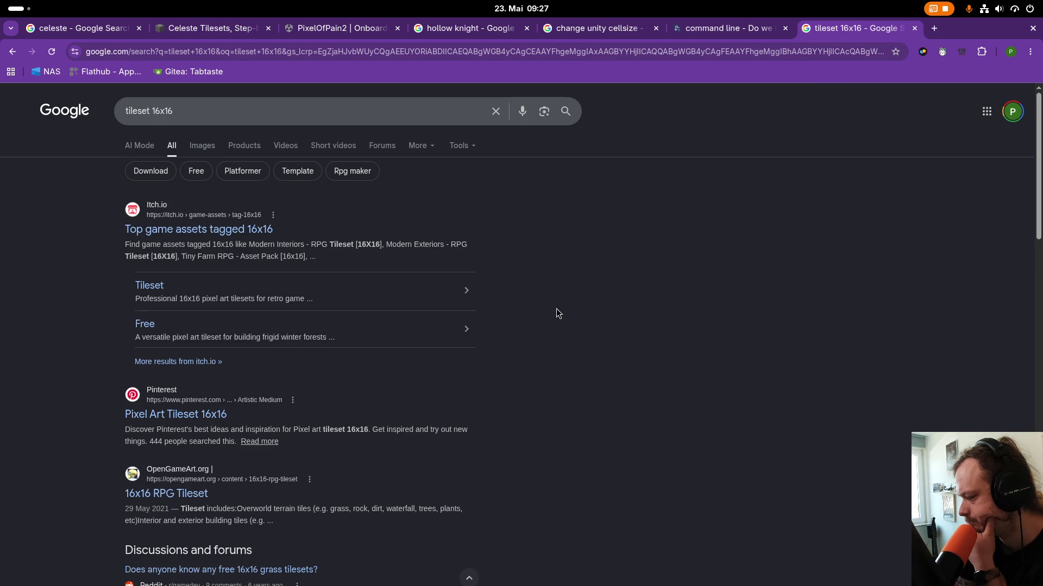
left_click(233, 229)
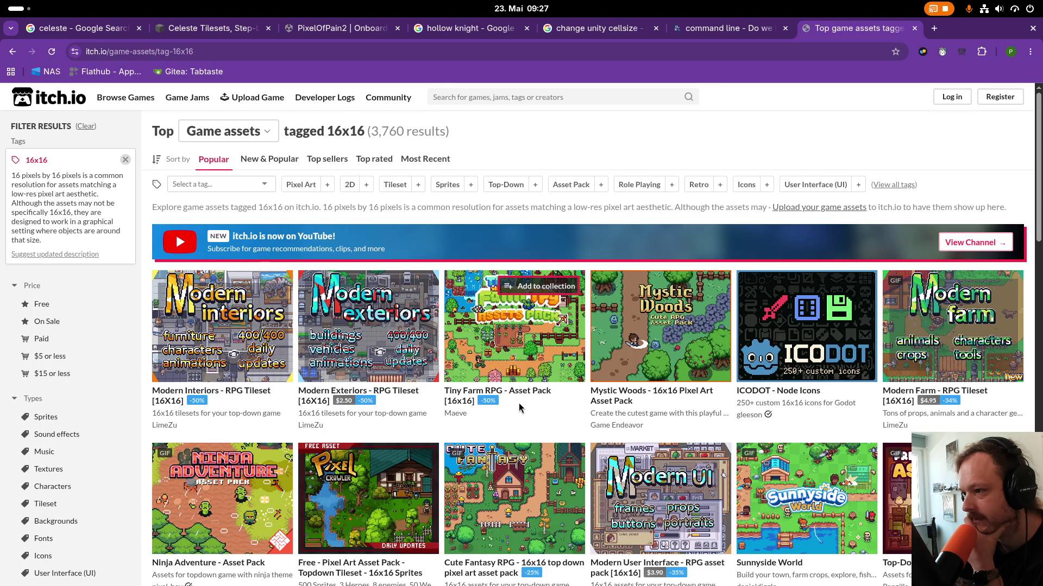
scroll(519, 405, "down", 6)
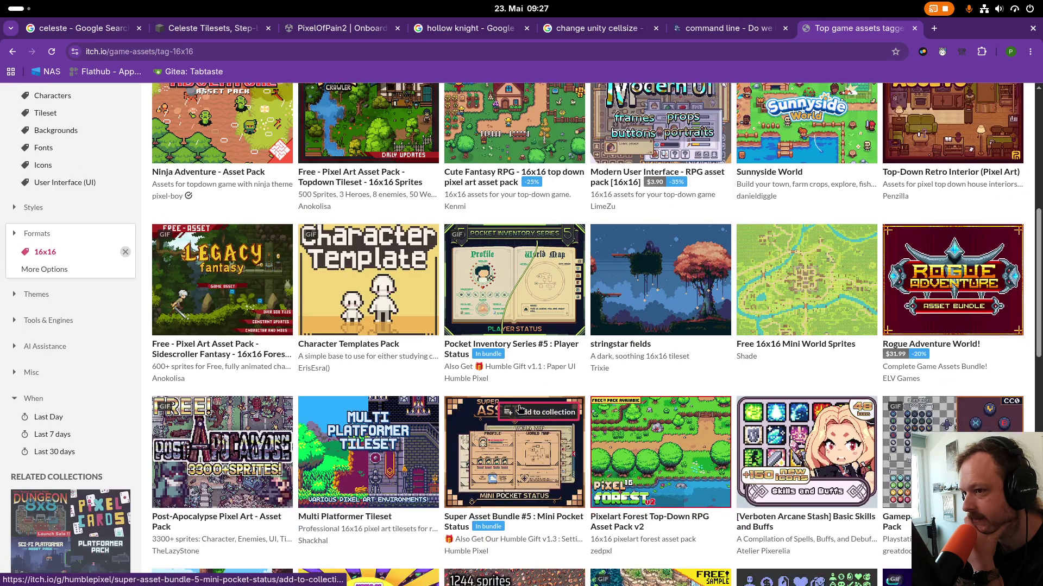
scroll(521, 410, "down", 4)
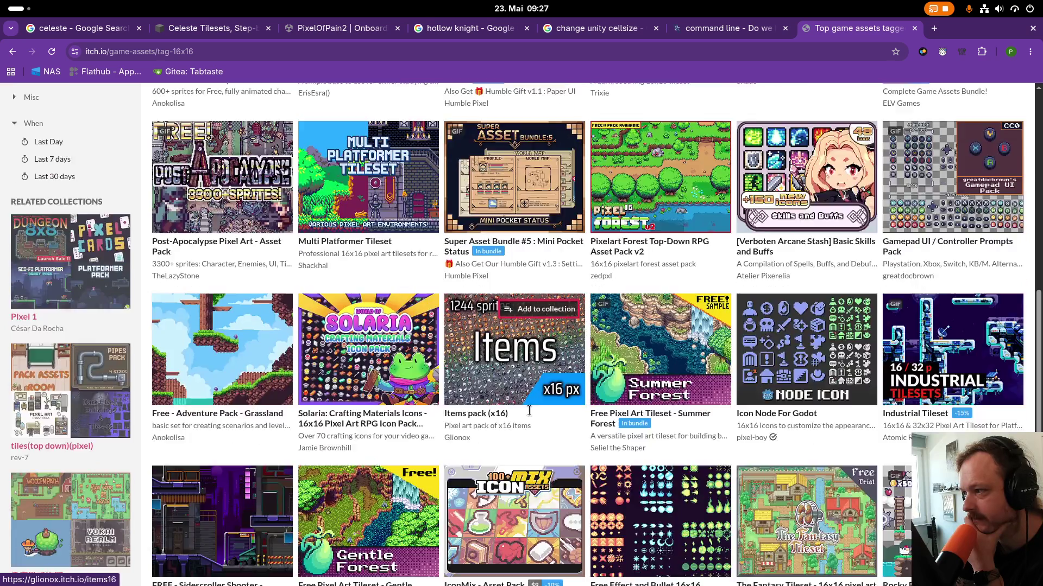
scroll(529, 416, "down", 7)
scroll(529, 416, "up", 12)
scroll(474, 293, "up", 5)
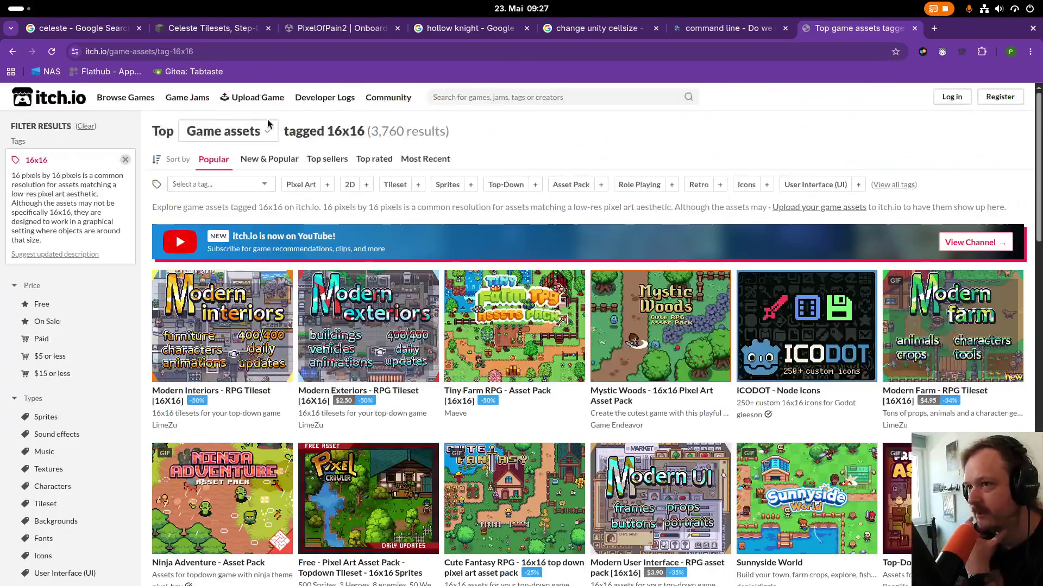
Search 'free tileset' and preview the swamp tileset in the image results.
left_click(205, 53)
type("free tileset")
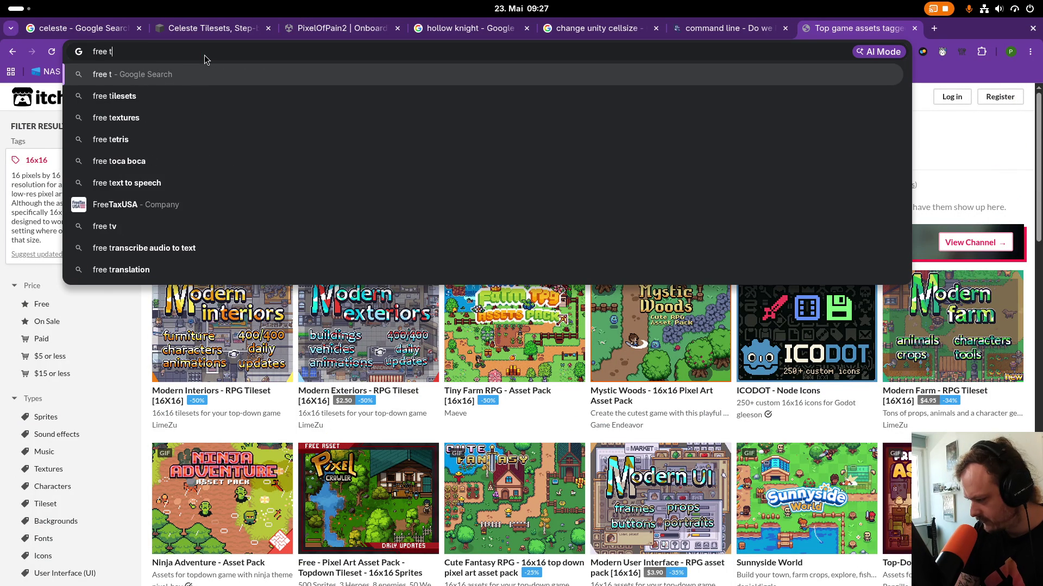
key("Return")
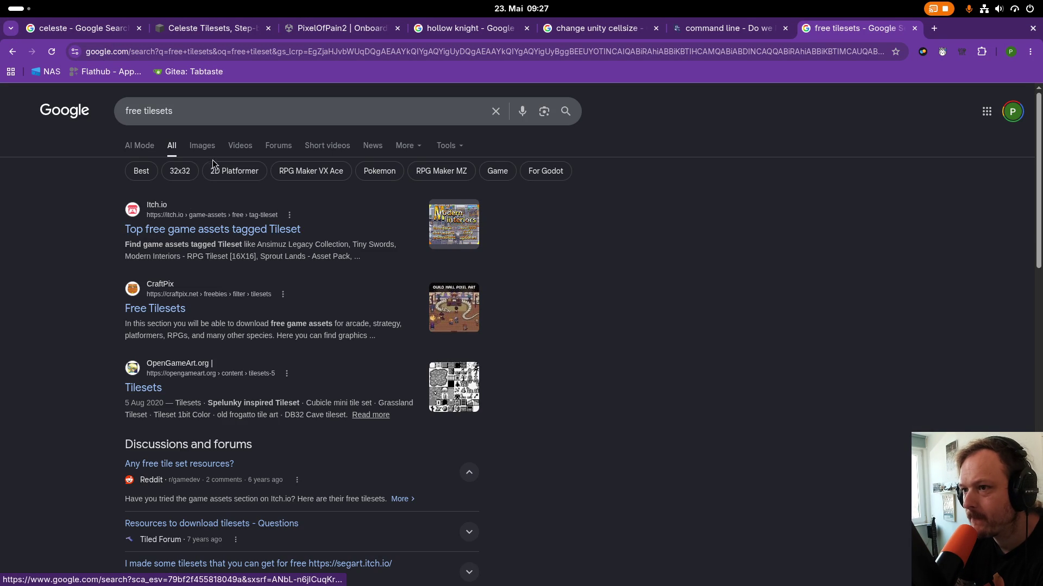
left_click(202, 146)
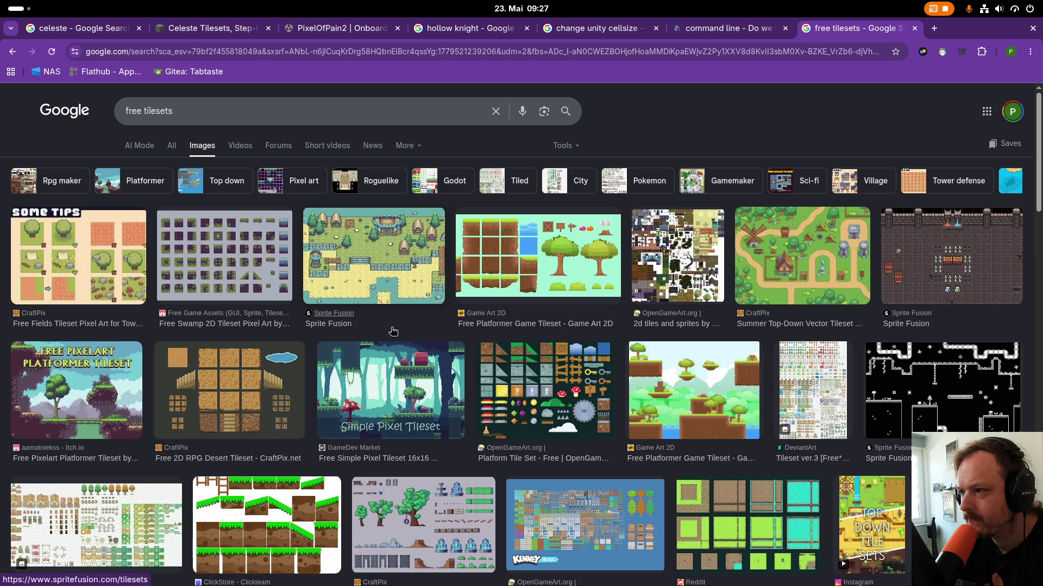
left_click(239, 247)
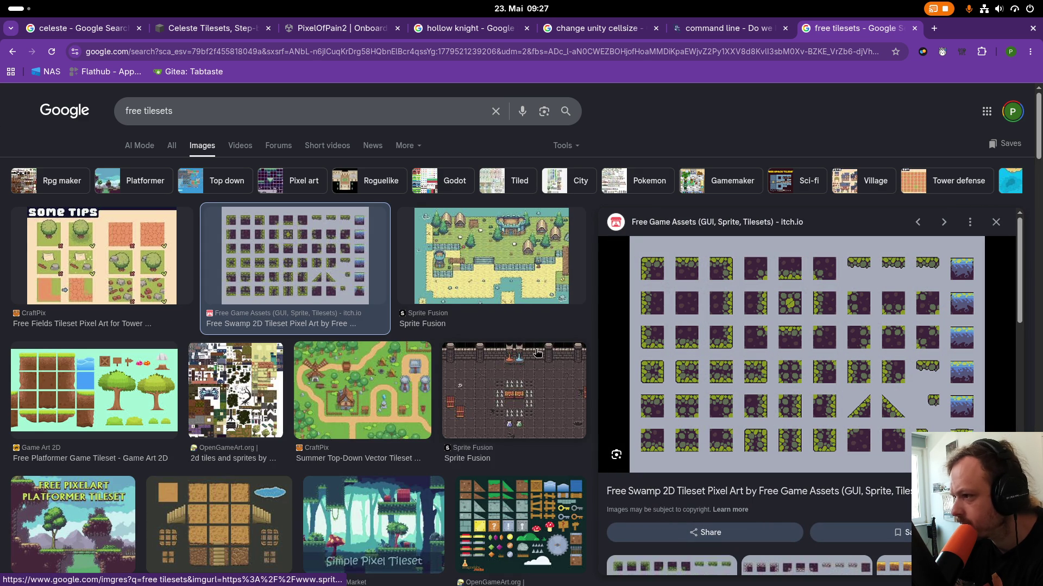
Scroll through the free tileset images, then bring Unity's Sprite Editor back to the front.
scroll(493, 365, "down", 2)
scroll(494, 365, "down", 3)
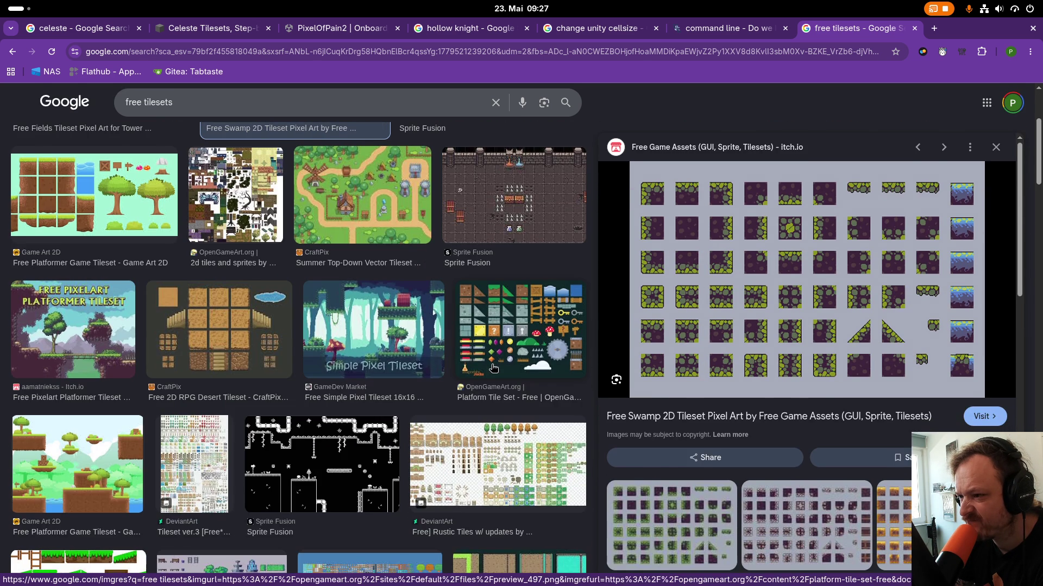
scroll(493, 368, "up", 1)
scroll(495, 380, "down", 3)
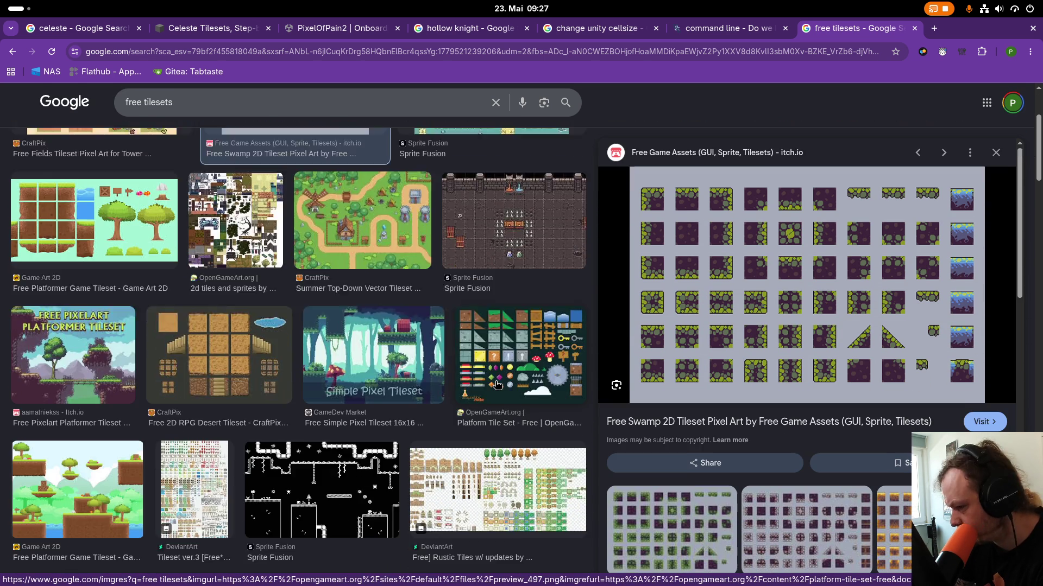
scroll(383, 405, "down", 3)
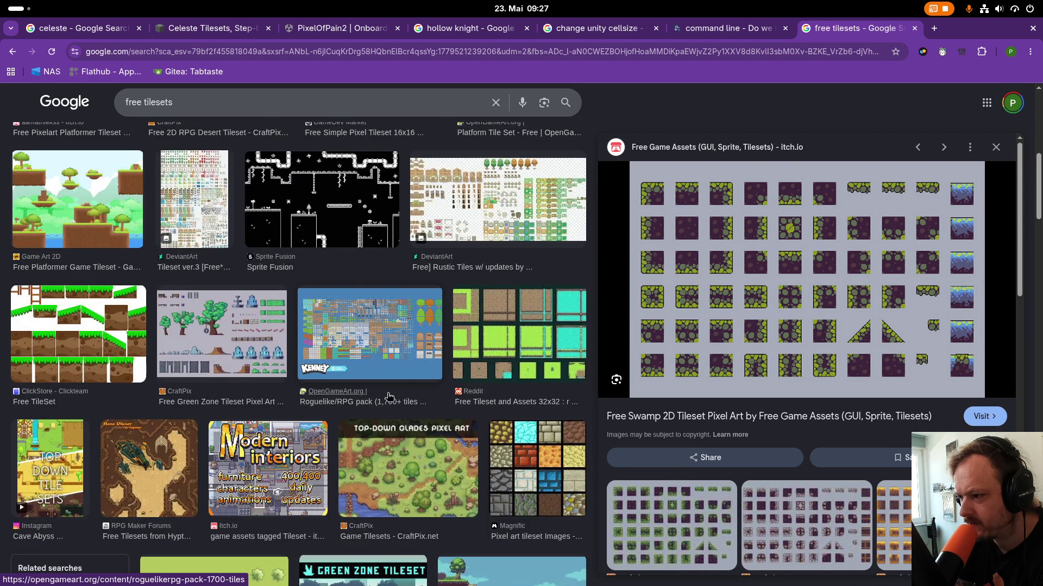
scroll(391, 399, "down", 3)
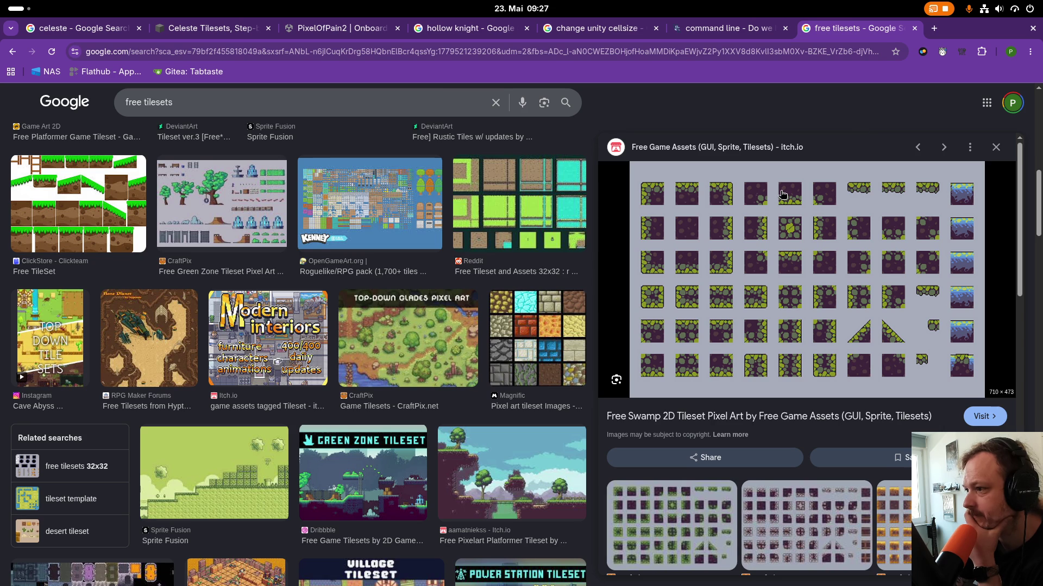
key("super")
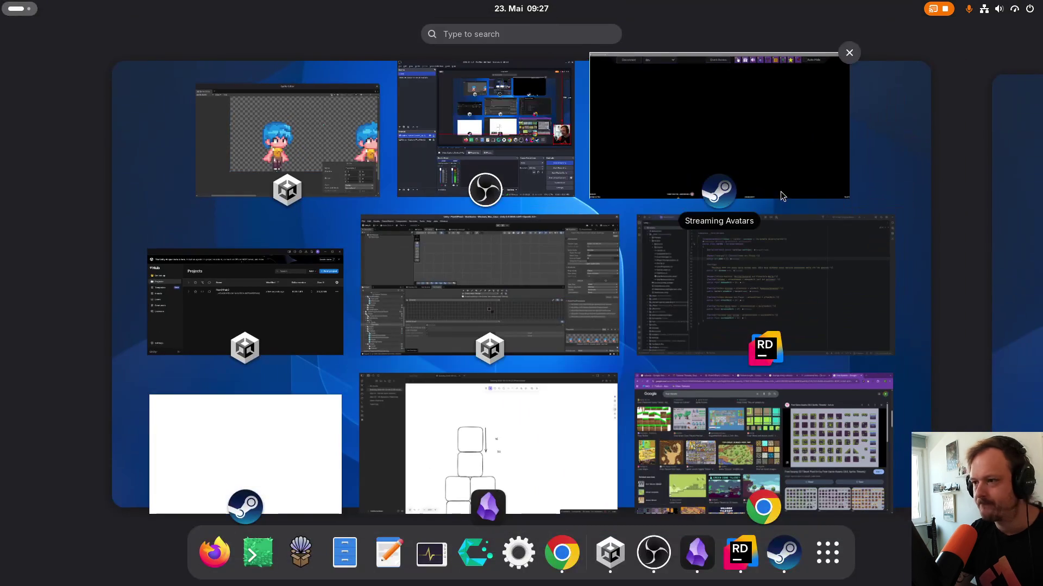
left_click(358, 220)
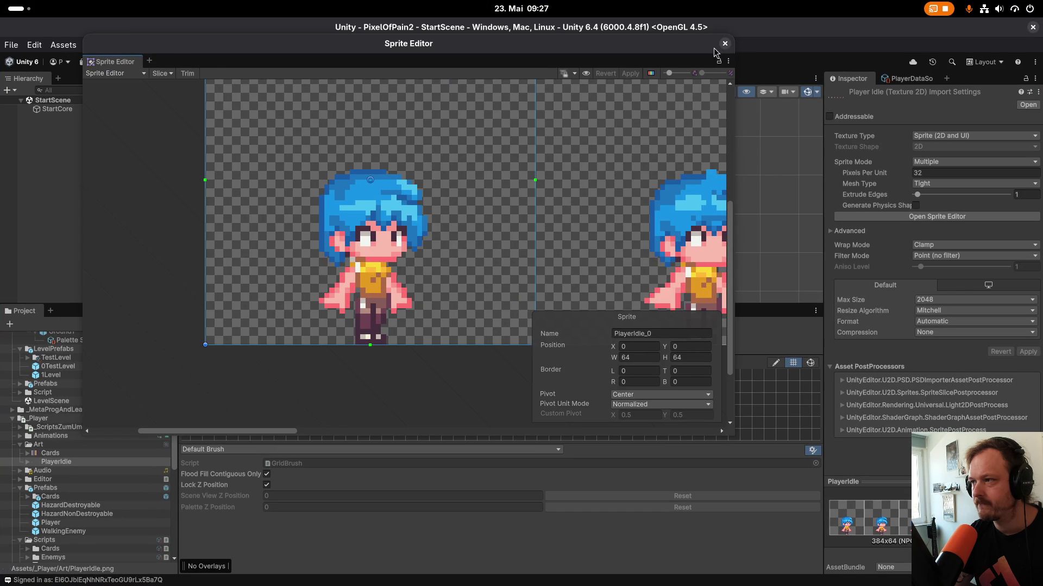
Close the Sprite Editor showing the PlayerIdle sprite sheet.
left_click(725, 44)
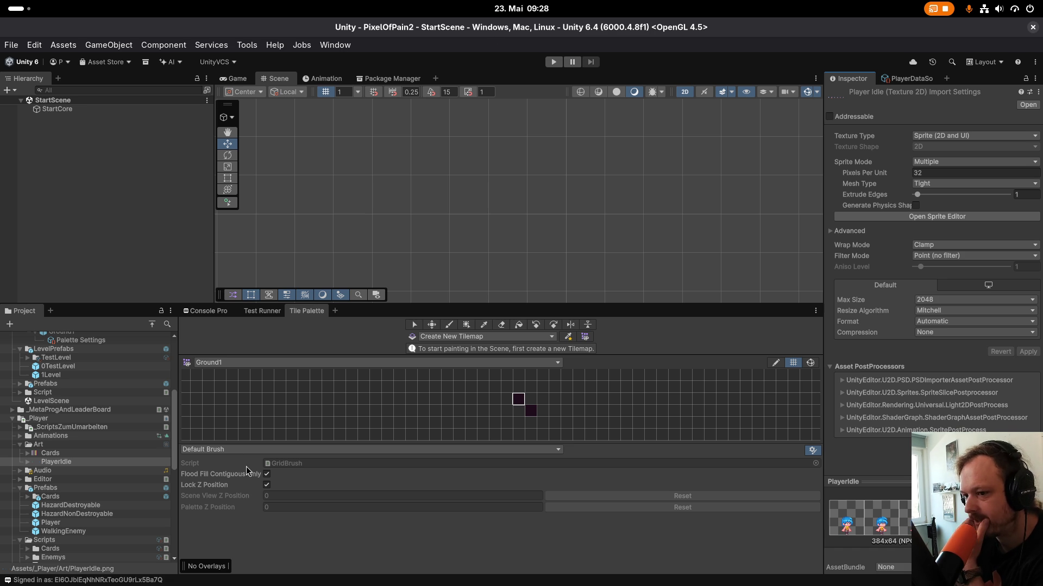
Confirm the PlayerIdle sprite sheet imports at 32 pixels per unit.
scroll(70, 456, "up", 3)
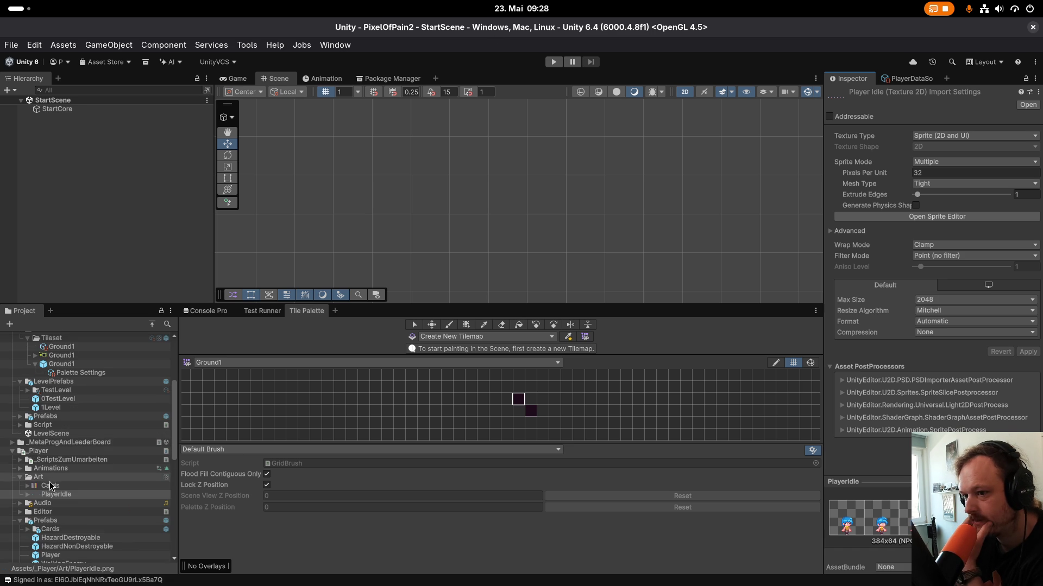
left_click(70, 494)
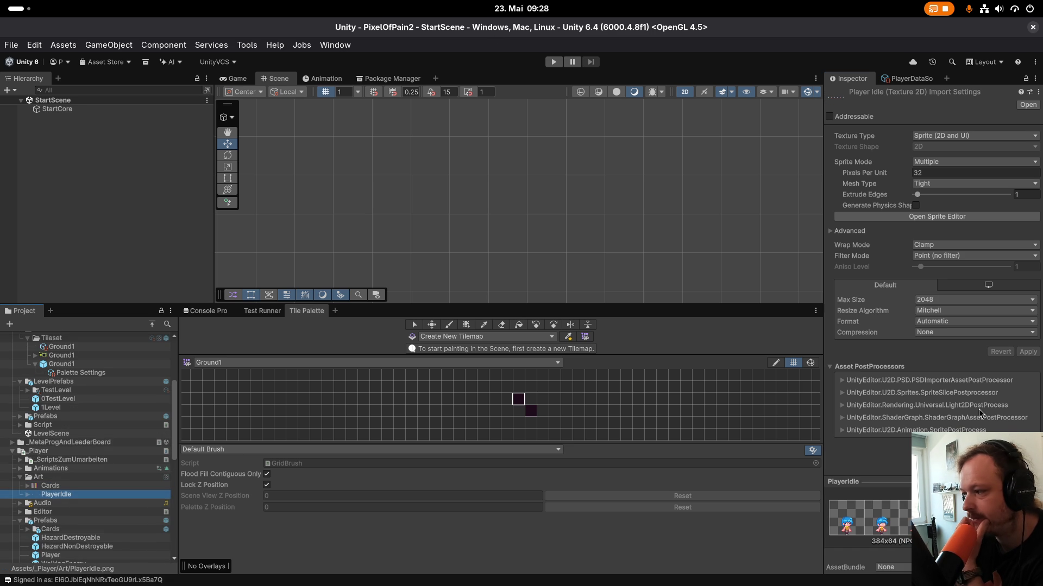
left_click(929, 174)
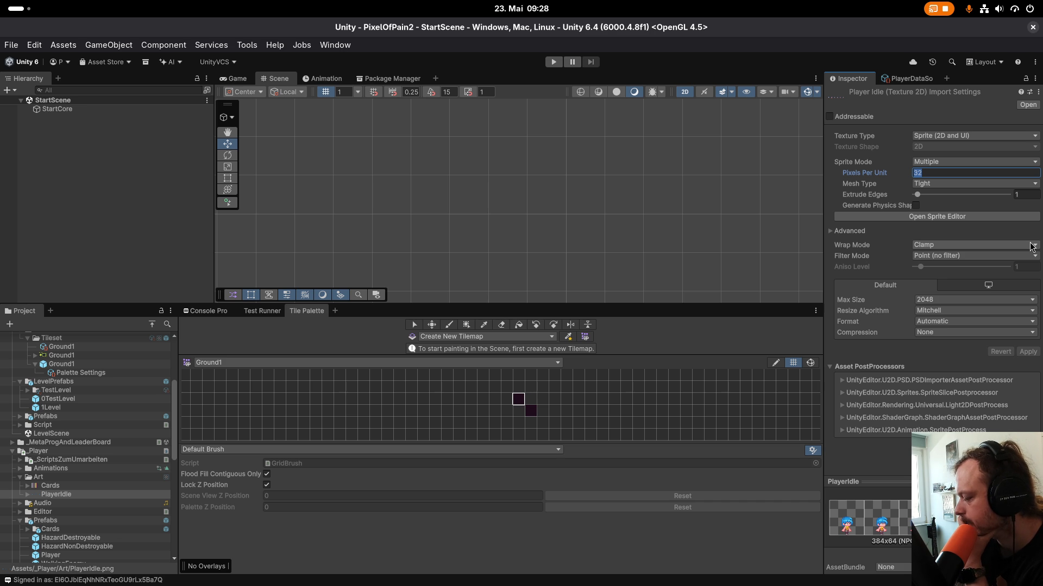
Open the 0TestLevel prefab and select its Ground tilemap.
left_click(75, 401)
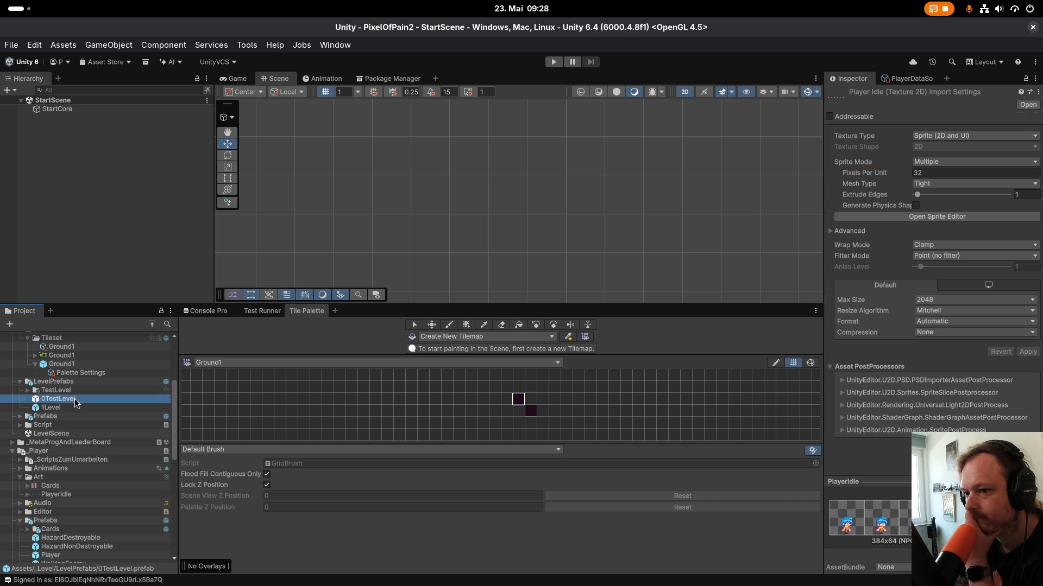
double_click(75, 400)
left_click(68, 202)
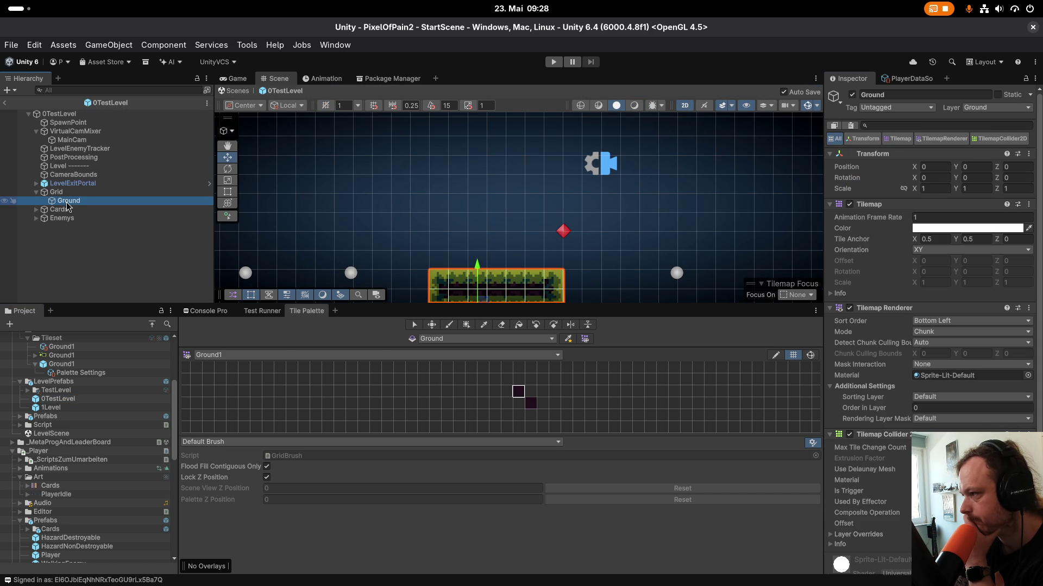
Set the 0TestLevel Grid cell size to 1 x 1.
left_click(57, 193)
left_click(930, 217)
type("1")
key("Tab")
type("1")
key("Return")
Set the Ground1 tile palette prefab's grid cell size to 1 x 1.
left_click(52, 410)
left_click(60, 364)
left_click(934, 288)
type("1")
key("Tab")
type("1")
key("Tab")
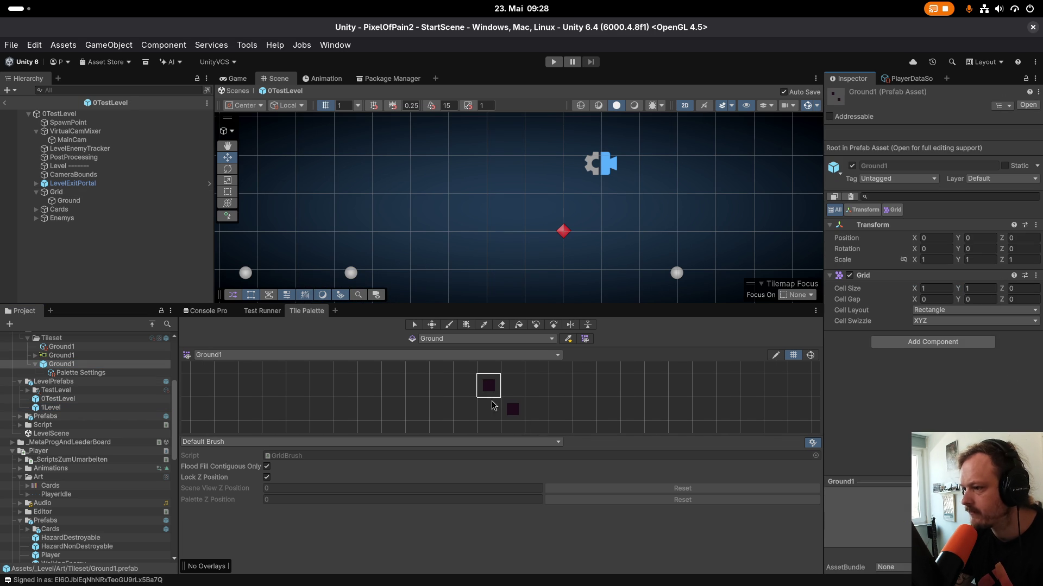
Give the Ground1 texture 8 pixels per unit and apply.
left_click(61, 356)
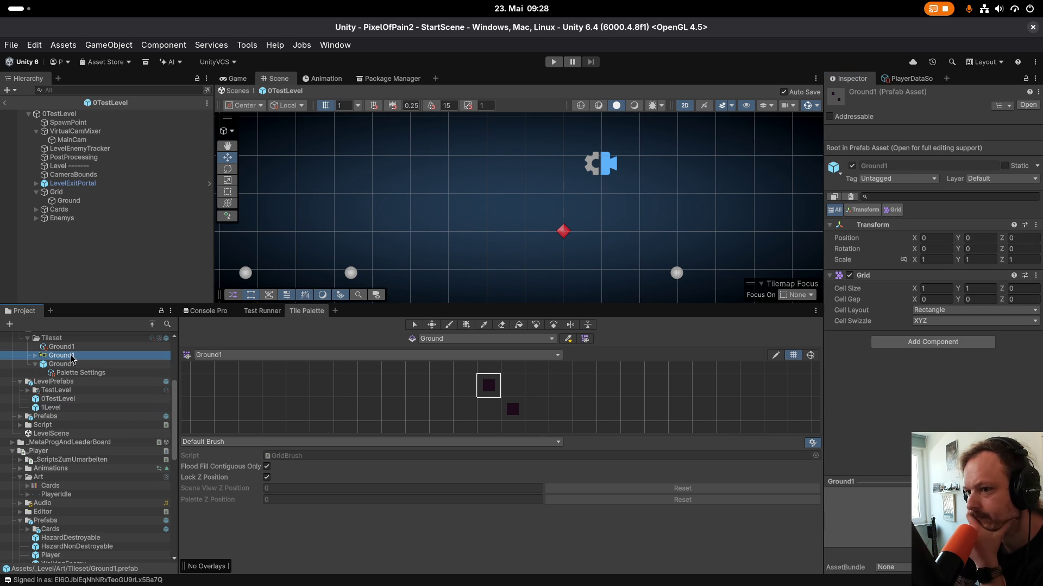
left_click(919, 173)
type("8")
left_click(1028, 352)
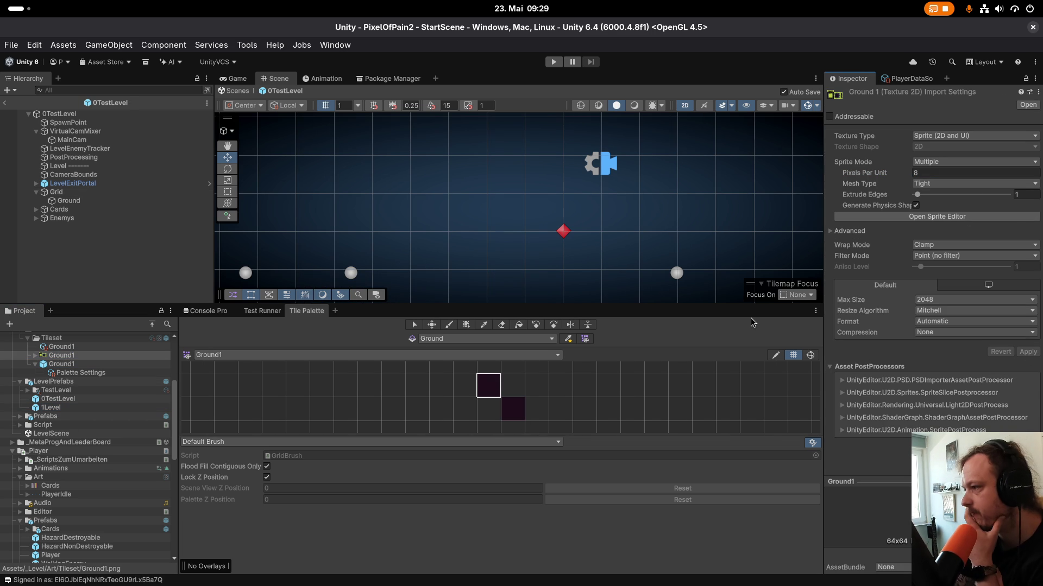
Look over the level, then exit prefab editing back to StartScene.
scroll(597, 233, "down", 5)
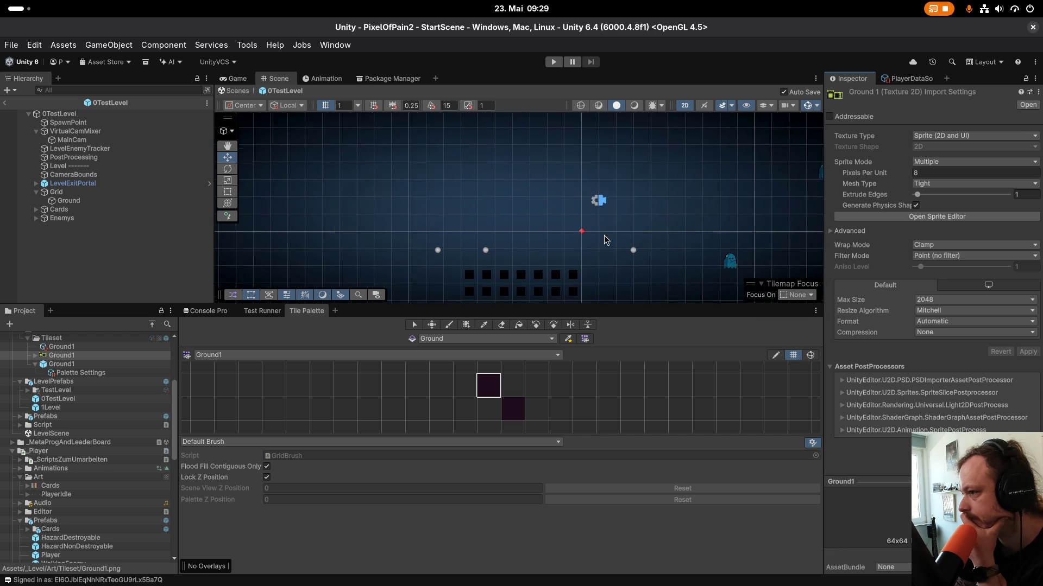
left_click_drag(603, 267, 598, 218)
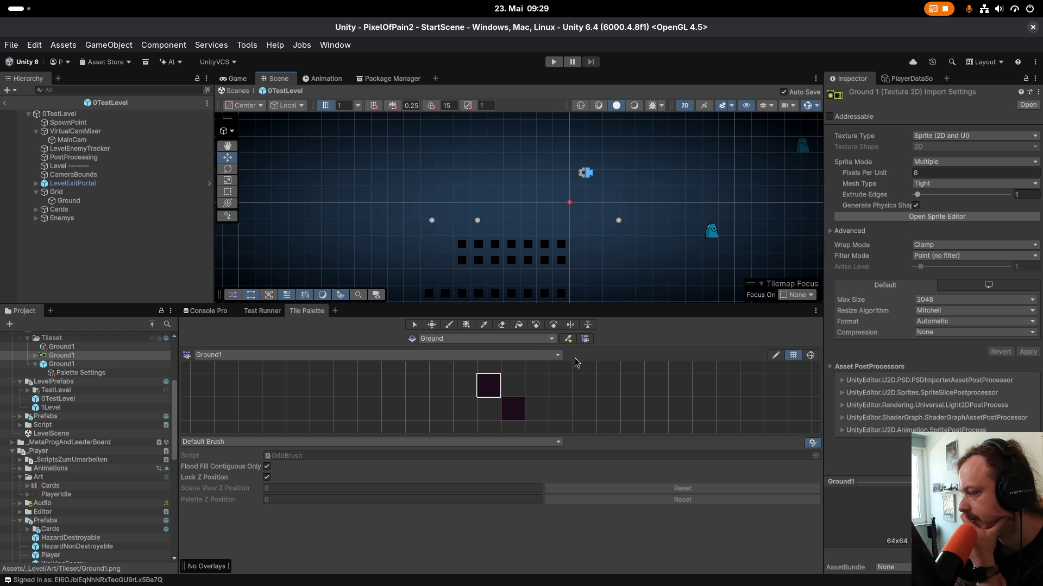
left_click(3, 104)
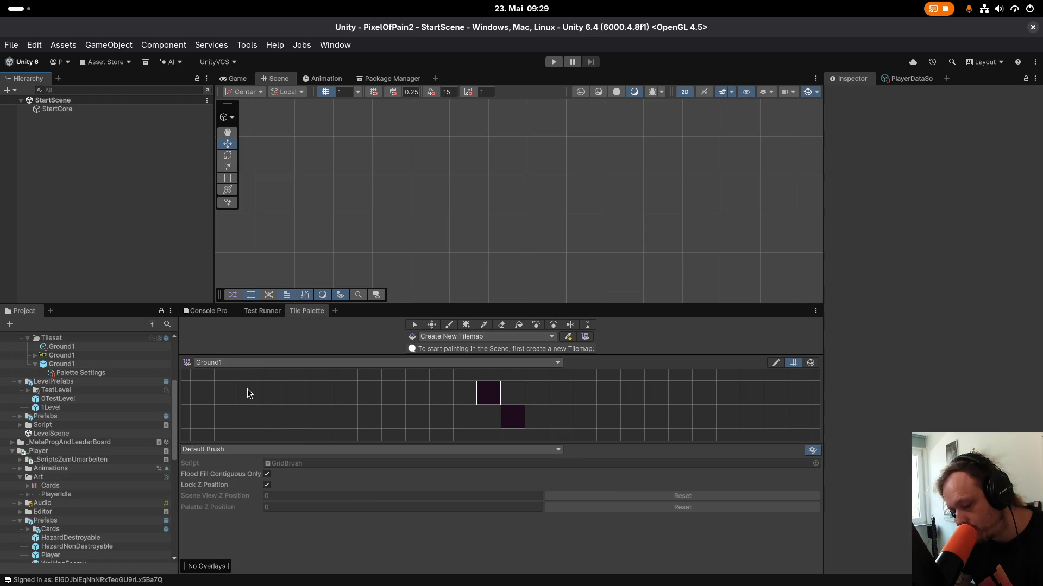
key("super")
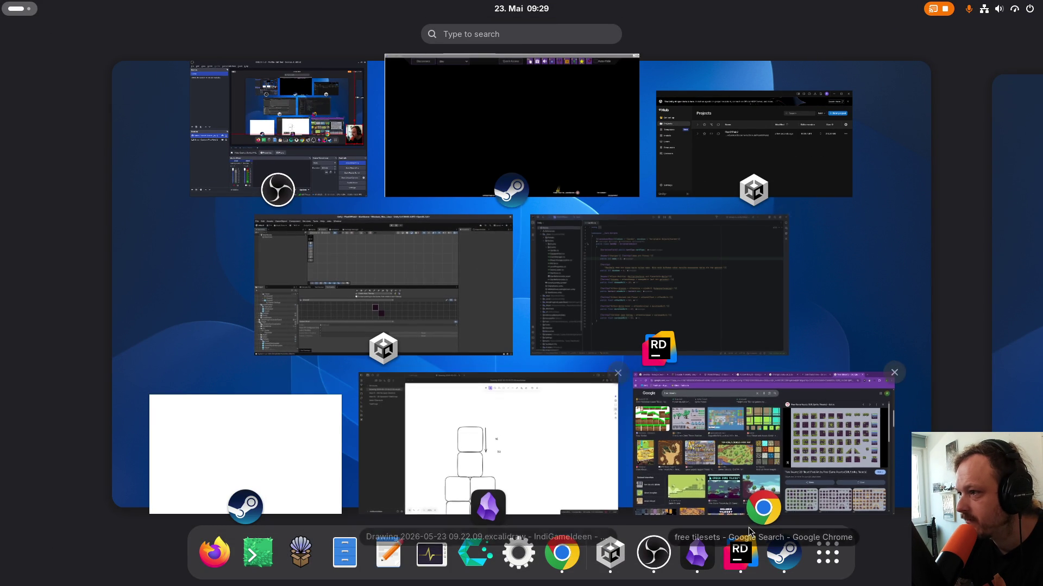
Reread the Celeste Tilesets article's 8x8-pixel grid section, then return to Unity.
left_click(699, 433)
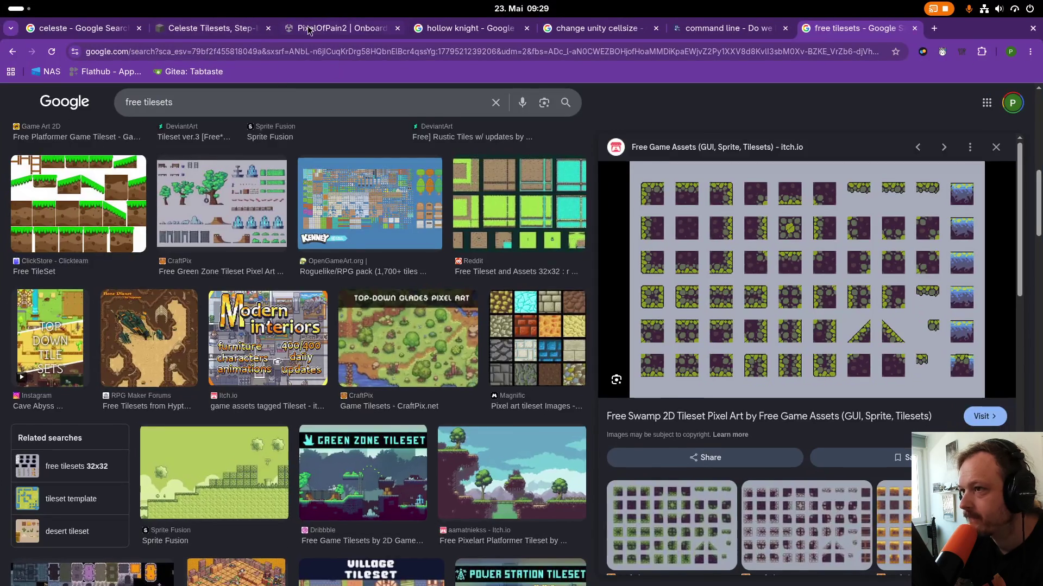
left_click(234, 28)
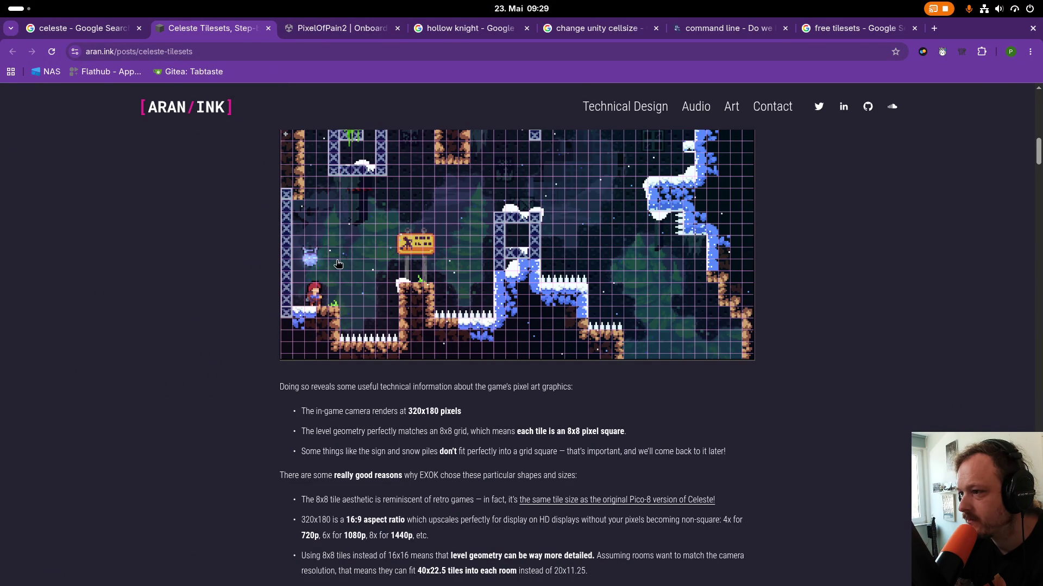
scroll(336, 265, "up", 2)
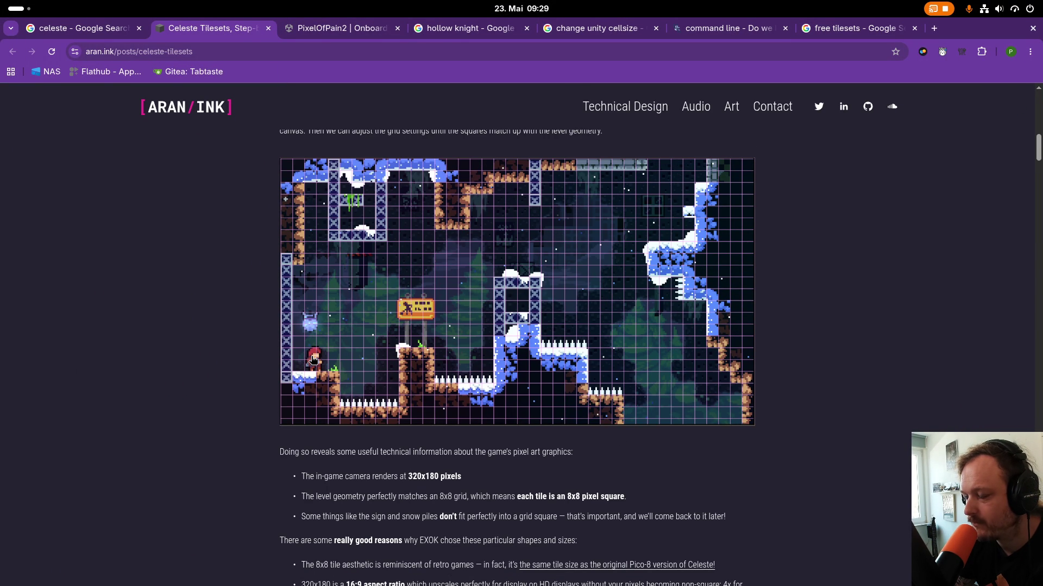
scroll(313, 359, "down", 2)
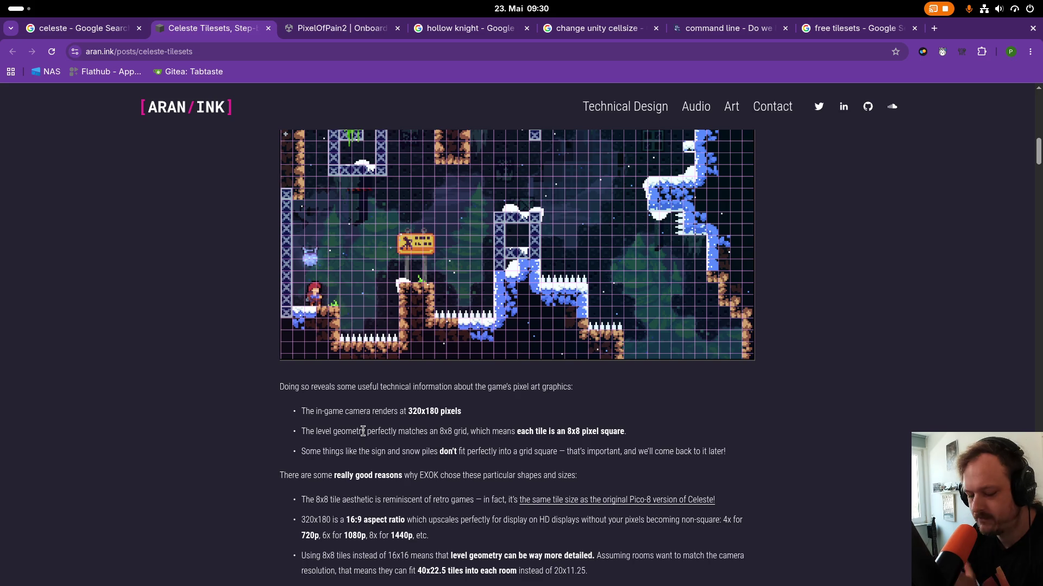
key("super")
left_click(488, 228)
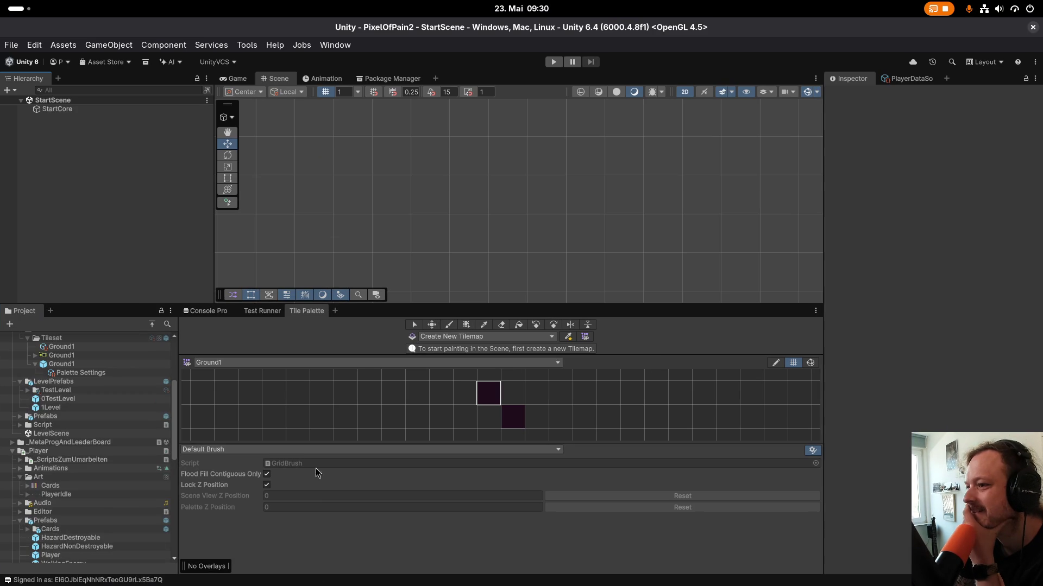
Place the 0TestLevel prefab into StartScene.
double_click(60, 398)
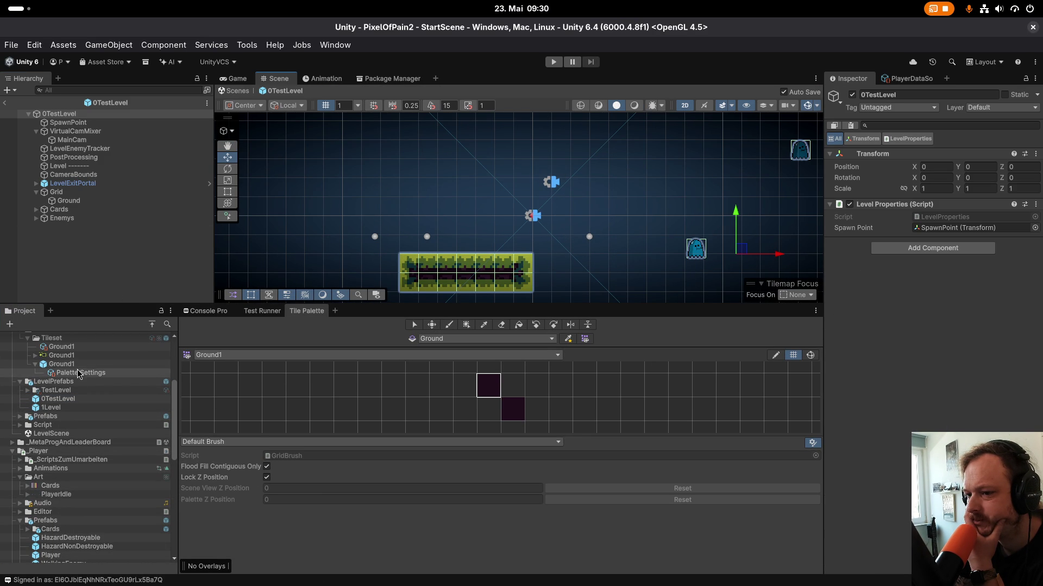
scroll(65, 407, "up", 5)
left_click(6, 105)
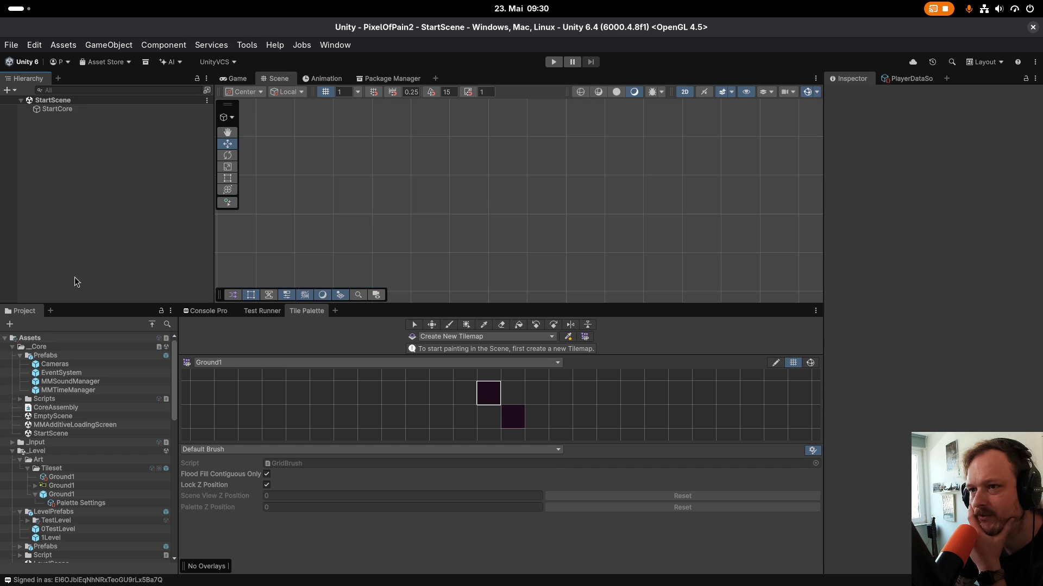
scroll(33, 494, "down", 2)
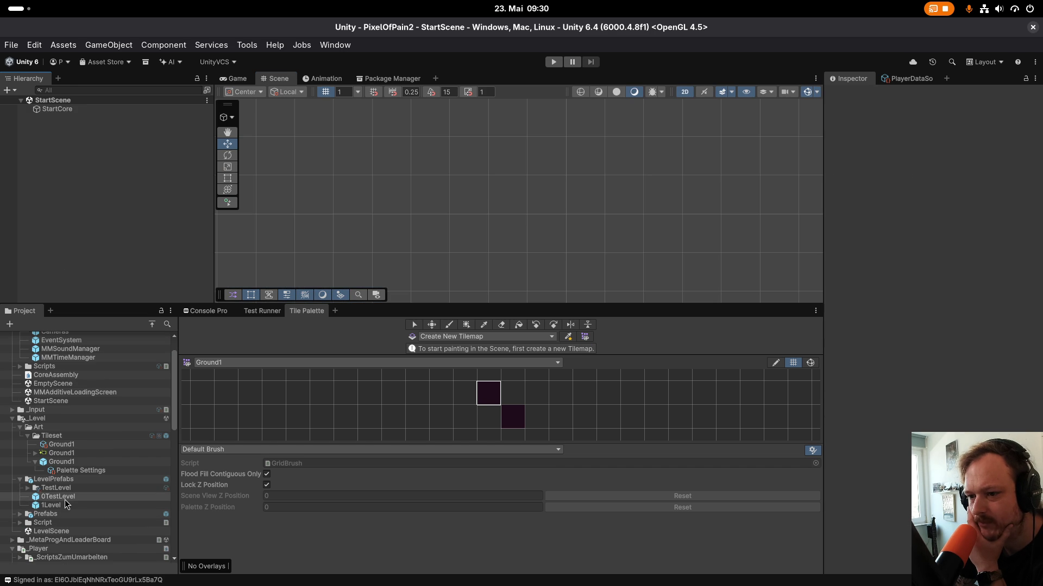
left_click_drag(59, 501, 81, 182)
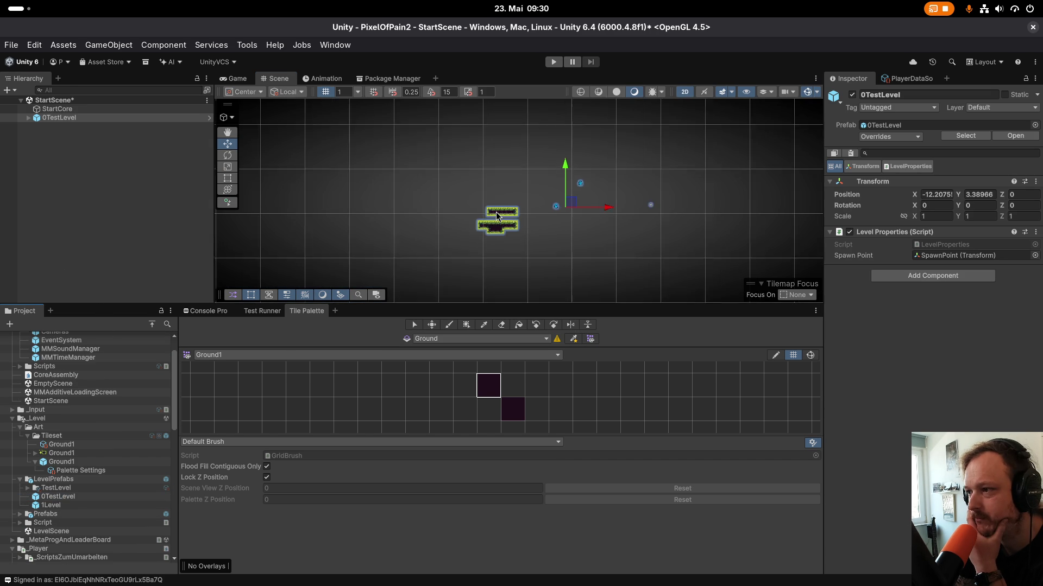
Inspect 0TestLevel's LevelExitPortal Visual sprite and the Grid's Ground tilemap.
scroll(515, 234, "up", 1)
left_click(28, 118)
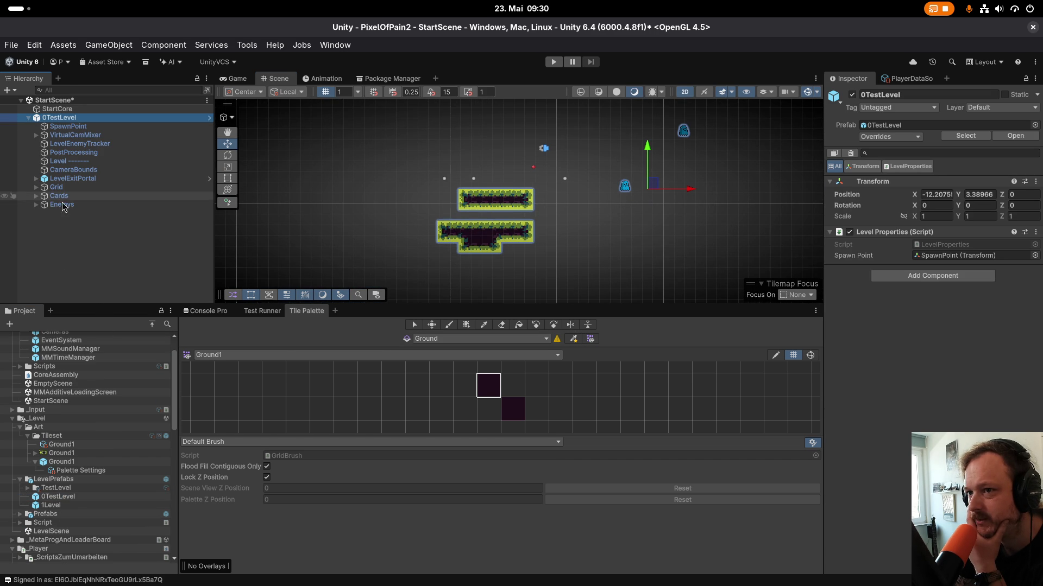
scroll(470, 188, "up", 3)
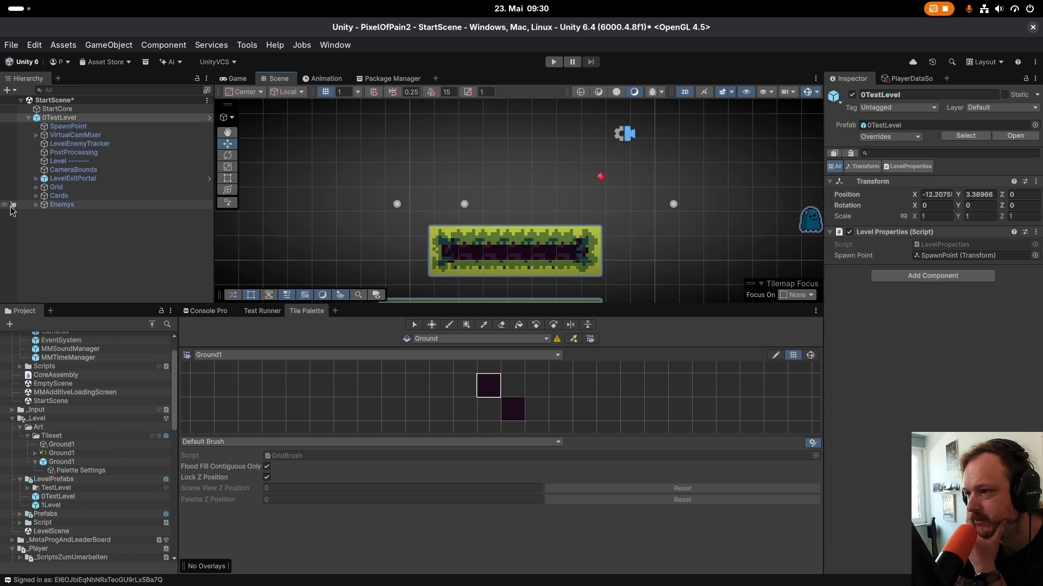
left_click(37, 179)
left_click(56, 187)
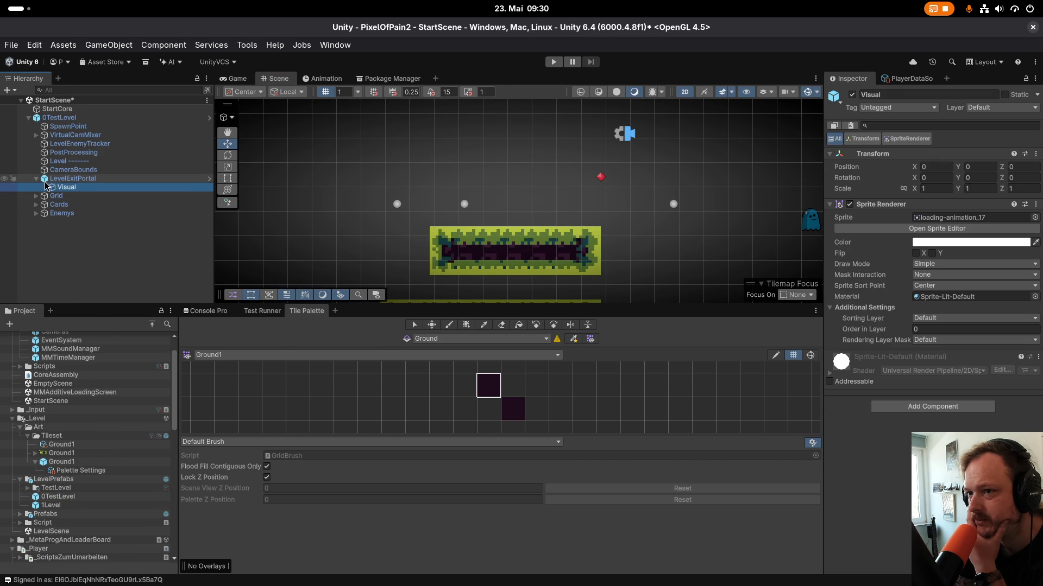
left_click(36, 178)
left_click(35, 187)
double_click(61, 196)
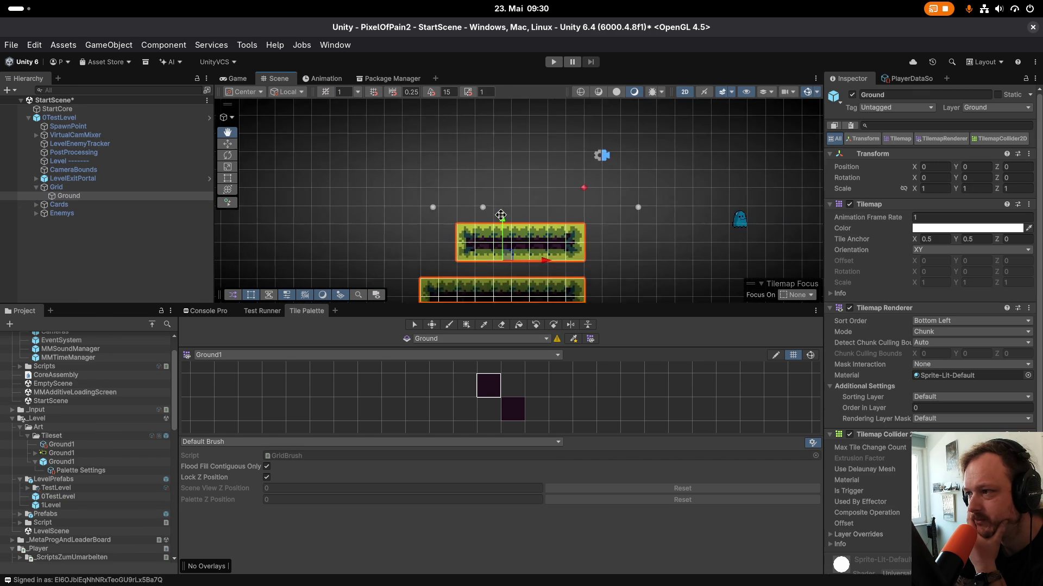
Check the SpawnPoint position and drop the Player prefab at X -16.61, Y 2.13.
left_click(68, 126)
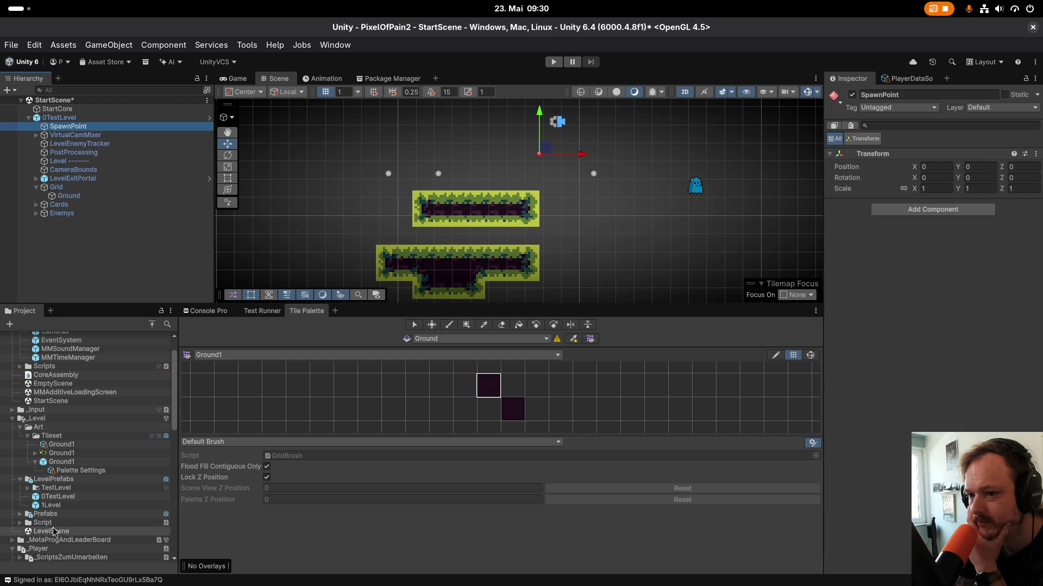
scroll(56, 513, "down", 10)
mouse_move(51, 490)
left_mouse_down()
mouse_move(415, 243)
mouse_move(460, 179)
left_mouse_up()
scroll(462, 182, "up", 10)
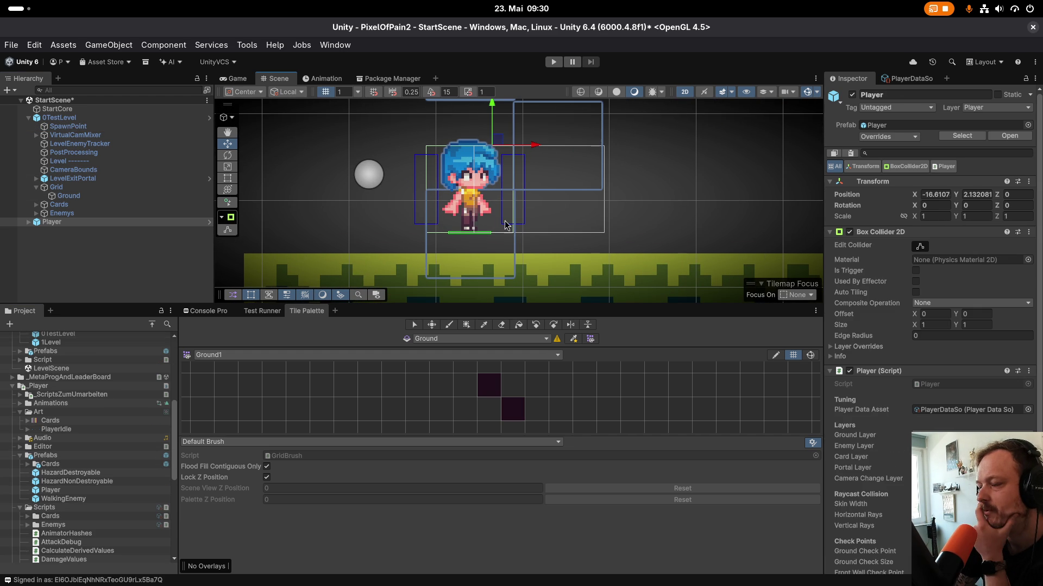
Nudge the Player slightly up and to the right.
scroll(467, 213, "down", 2)
scroll(440, 268, "down", 1)
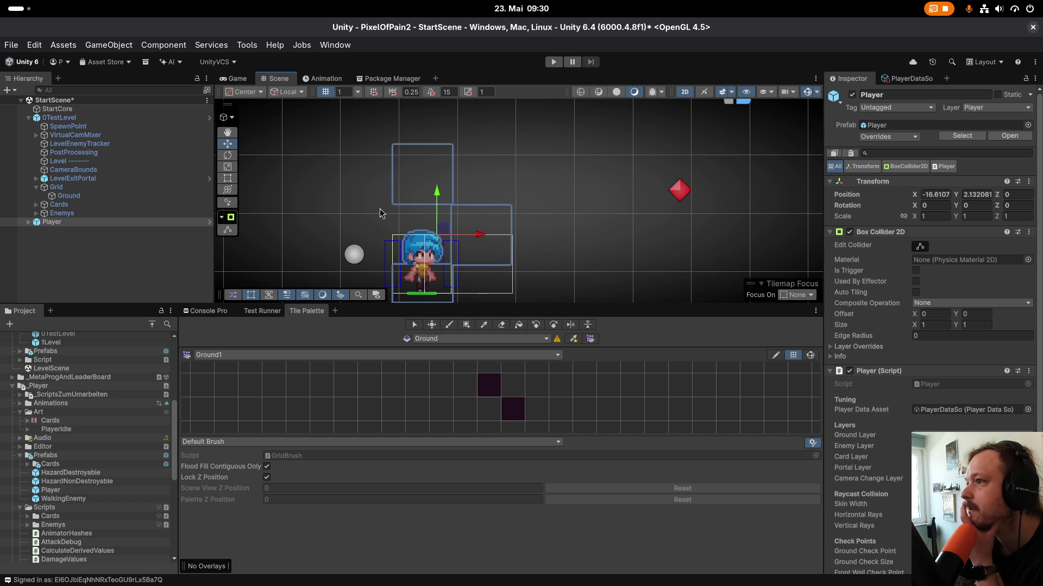
mouse_move(439, 239)
left_mouse_down()
mouse_move(451, 199)
mouse_move(448, 224)
left_mouse_up()
scroll(435, 228, "down", 2)
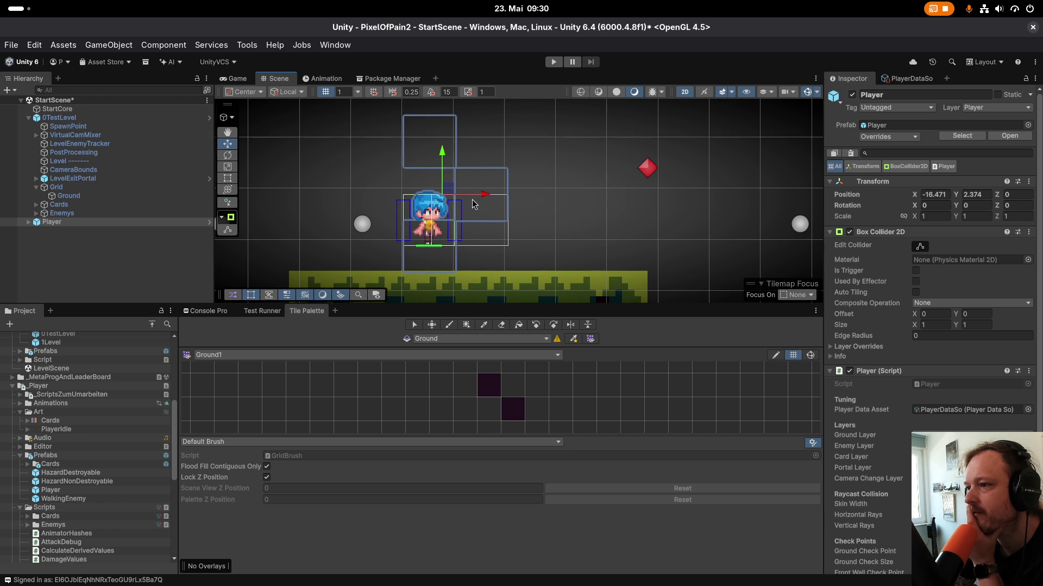
Review the Player's Slash hitboxes and select its Visual child at Y 0.5.
left_click(38, 222)
left_click(28, 221)
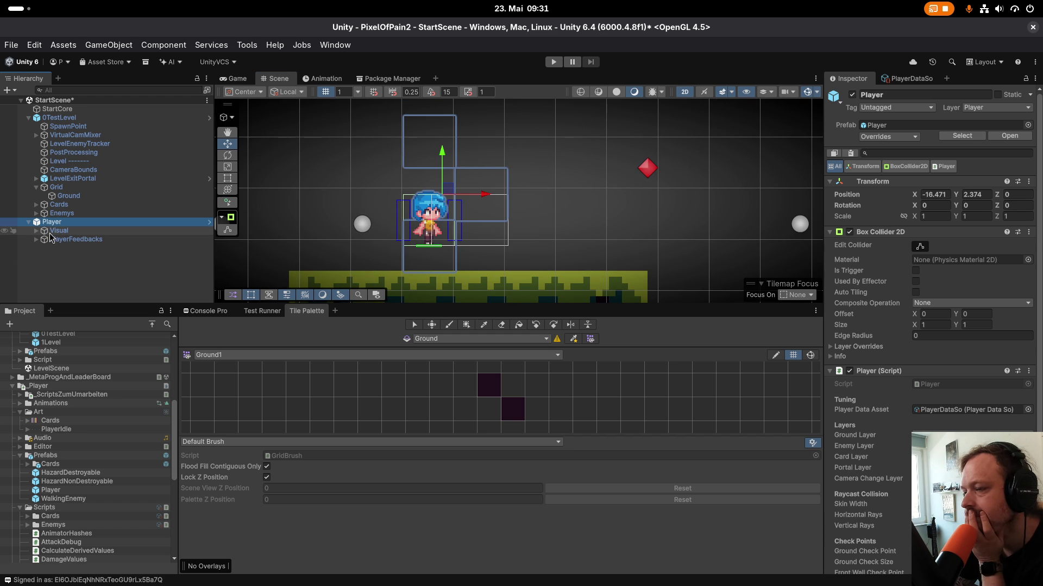
left_click(36, 230)
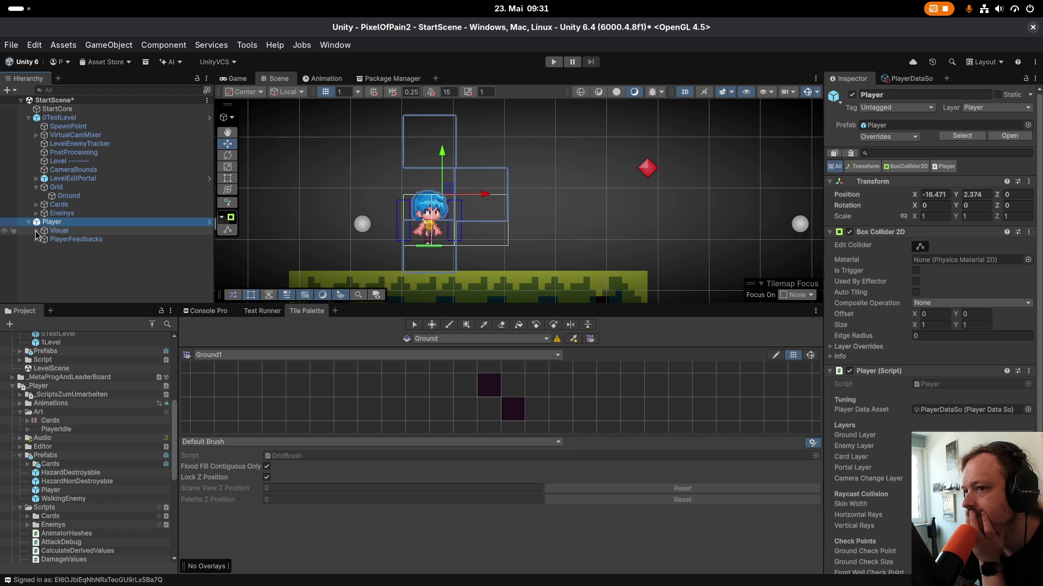
left_click(68, 233)
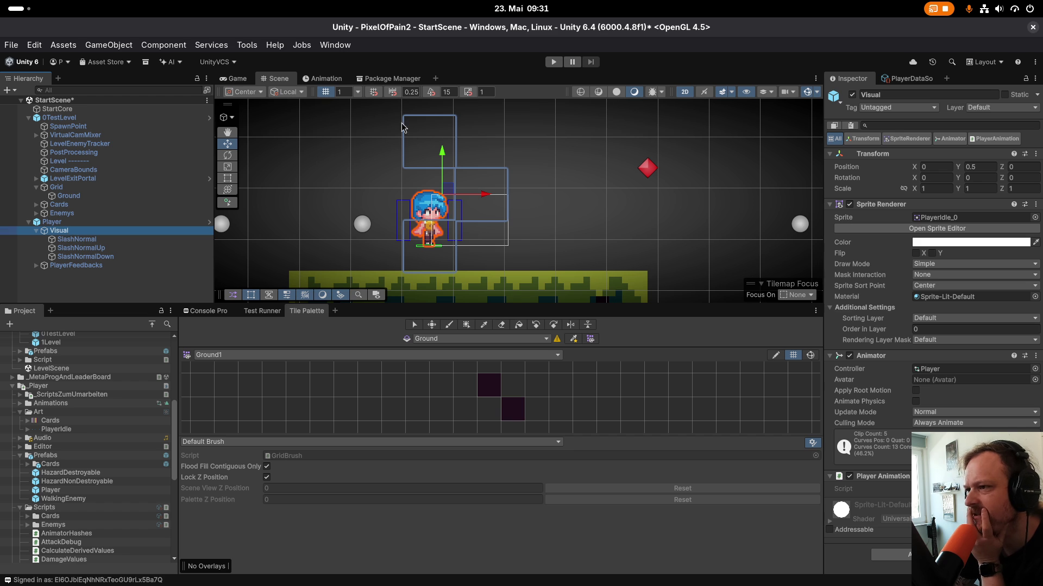
left_click(105, 245)
left_click(103, 240)
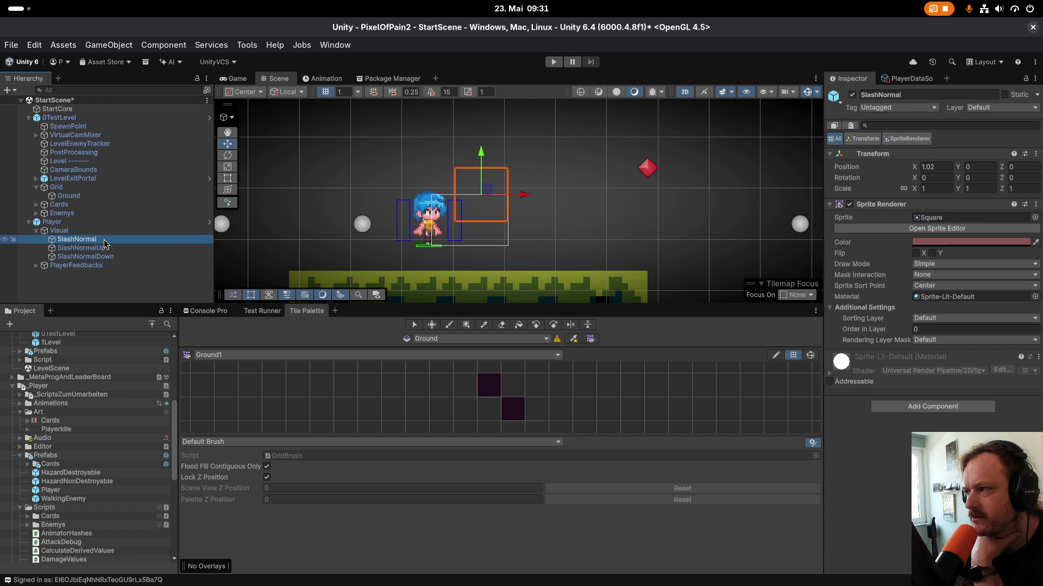
left_click(105, 248)
left_click(108, 258)
left_click_drag(93, 248, 94, 234)
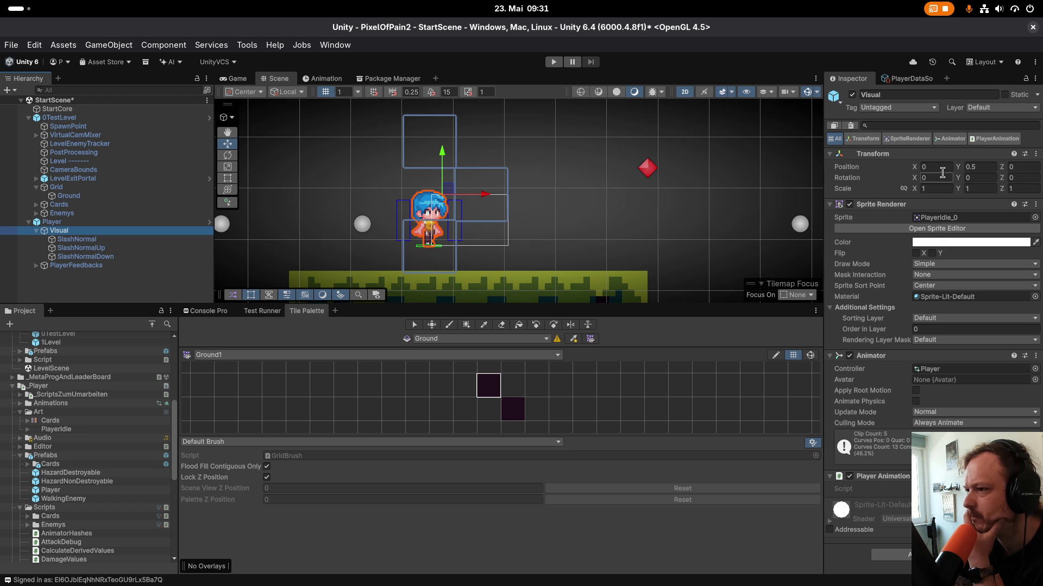
left_click(989, 169)
type("0")
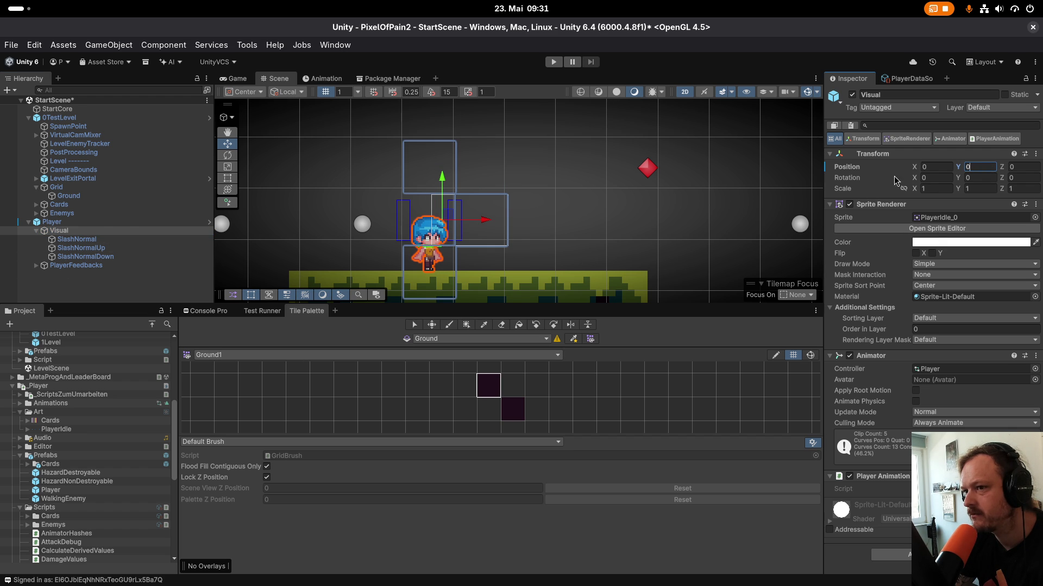
left_click(36, 45)
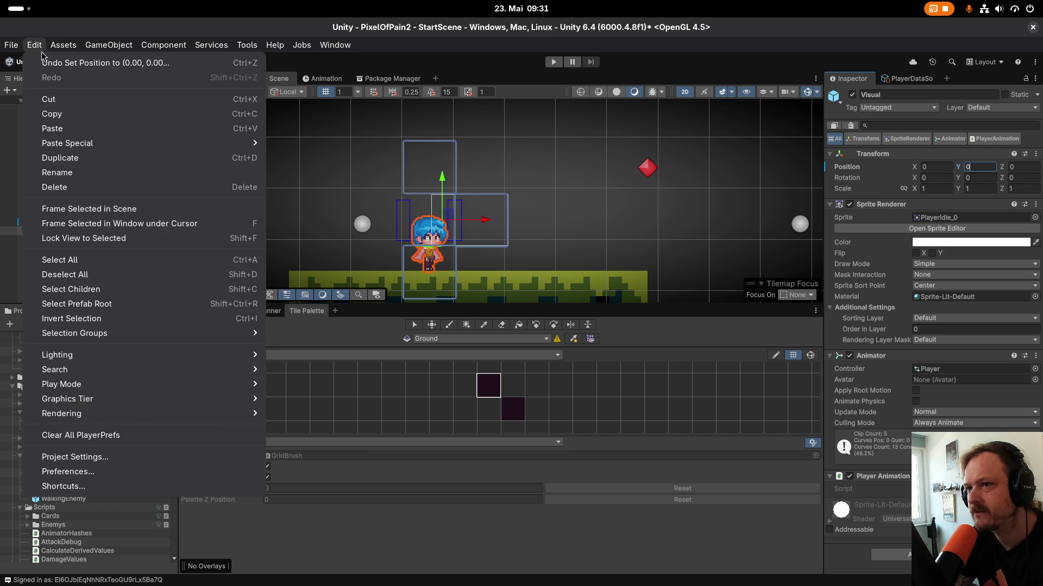
left_click(49, 62)
left_click(77, 241)
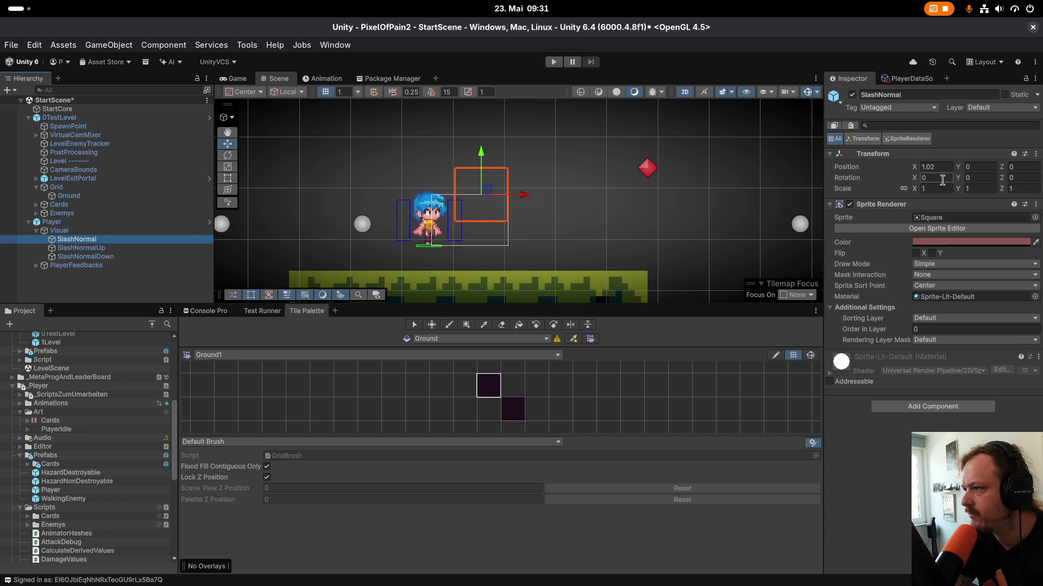
left_click(147, 249)
left_click(142, 257)
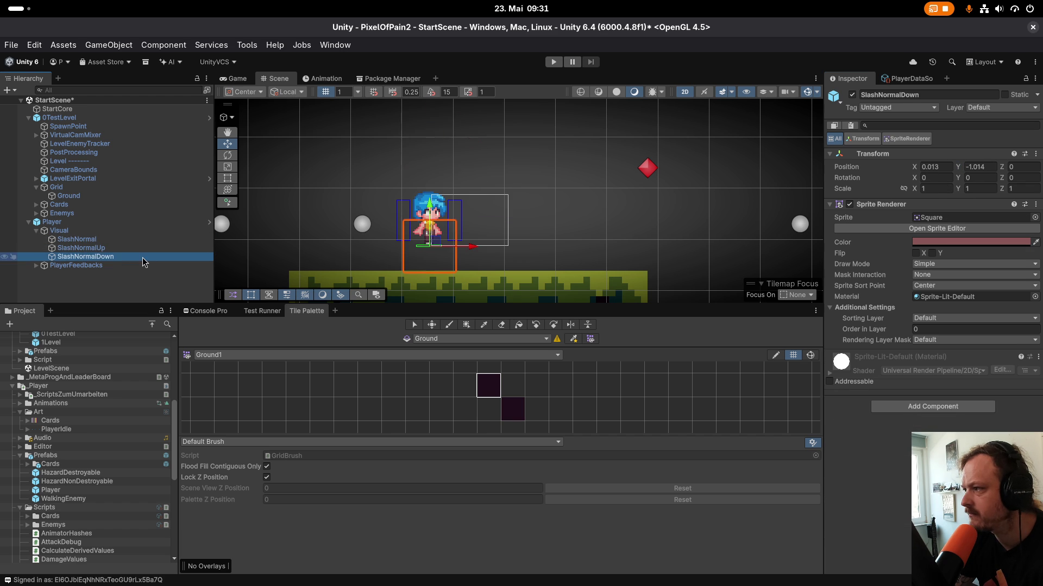
left_click(141, 248)
left_click(137, 239)
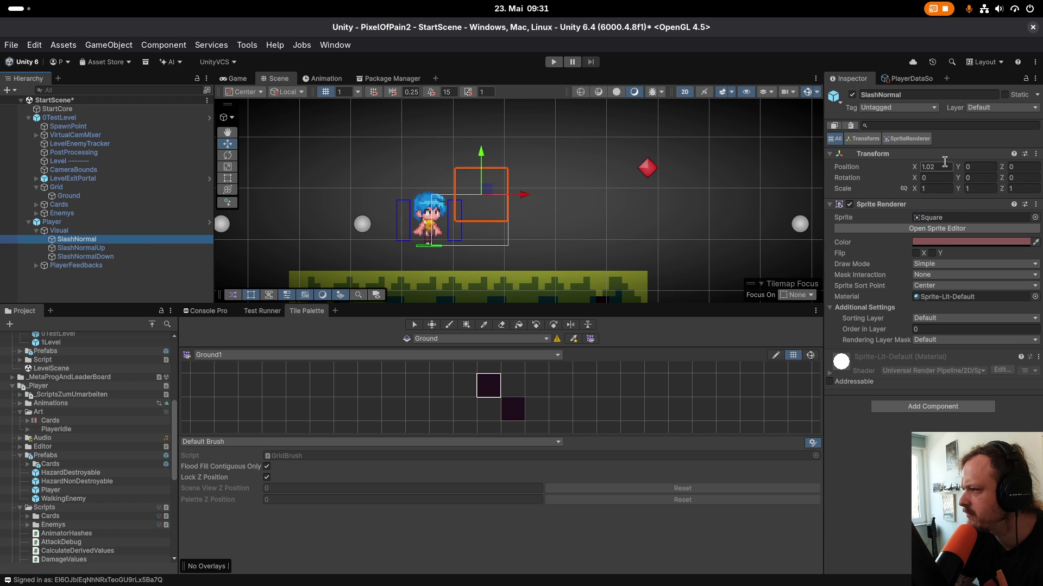
left_click(100, 232)
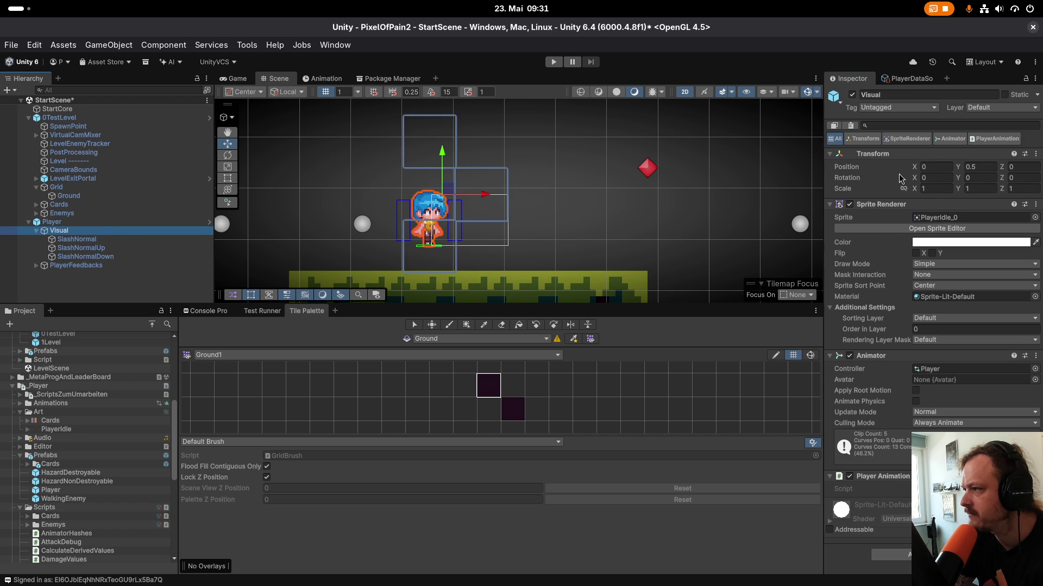
left_click_drag(959, 169, 931, 158)
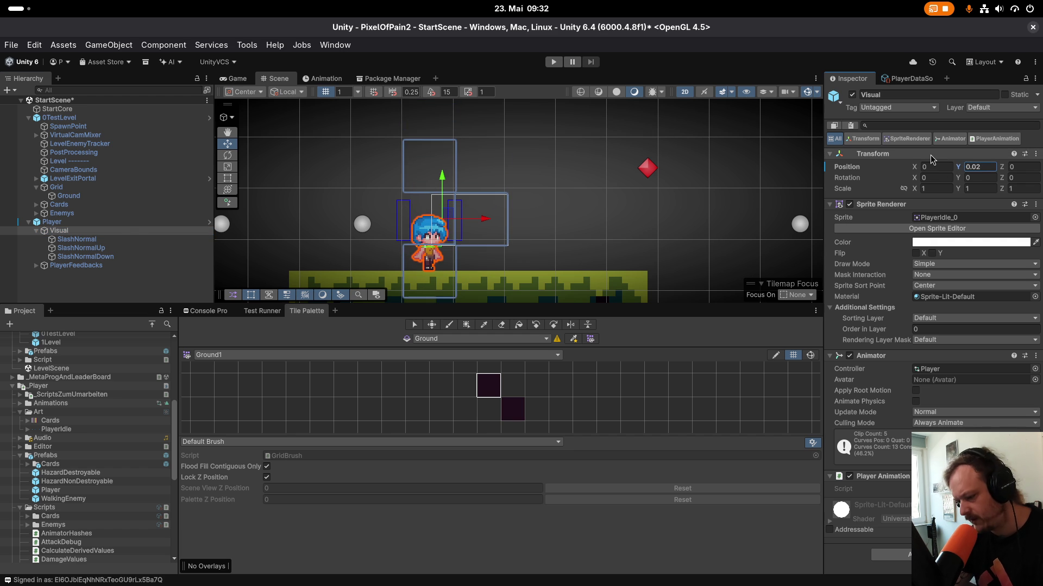
left_click(34, 45)
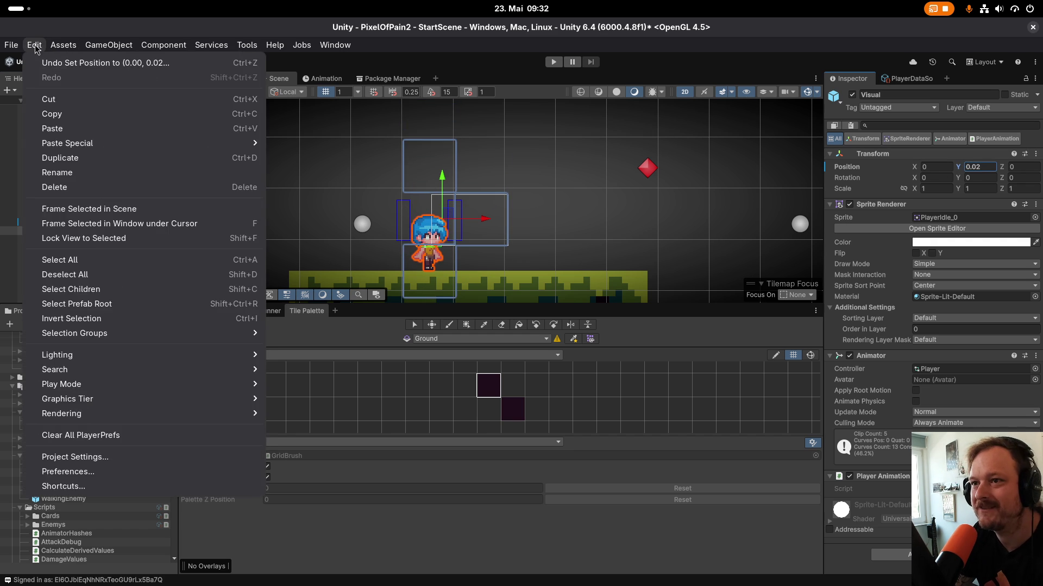
left_click(53, 63)
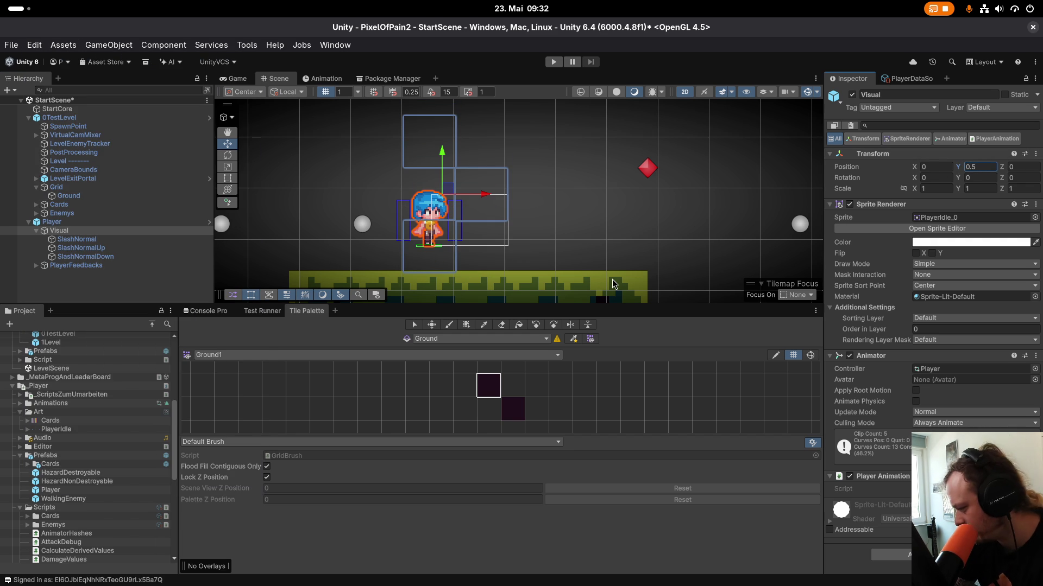
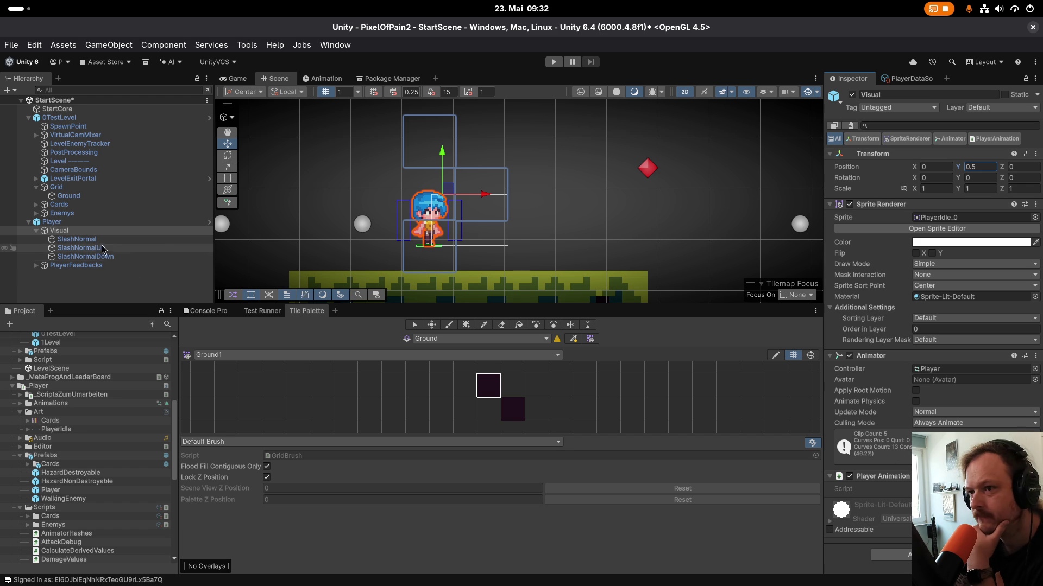
Open the Visual object's PlayerIdle sheet in the Sprite Editor, showing frames PlayerIdle_0 to PlayerIdle_5.
left_click(945, 218)
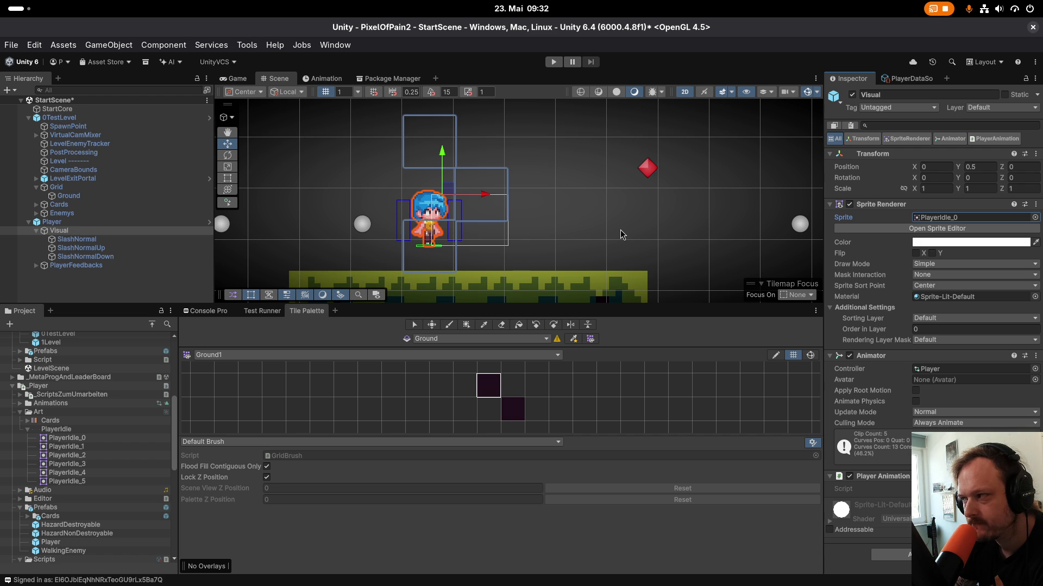
left_click(116, 222)
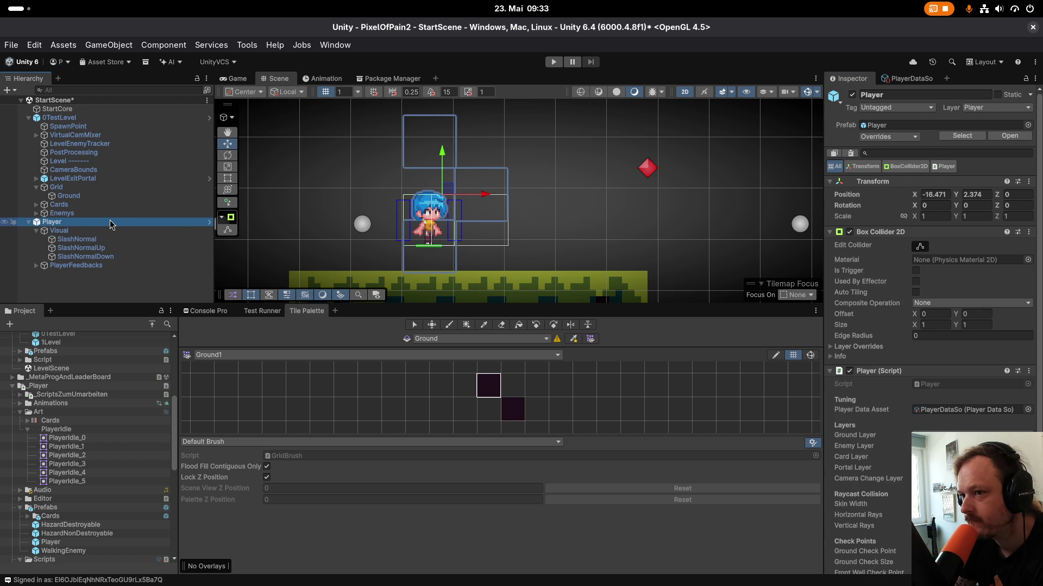
left_click(121, 231)
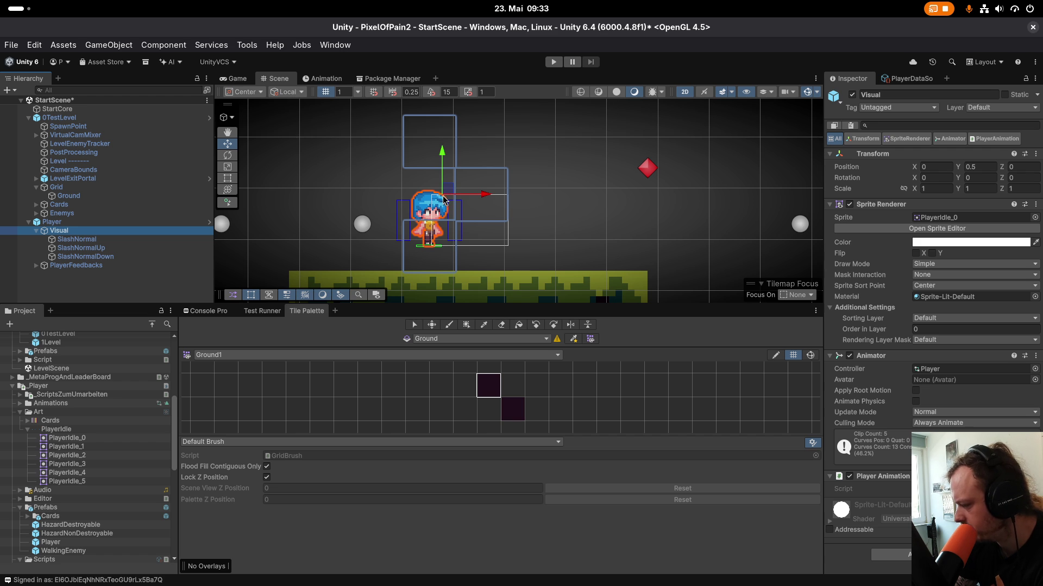
left_click(937, 228)
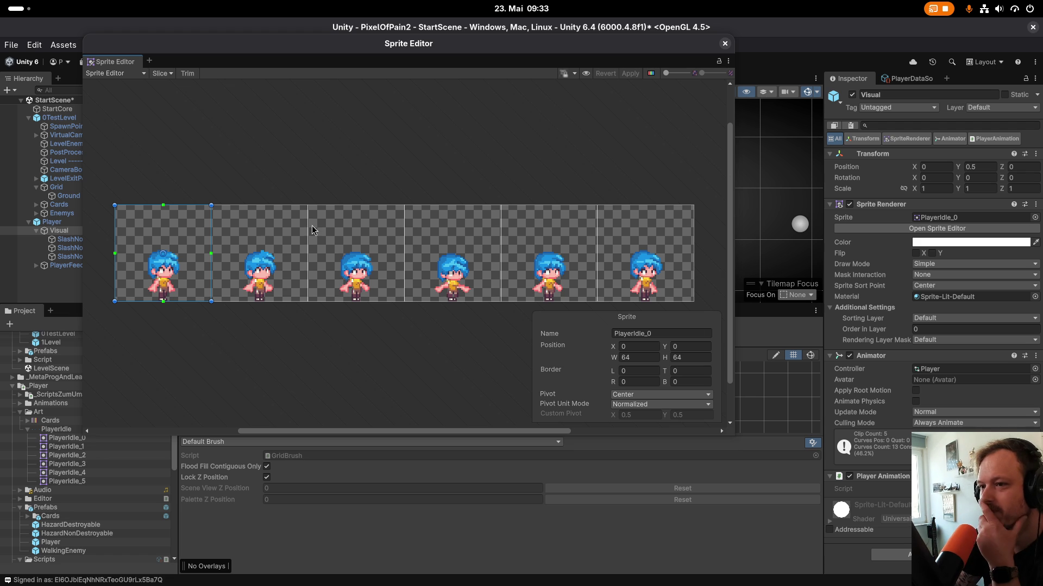
Set PlayerIdle_0's pivot to Bottom Center in the Sprite Editor.
left_click(237, 265)
left_click(384, 282)
left_click(457, 290)
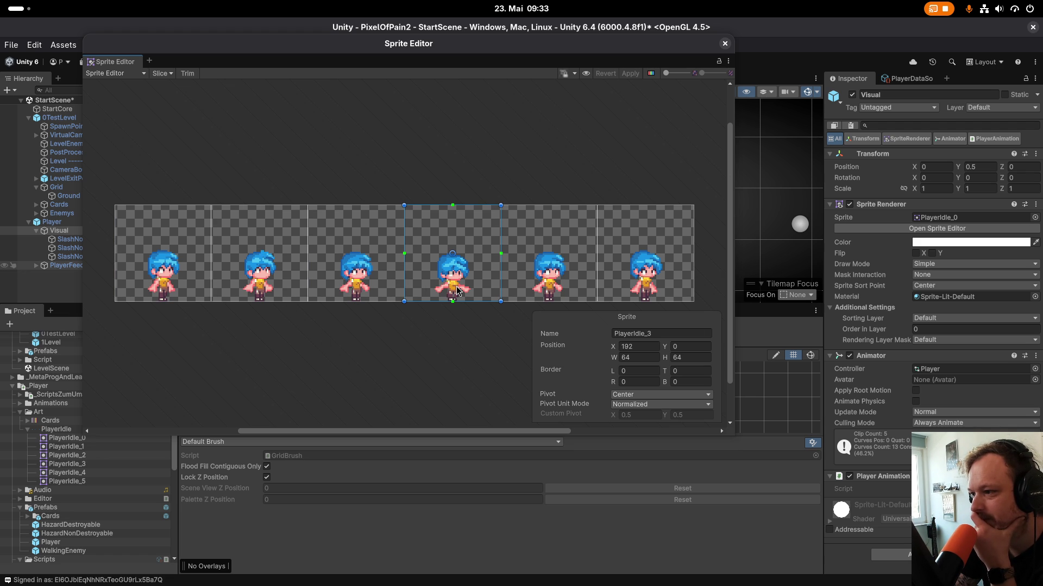
left_click(197, 289)
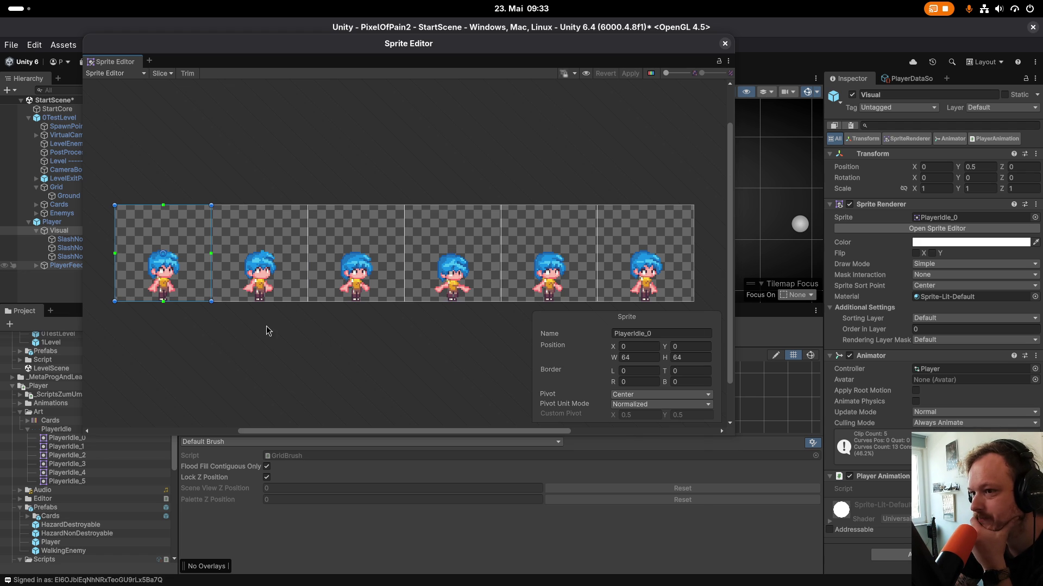
left_click(638, 397)
left_click(638, 399)
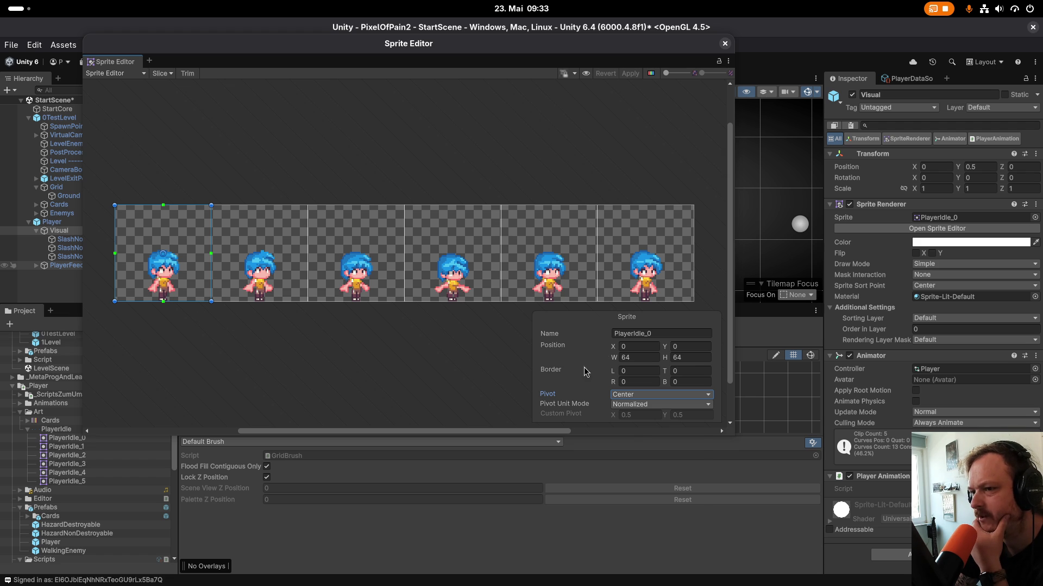
left_click(625, 395)
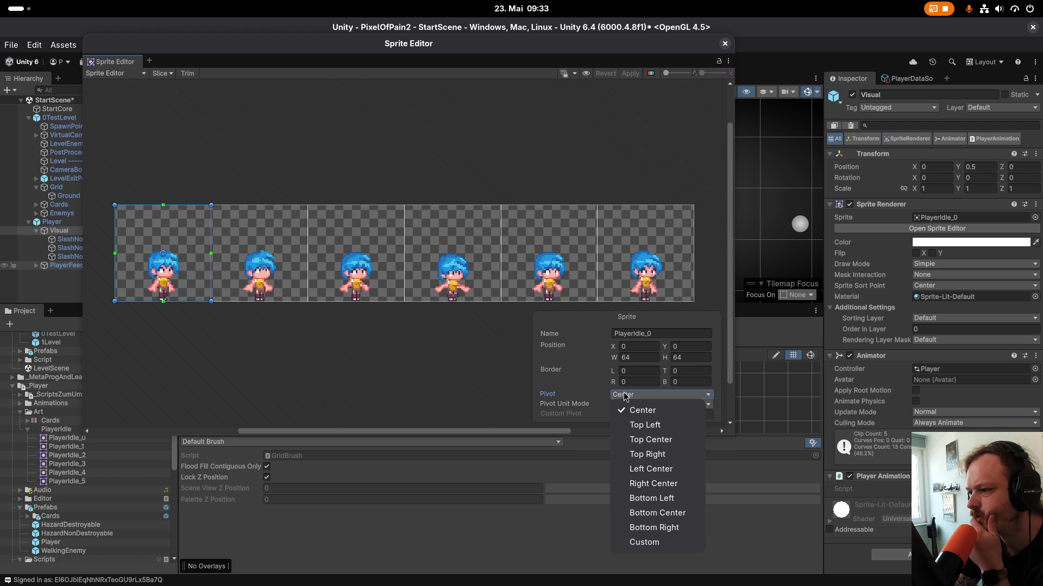
left_click(660, 515)
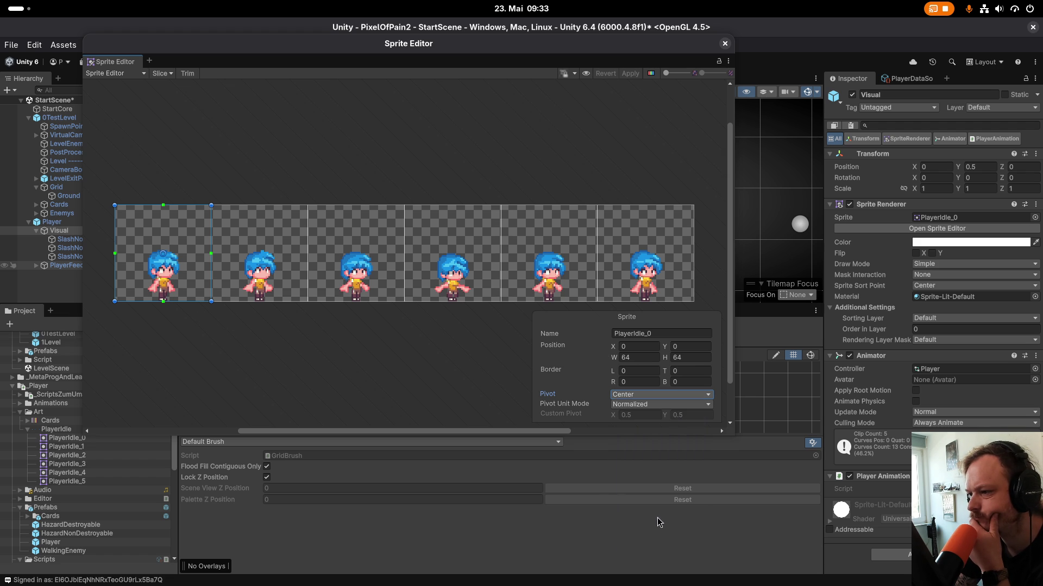
Set the pivots of PlayerIdle_4 and PlayerIdle_3 to Bottom Center.
left_click(273, 253)
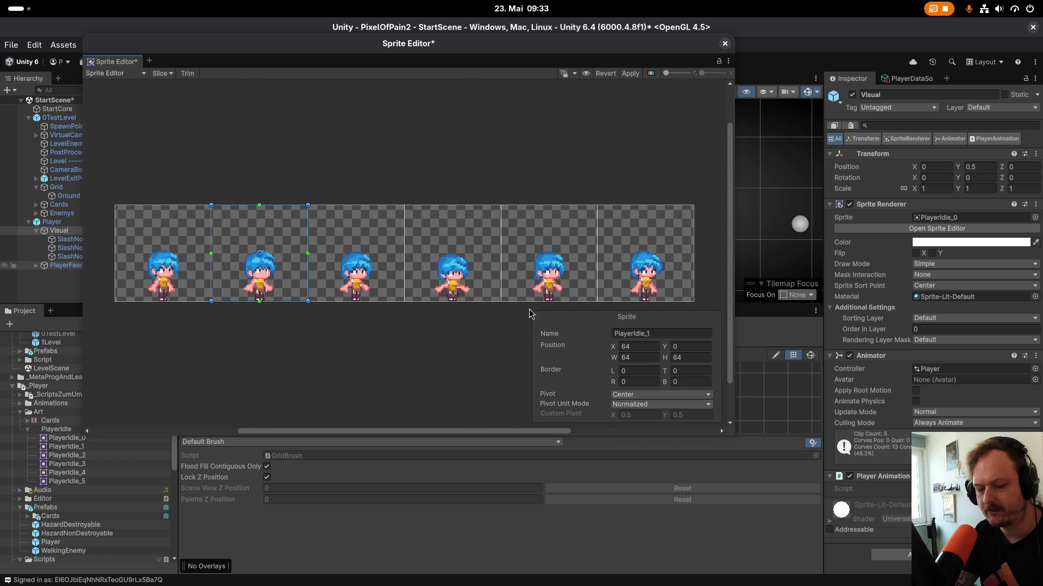
left_click(398, 237)
left_click(451, 253)
left_click(539, 270)
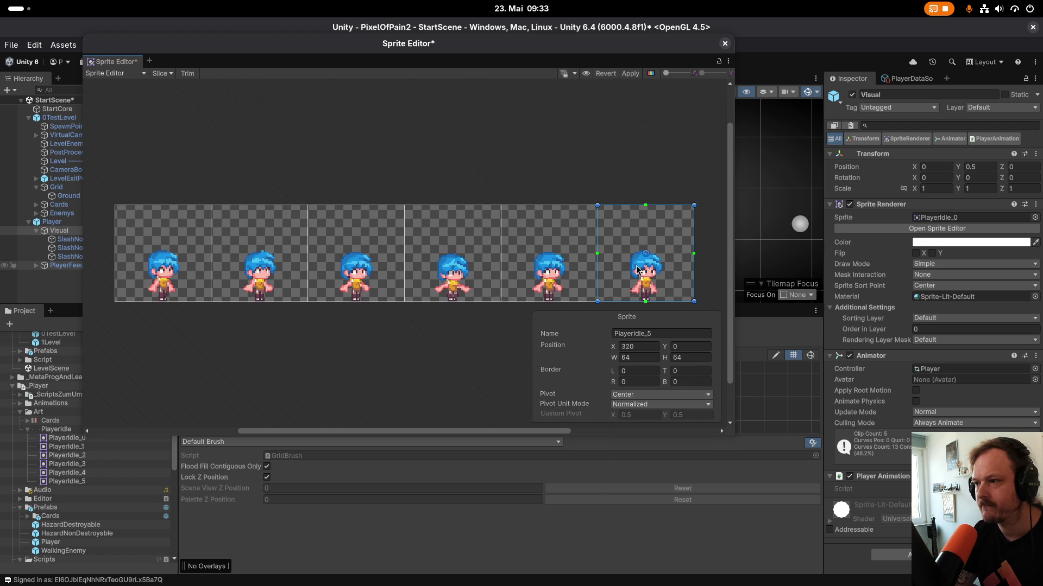
left_click(634, 393)
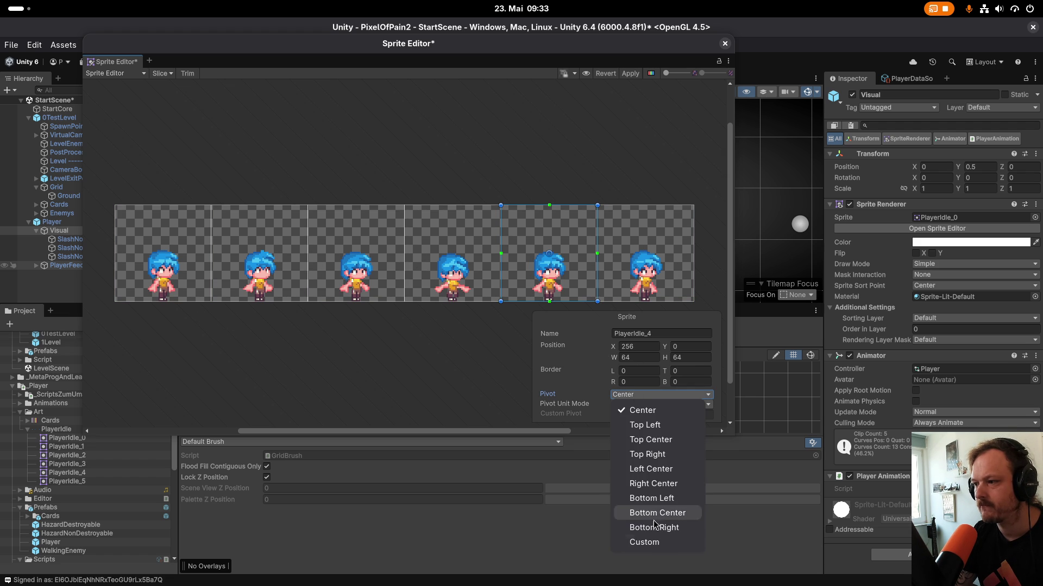
left_click(657, 516)
left_click(445, 298)
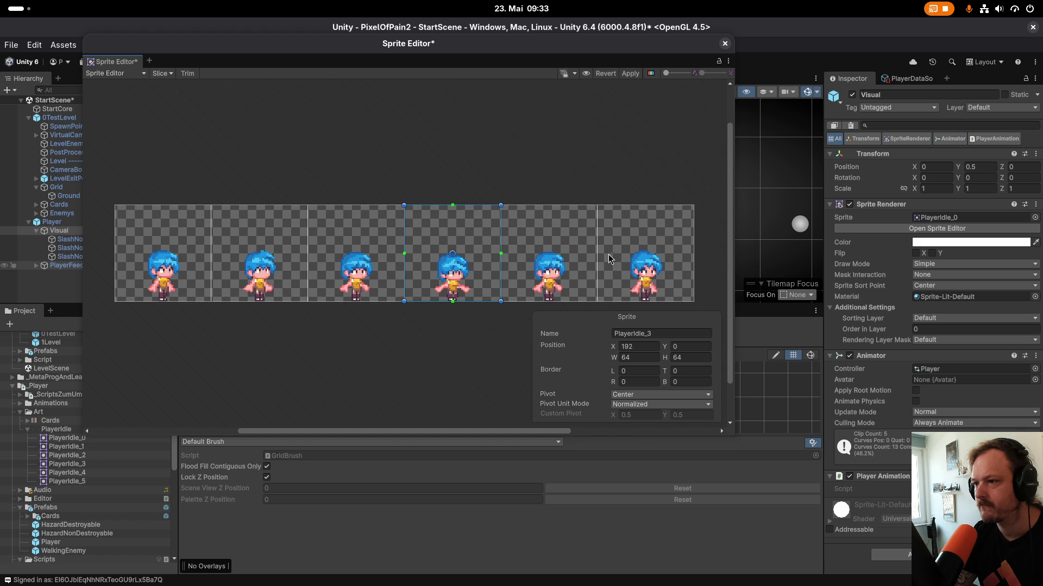
left_click(638, 395)
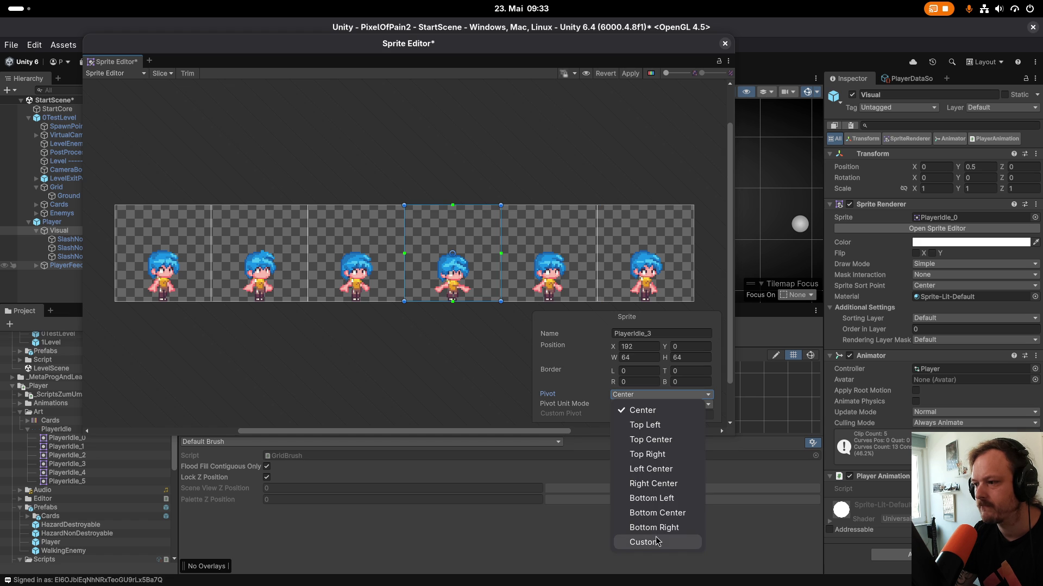
left_click(657, 513)
Set the pivots of PlayerIdle_5 and PlayerIdle_2 to Bottom Center.
left_click(660, 243)
left_click(655, 395)
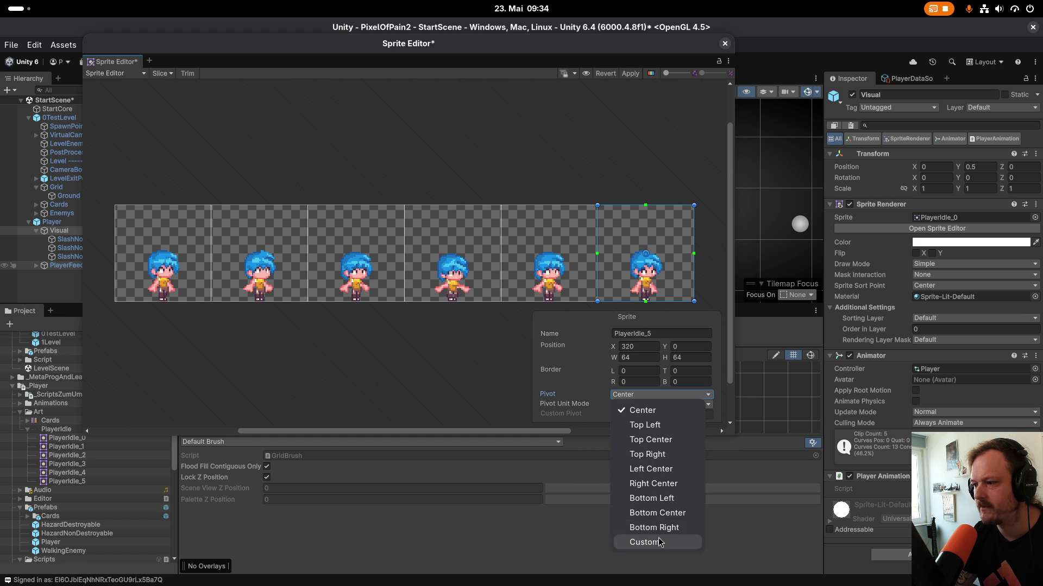
left_click(658, 513)
left_click(554, 266)
left_click(450, 261)
left_click(338, 256)
left_click(631, 396)
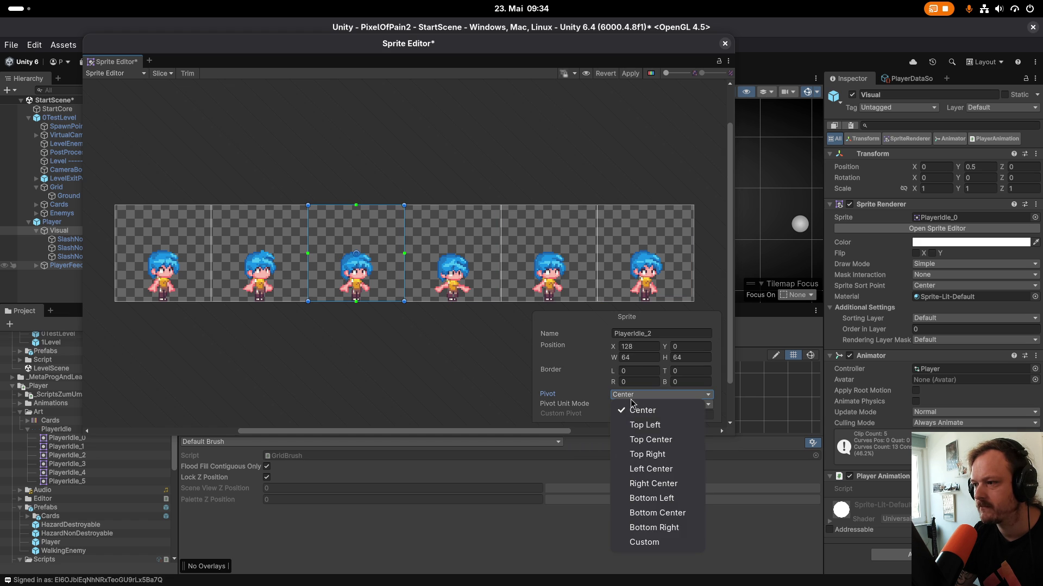
left_click(658, 513)
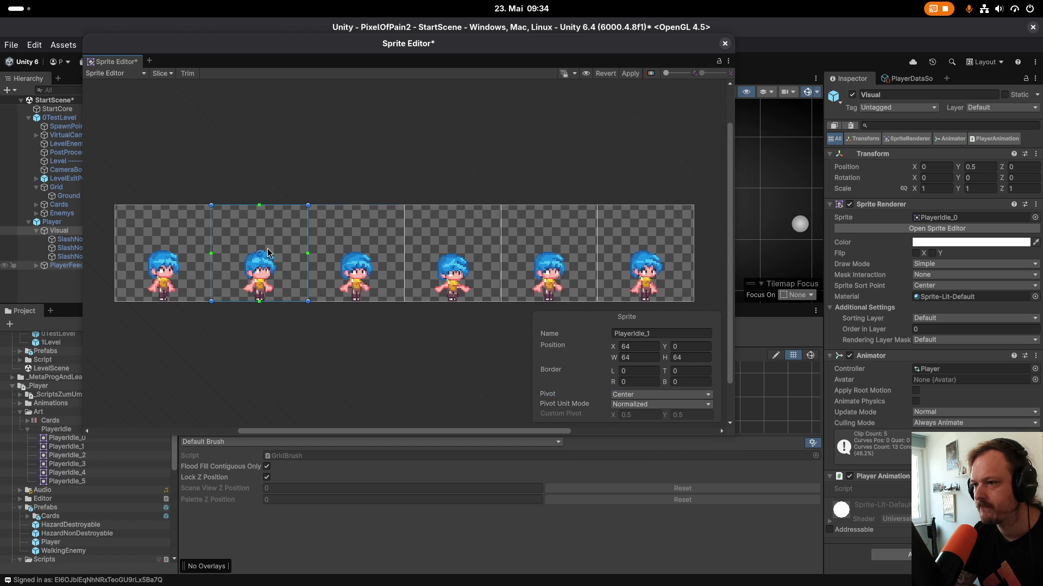
Check the pivots of PlayerIdle_0 and PlayerIdle_1, then deselect all frames.
left_click(117, 252)
left_click(294, 264)
left_click(673, 395)
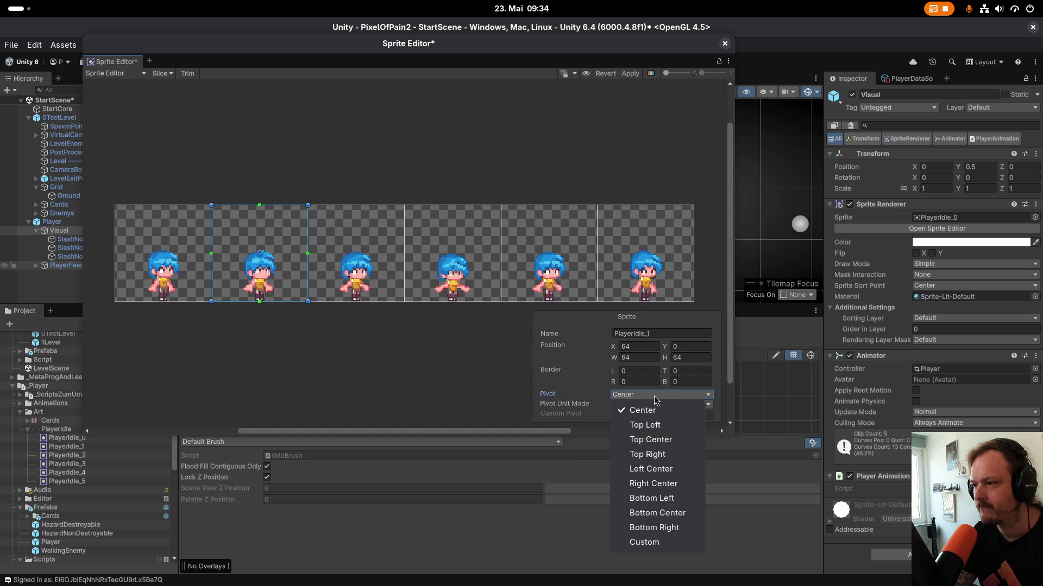
left_click(667, 523)
left_click(479, 365)
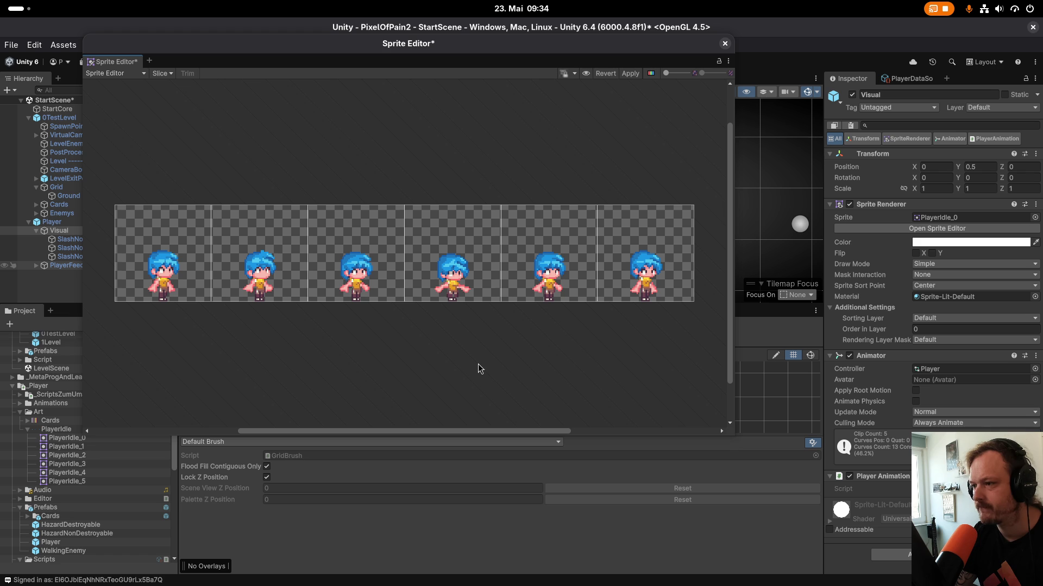
Configure slicing as Grid By Cell Count with 6 columns and a Bottom pivot.
left_click(163, 74)
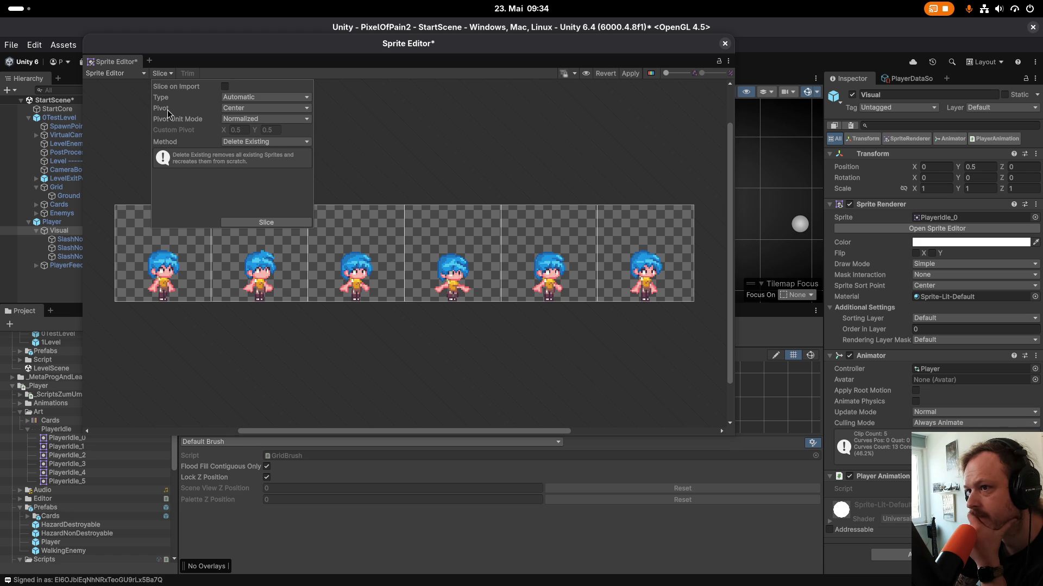
left_click(238, 100)
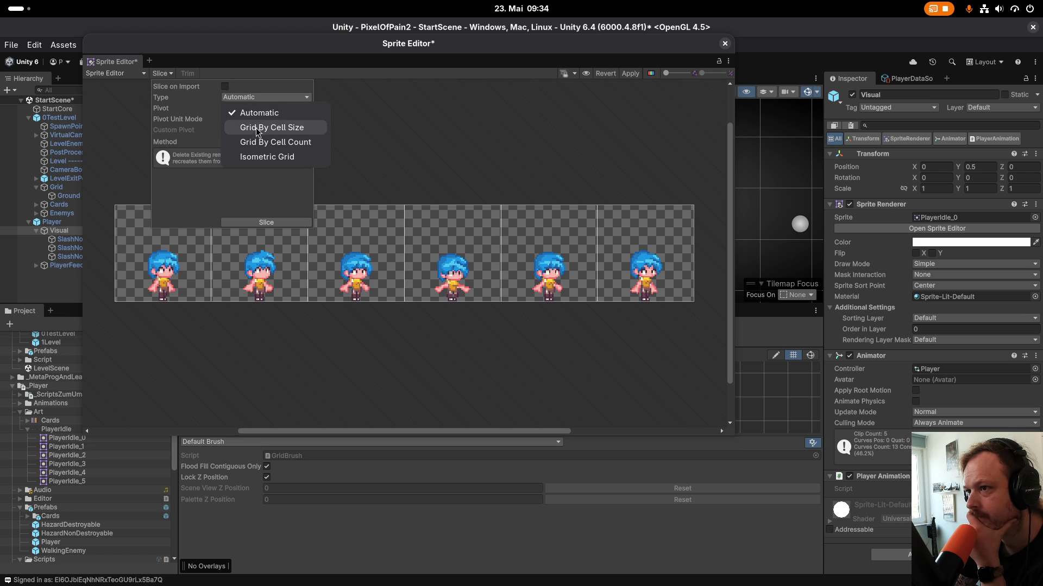
left_click(257, 142)
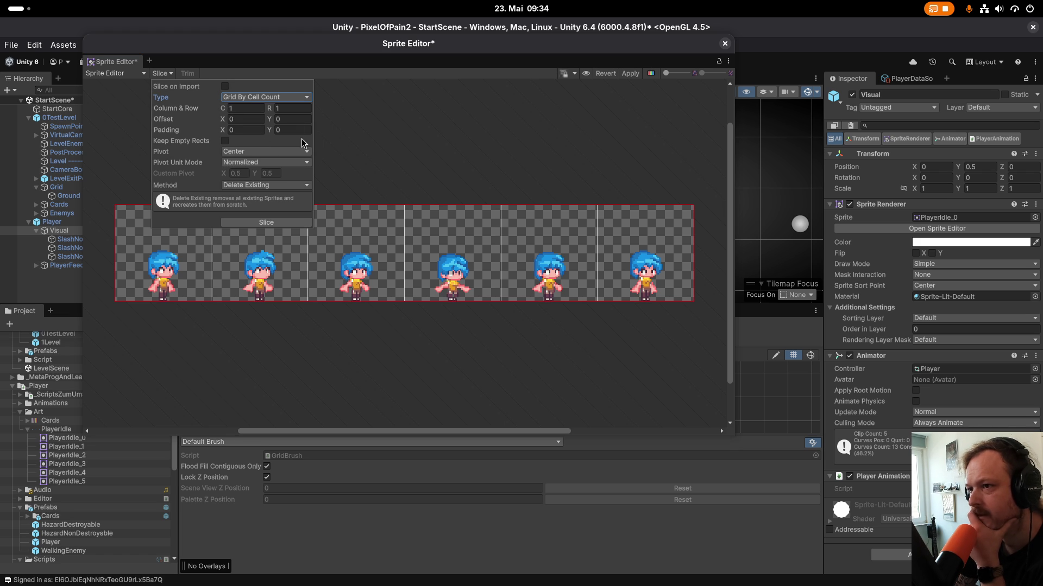
left_click(225, 109)
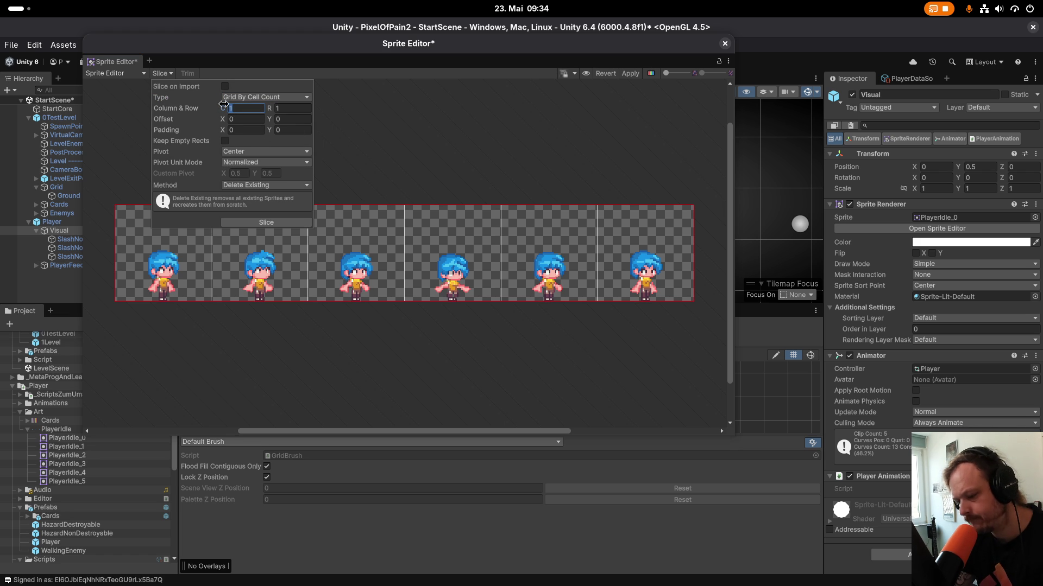
type("6")
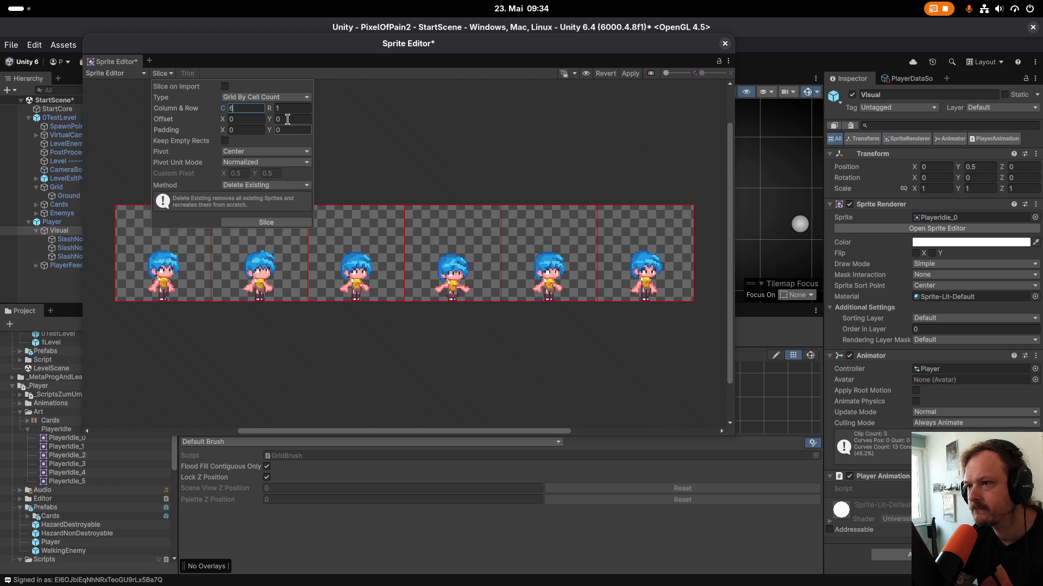
left_click(242, 151)
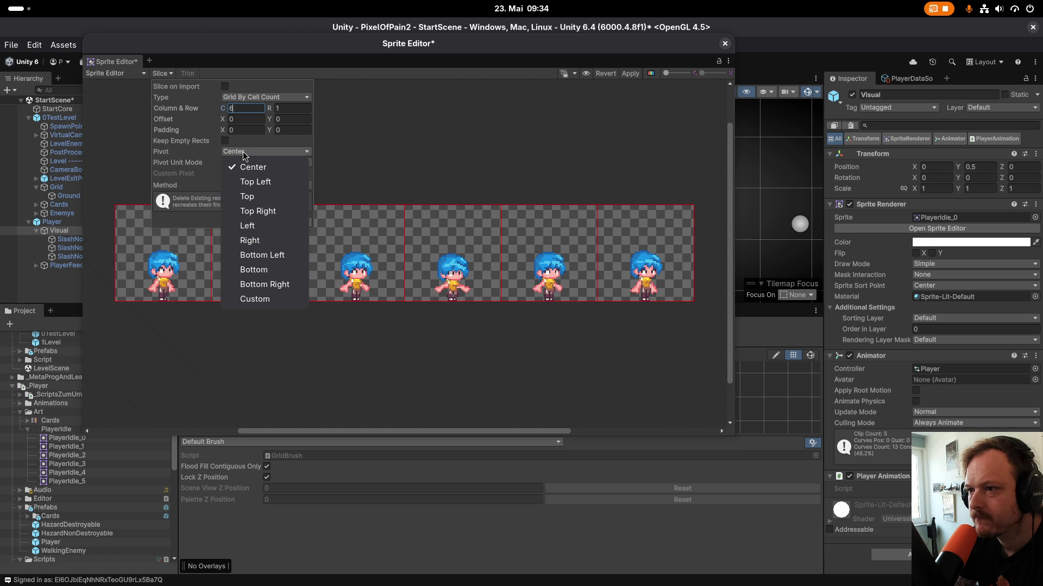
left_click(270, 277)
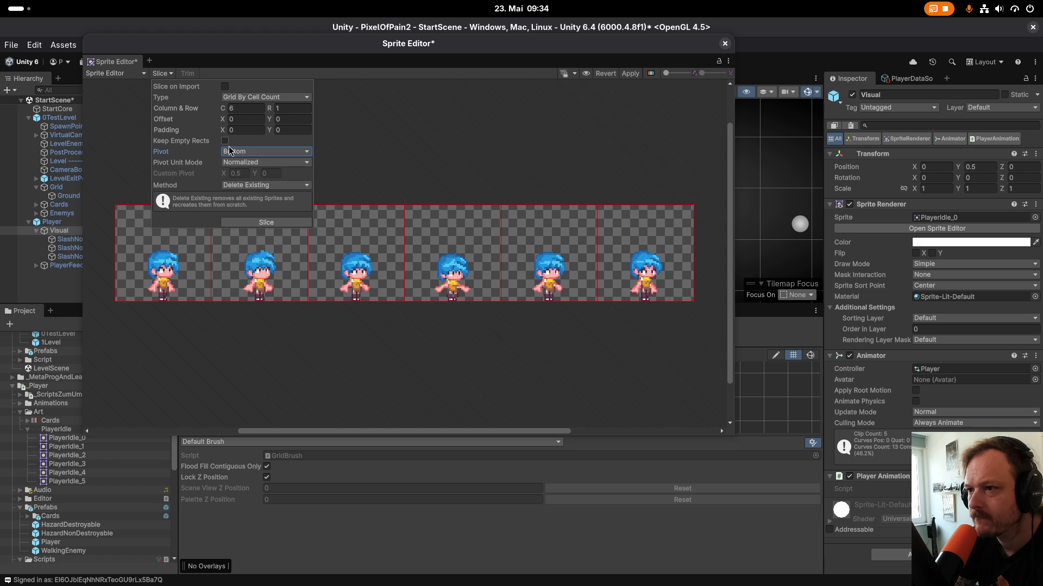
left_click(238, 156)
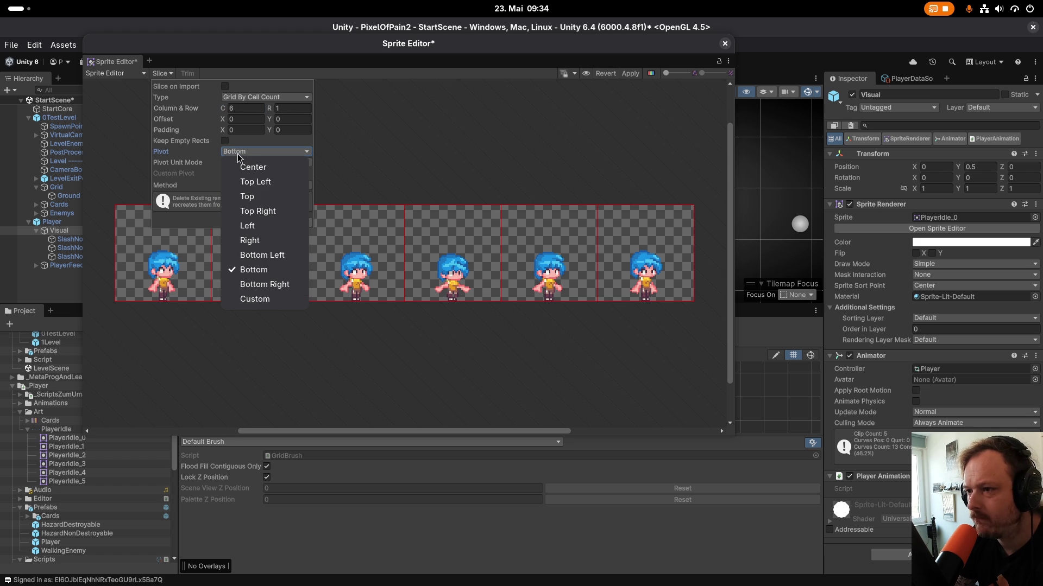
left_click(266, 270)
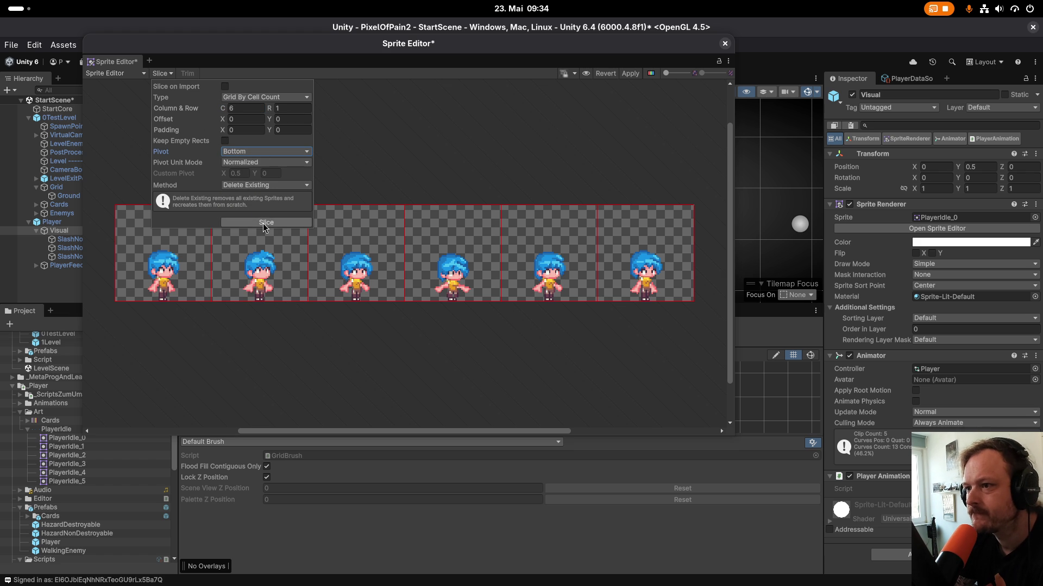
Slice the sheet into six sprites, apply it, and close the Sprite Editor.
left_click(267, 188)
left_click(266, 201)
left_click(265, 221)
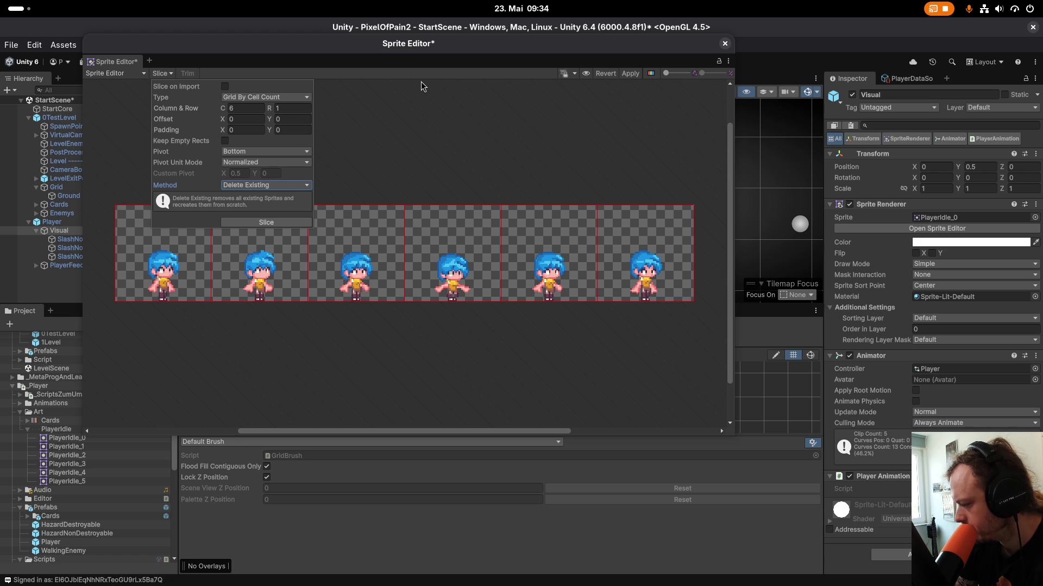
left_click(293, 222)
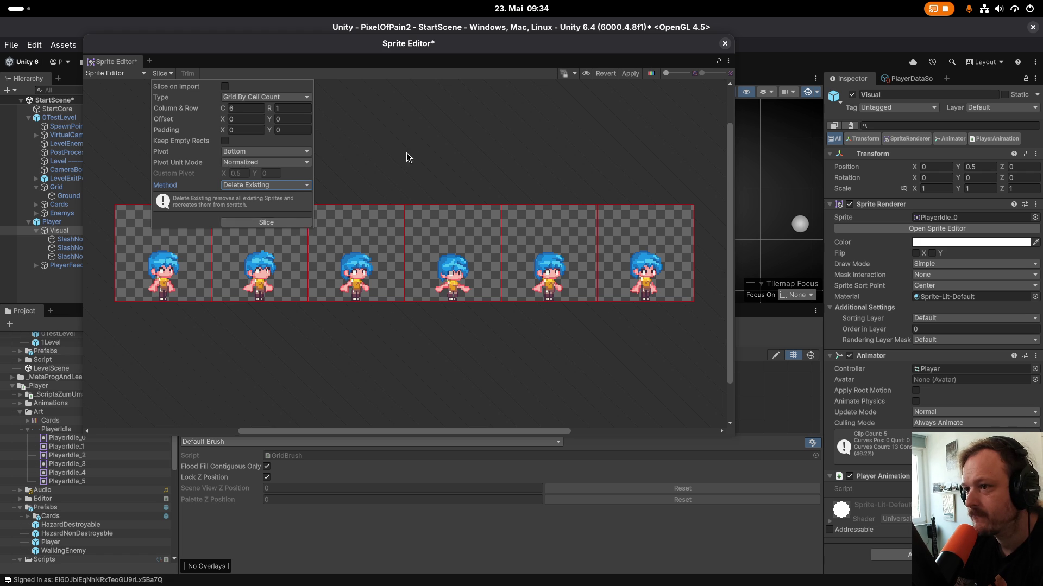
left_click(630, 74)
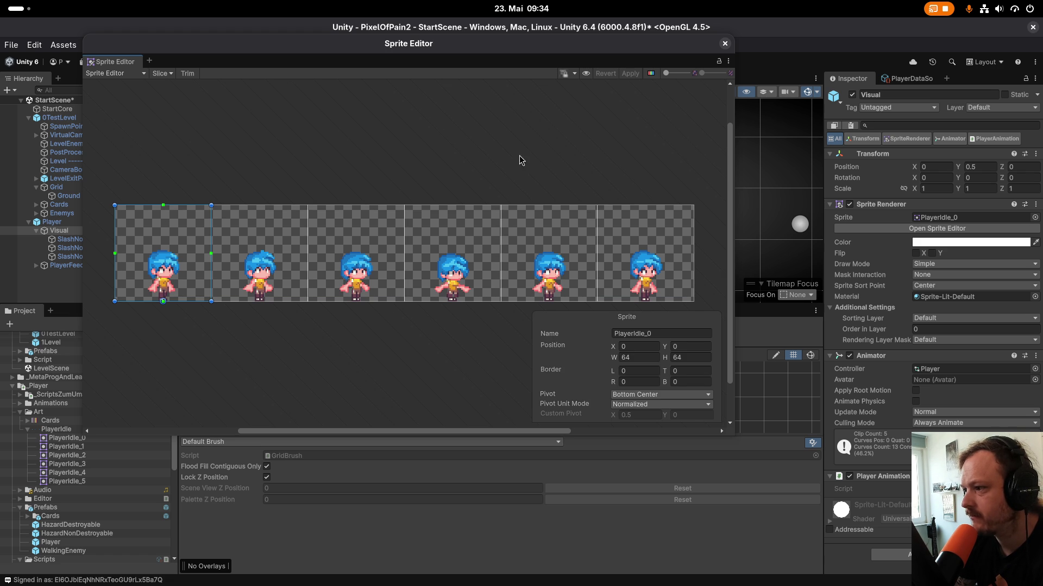
left_click(724, 43)
left_click(69, 222)
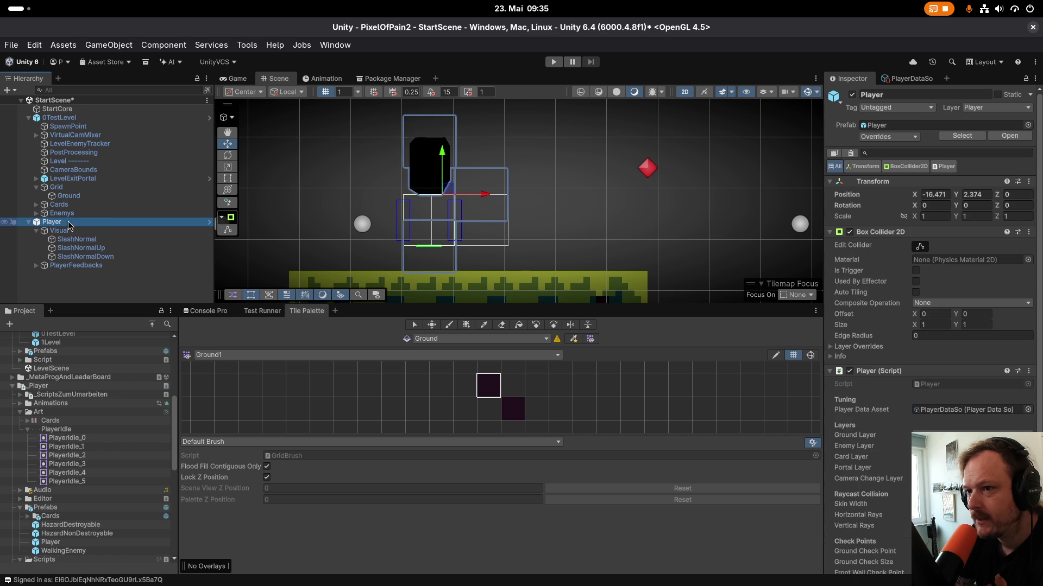
Delete the scene's Player and place a fresh Player prefab instance, framing it.
scroll(247, 143, "up", 1)
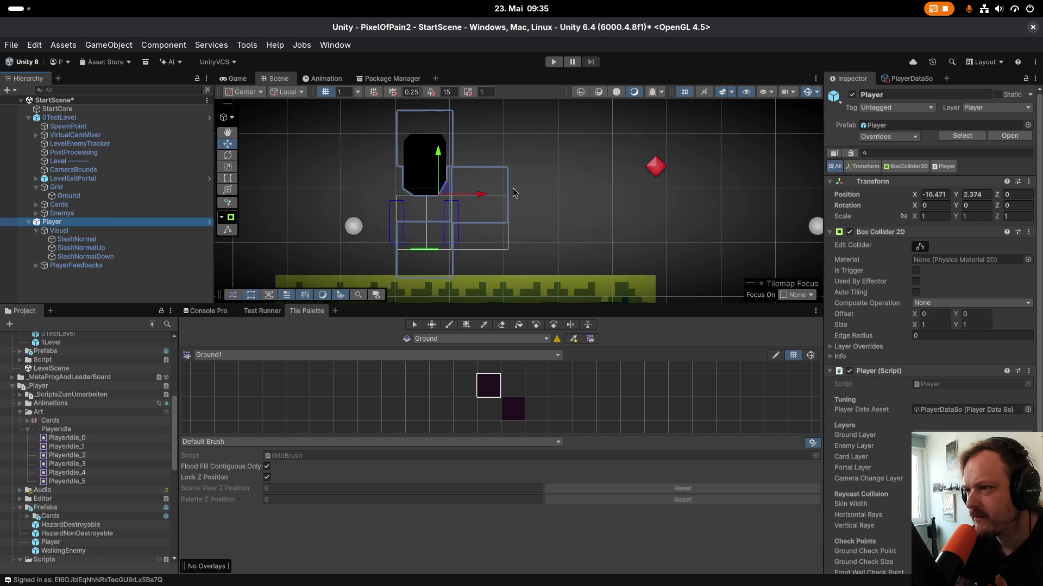
scroll(393, 161, "down", 2)
right_click(61, 222)
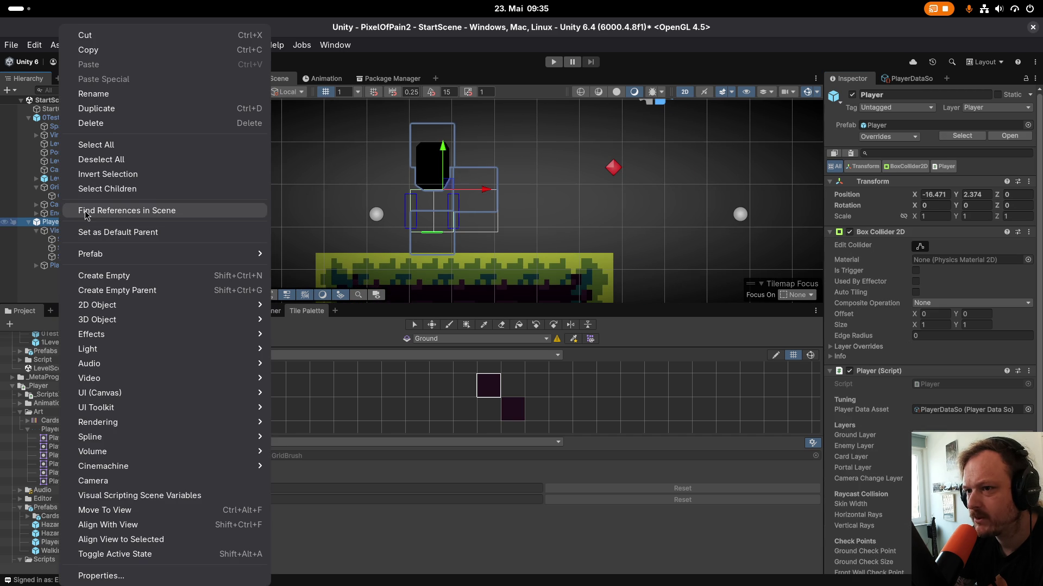
left_click(93, 123)
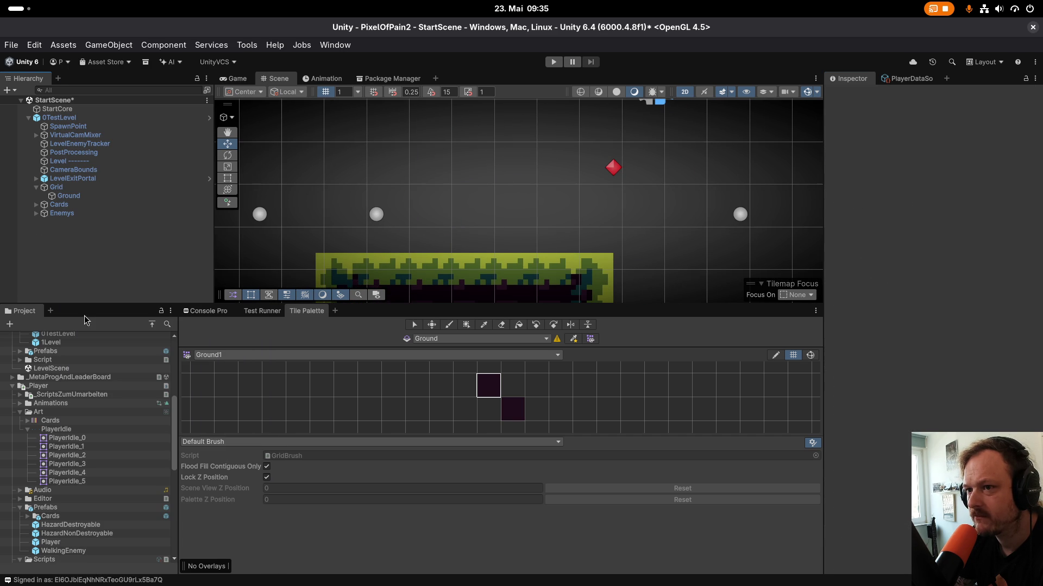
left_click_drag(51, 541, 86, 235)
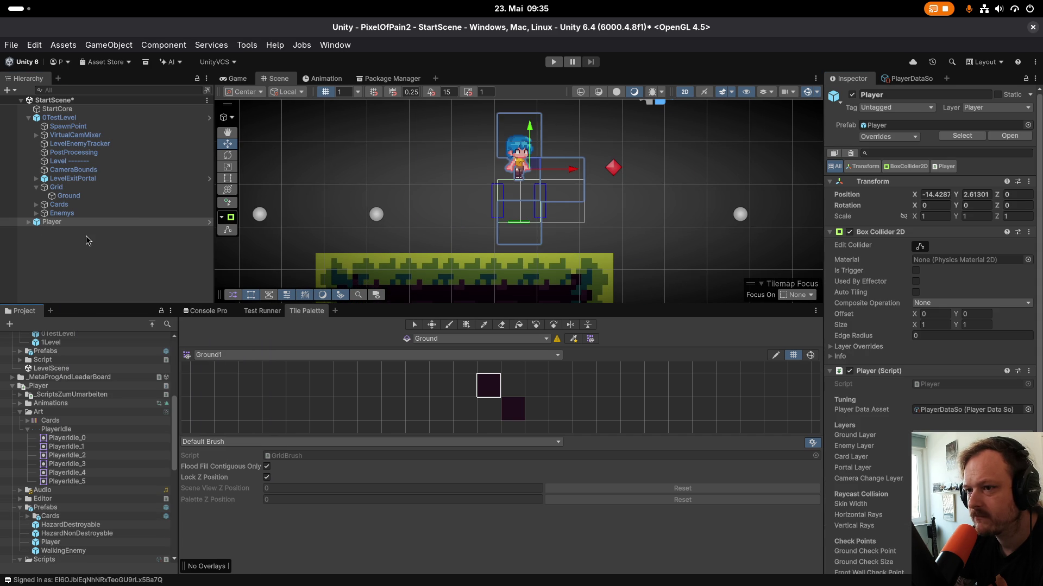
key("f")
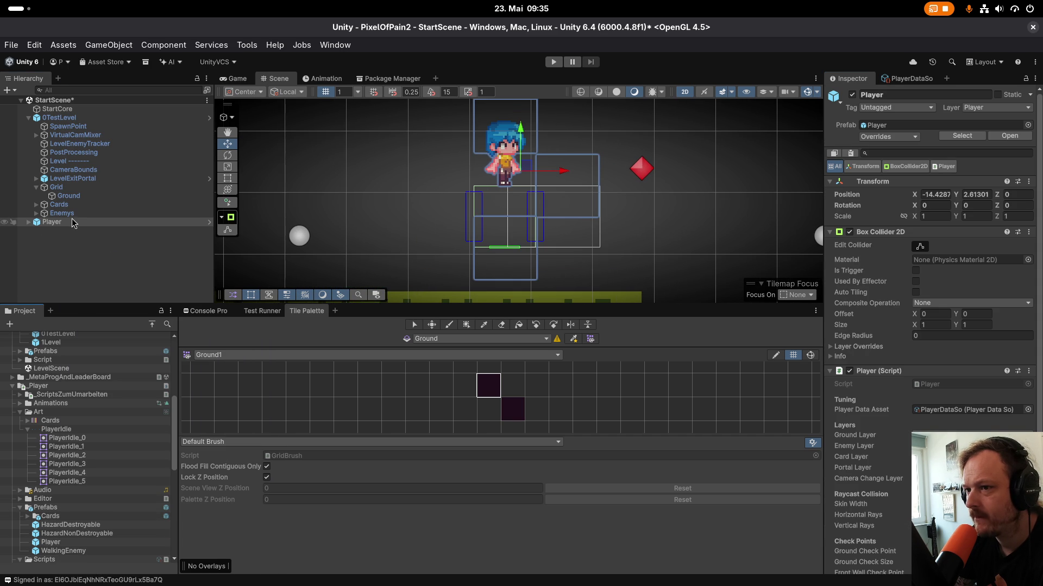
Set the Visual child's Position Y to 0 and inspect the Player's child objects.
left_click(27, 222)
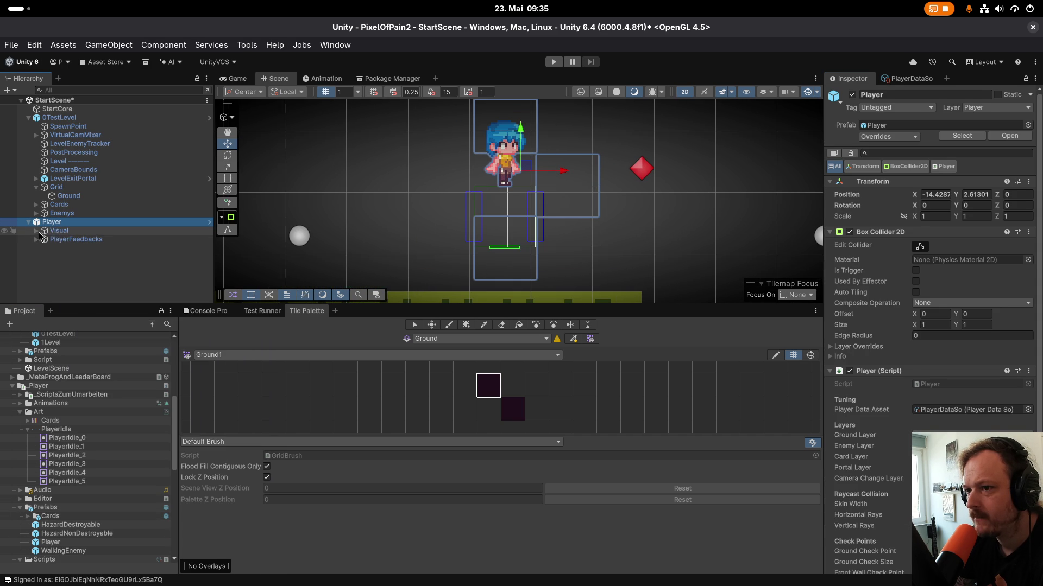
key("Down")
left_click(984, 166)
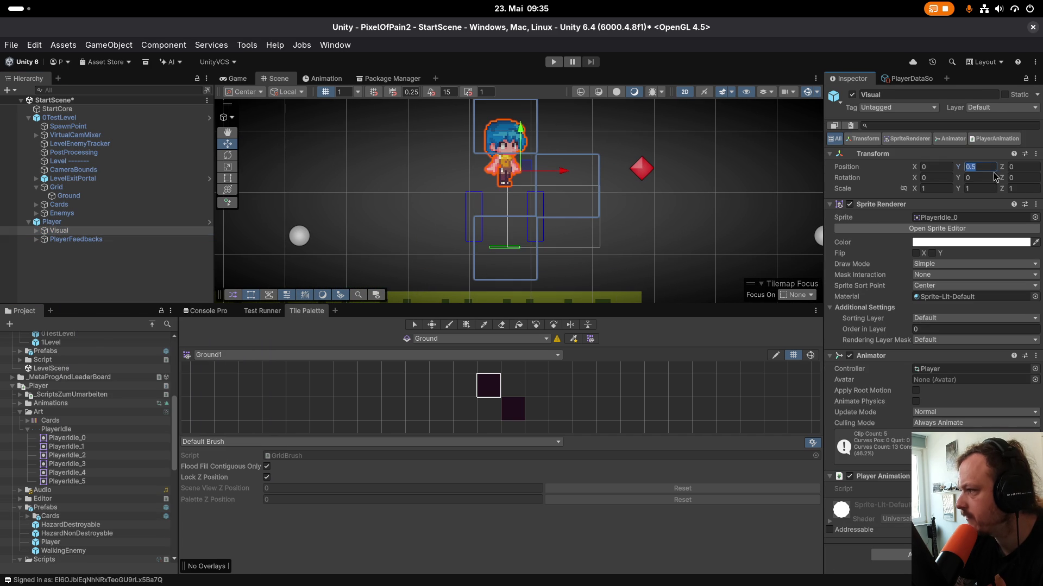
type("0")
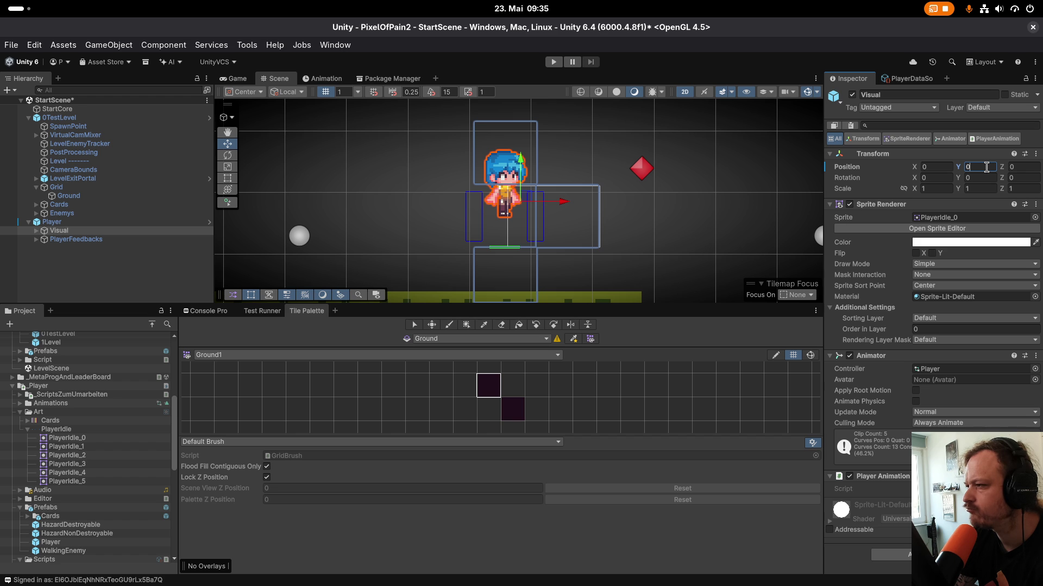
left_click(96, 222)
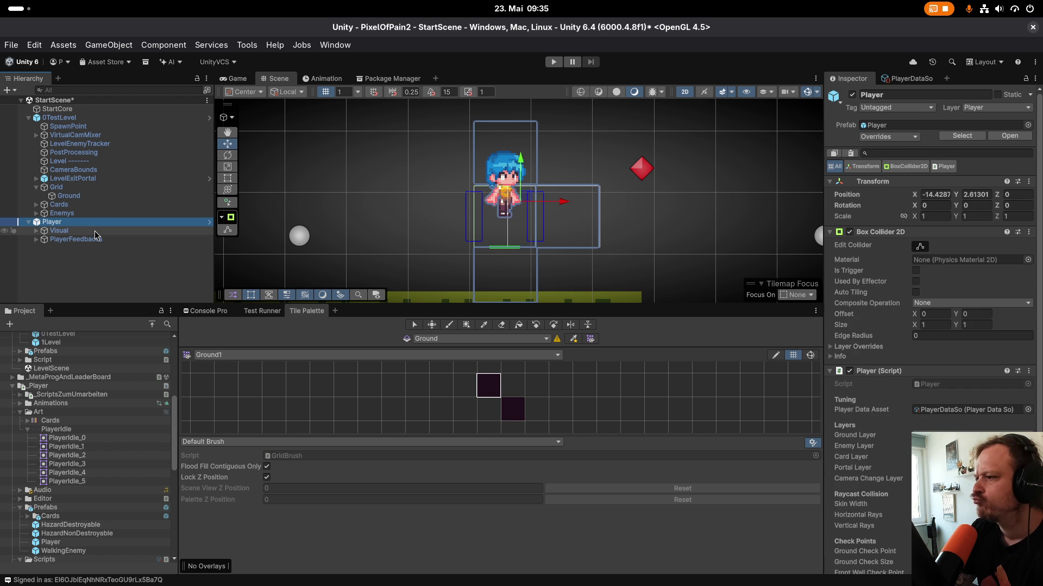
left_click(94, 231)
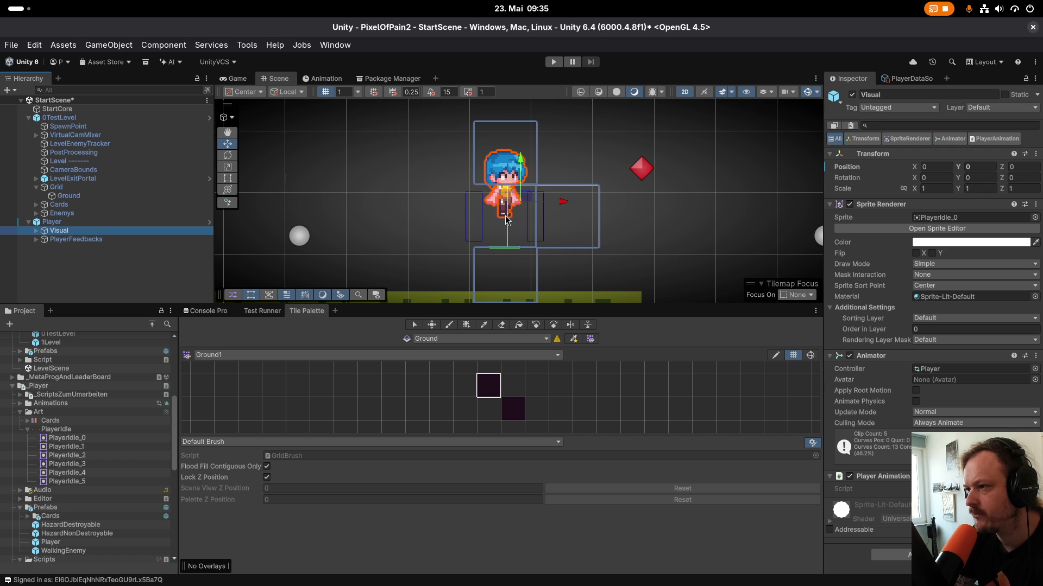
left_click(97, 240)
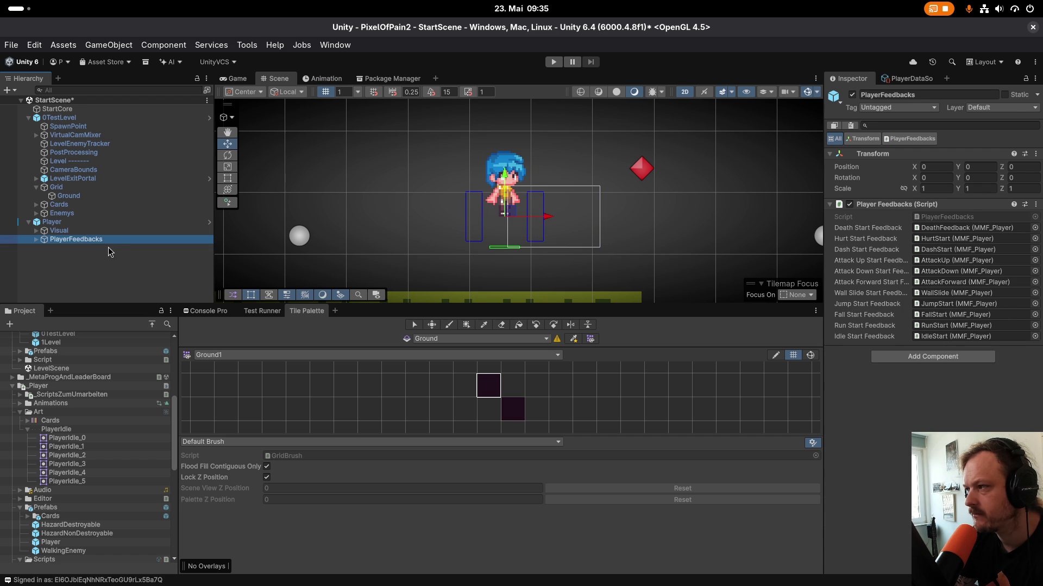
left_click(109, 233)
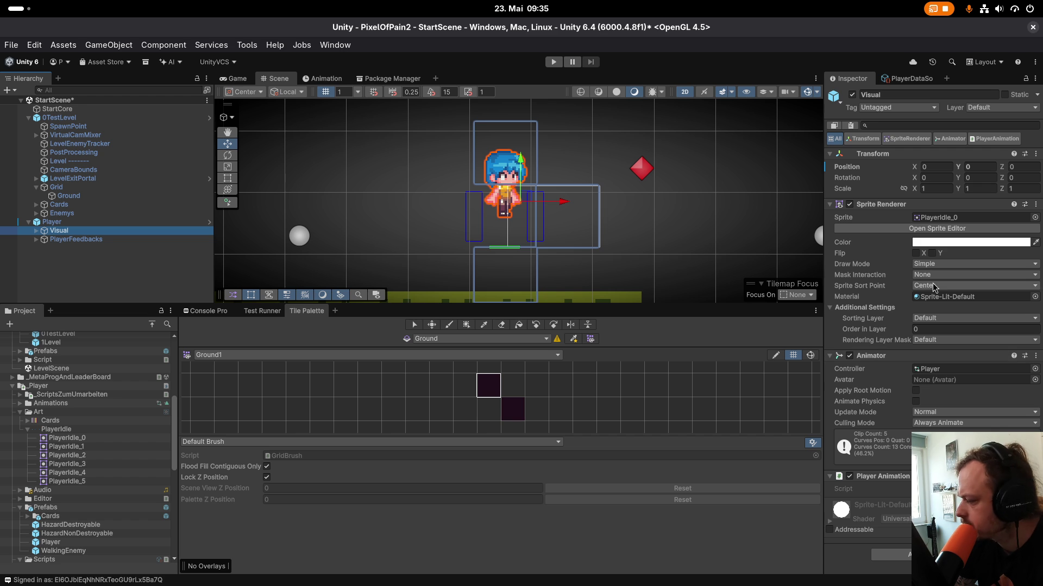
left_click(86, 222)
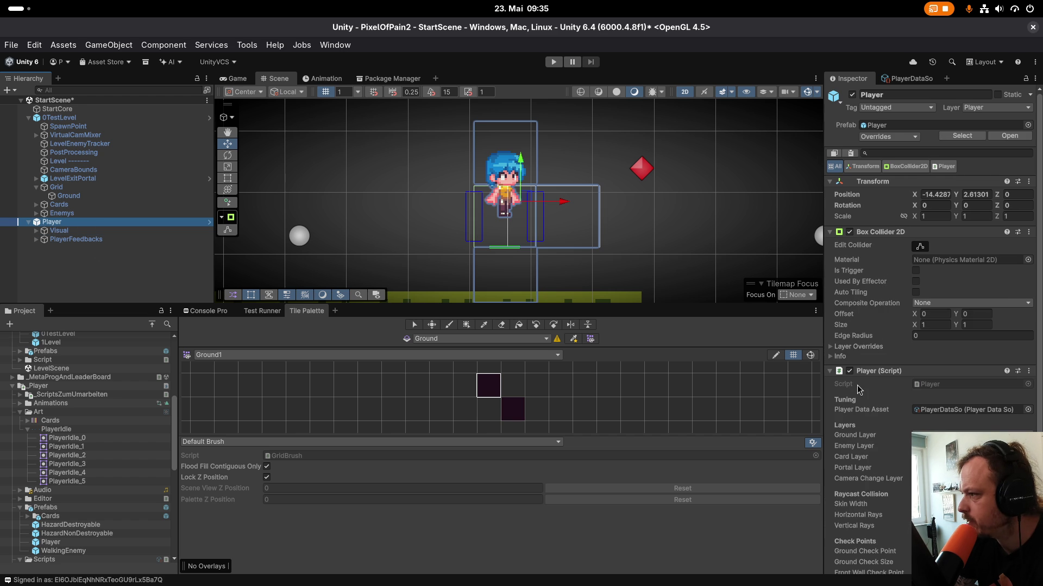
Scroll through the Player's Inspector to review its Box Collider 2D and script Layers fields.
scroll(862, 390, "down", 2)
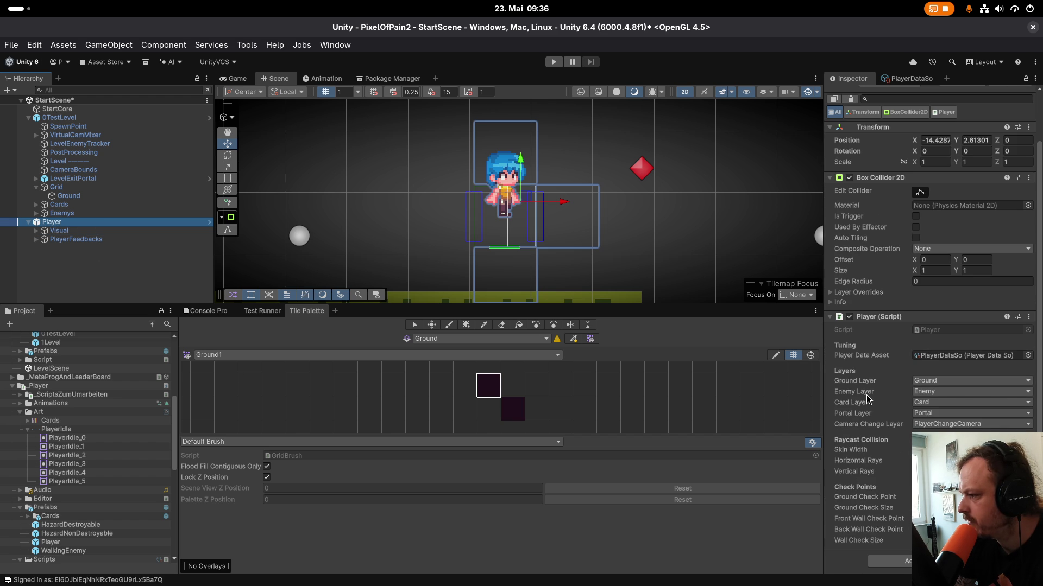
scroll(867, 399, "up", 2)
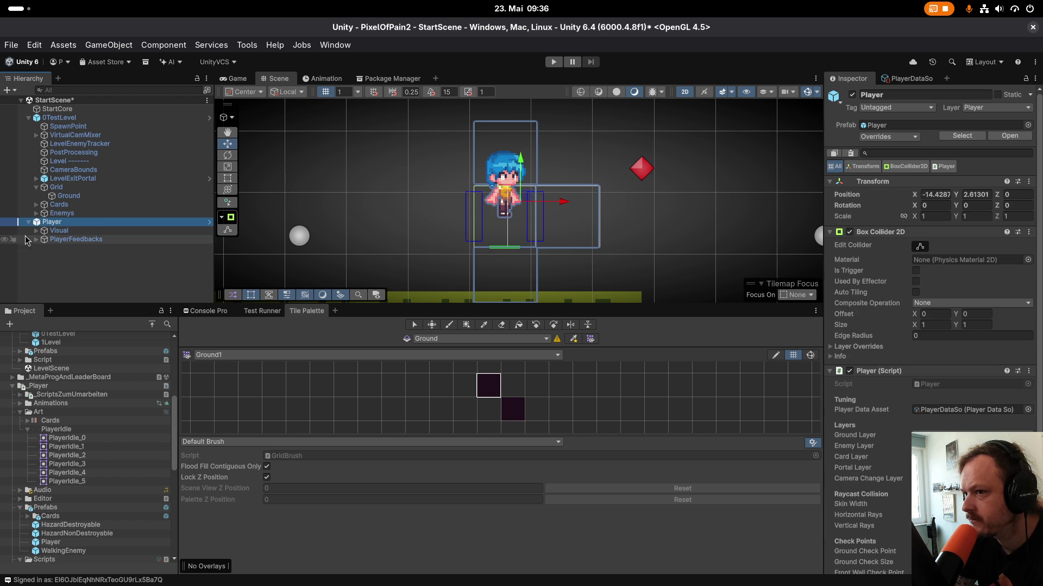
scroll(885, 425, "down", 2)
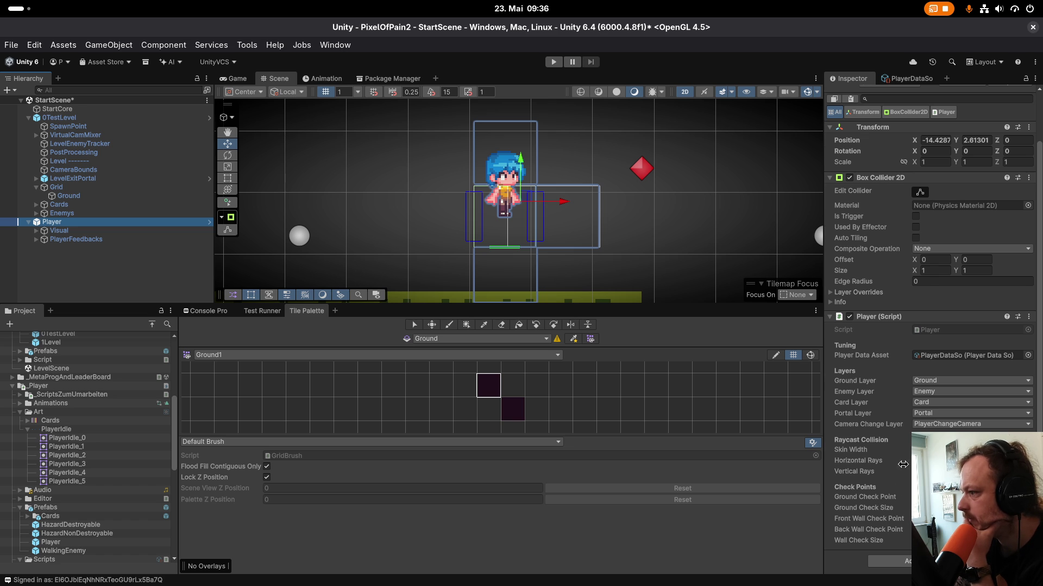
scroll(877, 499, "up", 2)
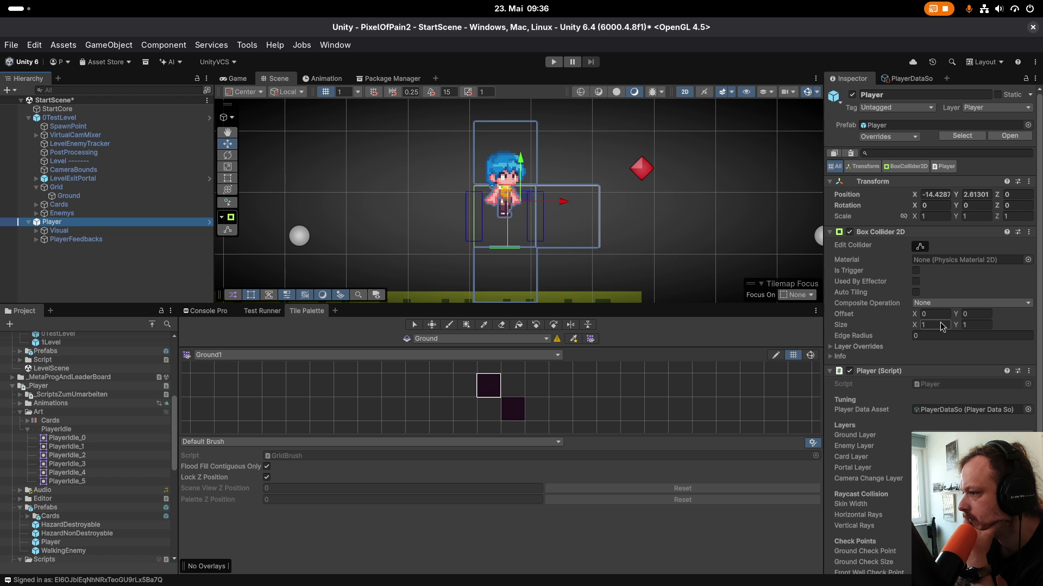
left_click(95, 239)
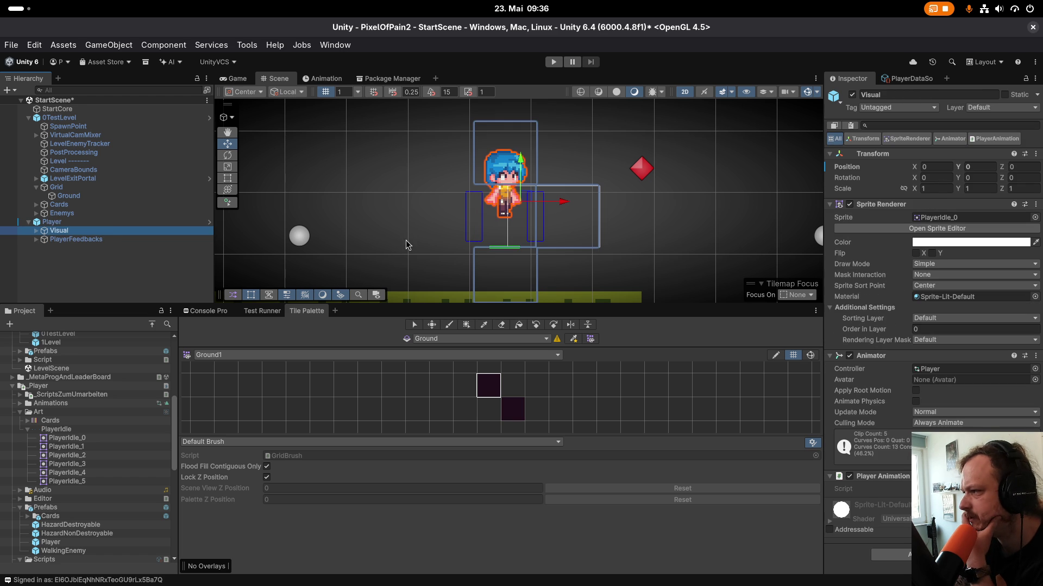
Lower the Visual child to exactly -0.5 in Position Y.
left_click_drag(521, 165, 519, 192)
left_click(980, 167)
left_click(990, 168)
key("BackSpace")
key("BackSpace")
key("BackSpace")
type("-")
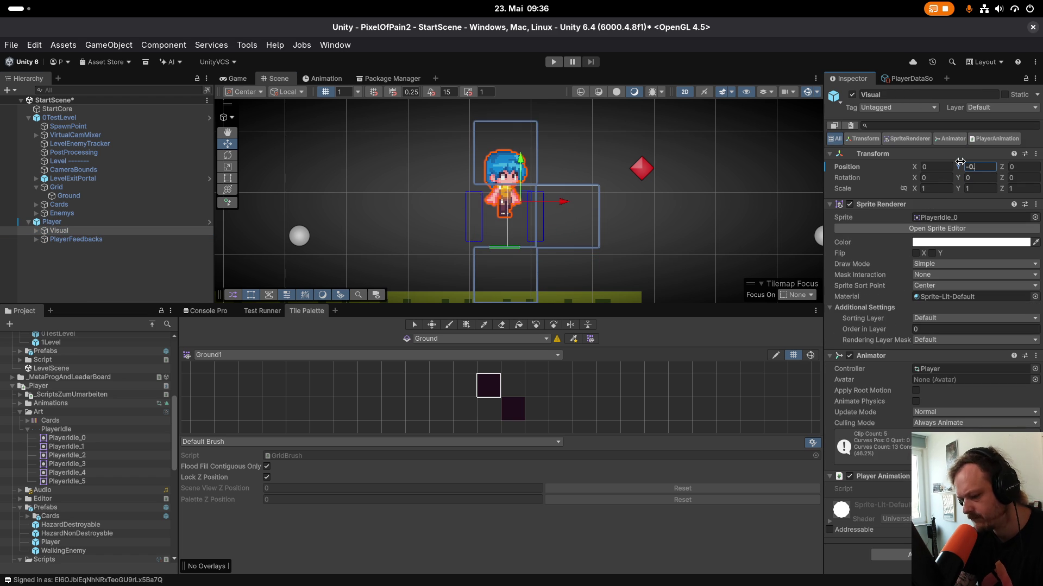
type(".5")
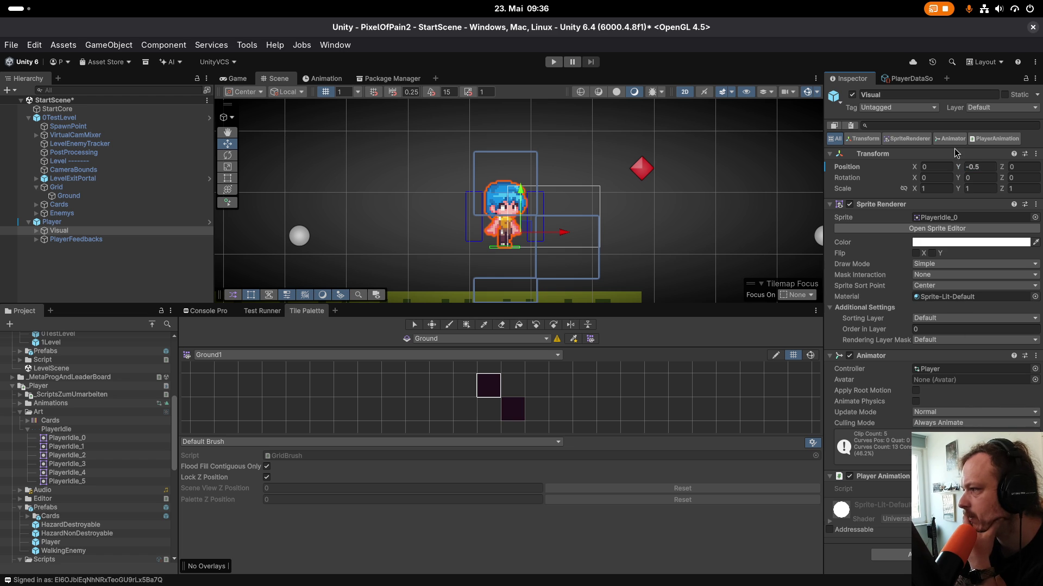
left_click(52, 222)
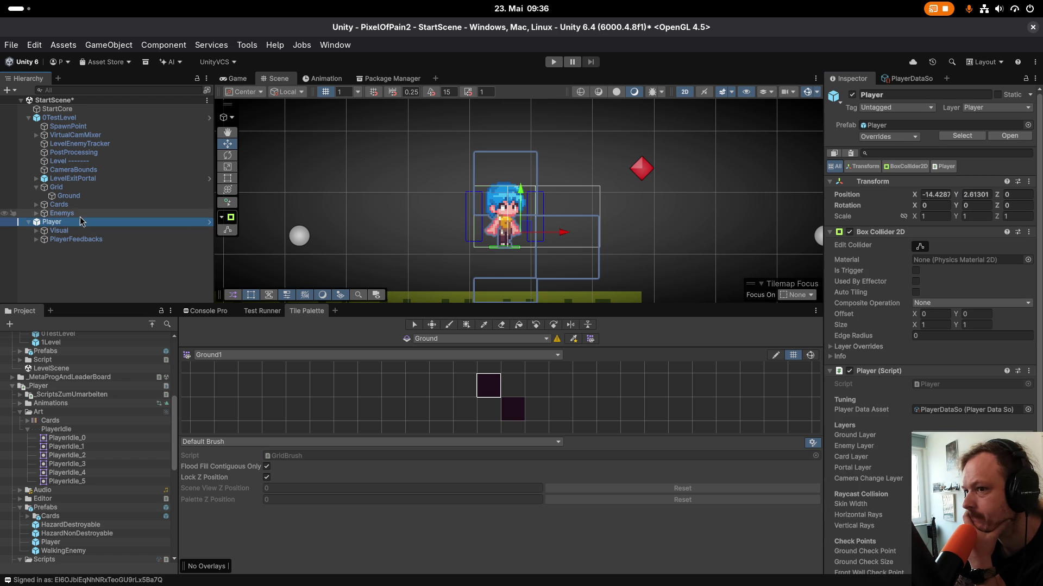
Expand Visual and pick out the SlashNormal, SlashNormalUp and SlashNormalDown hitboxes.
left_click(900, 140)
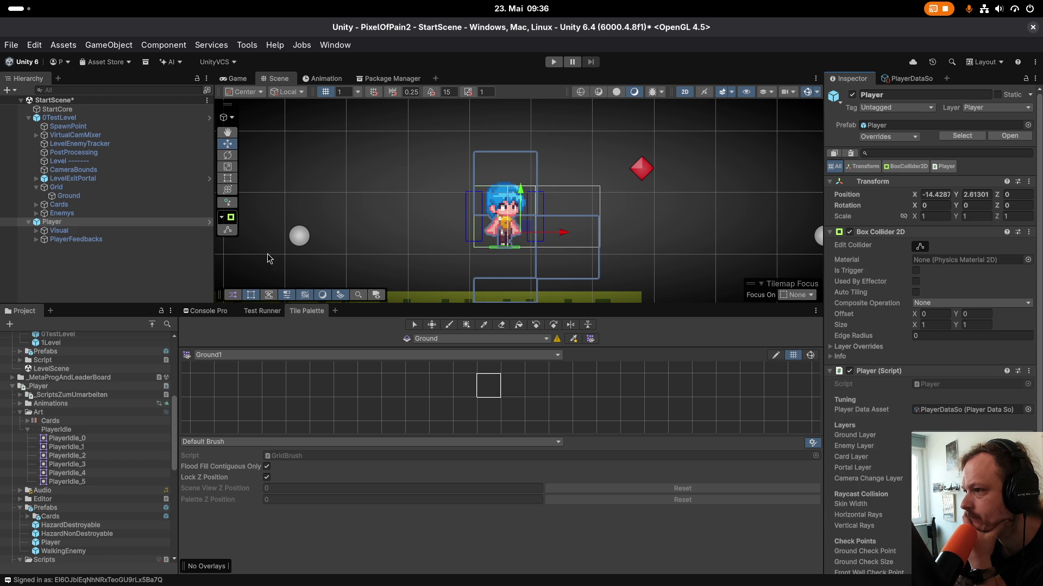
left_click(57, 230)
left_click(37, 230)
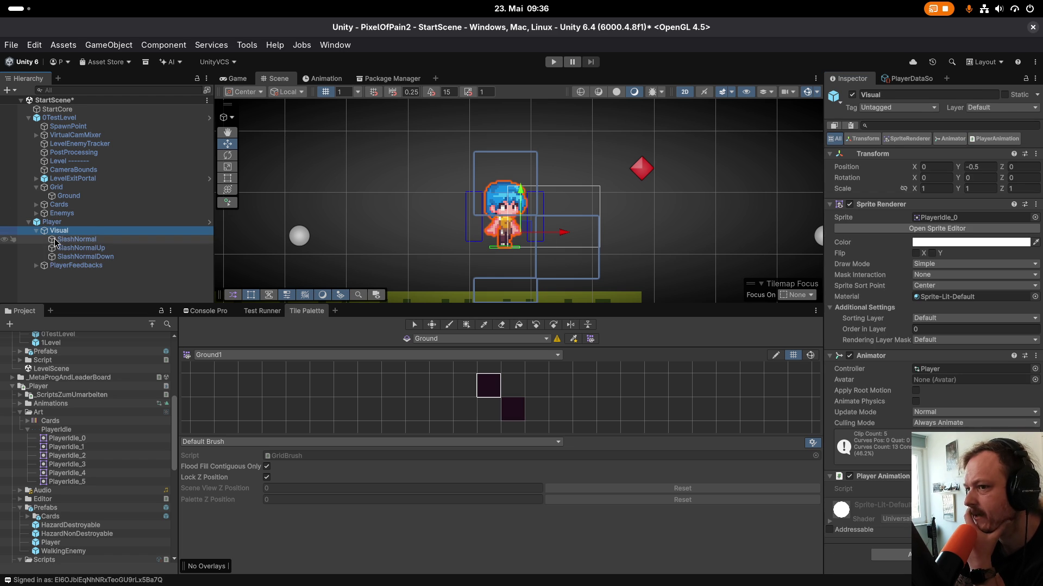
left_click(64, 240)
left_click(79, 248)
left_click(81, 257)
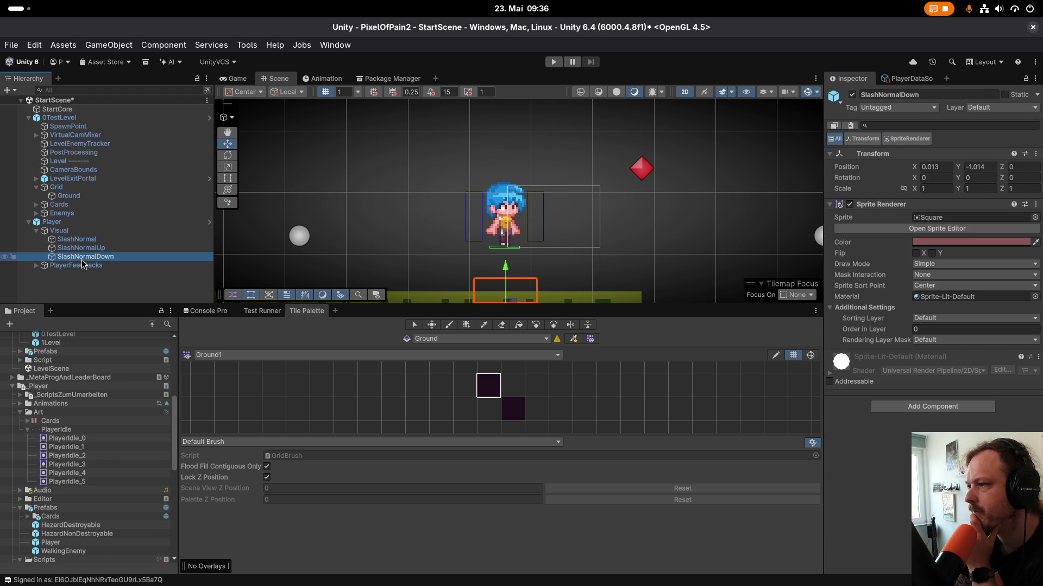
Move SlashNormal, SlashNormalUp and SlashNormalDown upward together with the Y-axis Move gizmo.
left_click(78, 248)
left_click(73, 240)
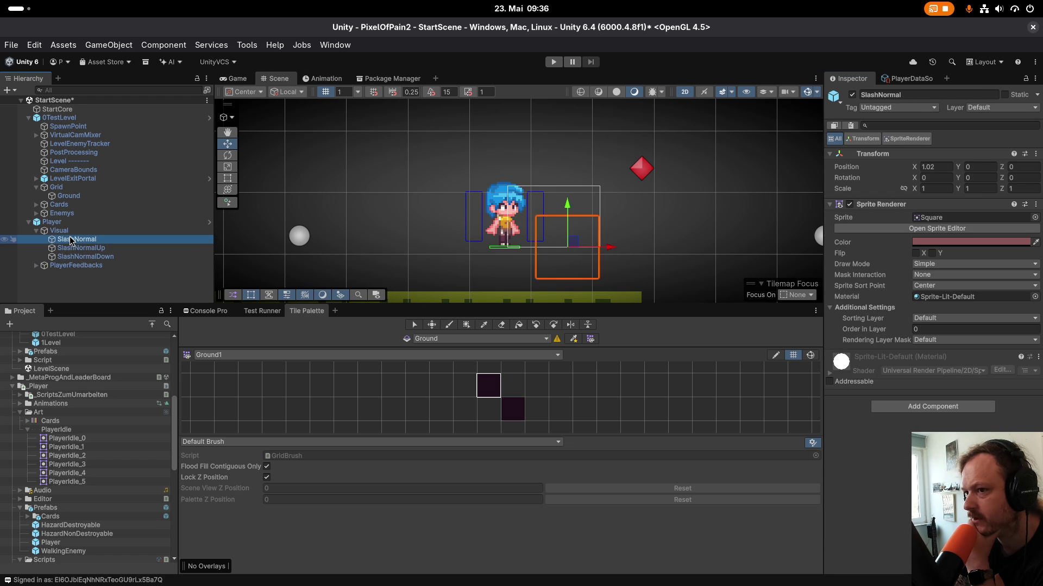
left_click(71, 248)
left_click(75, 256)
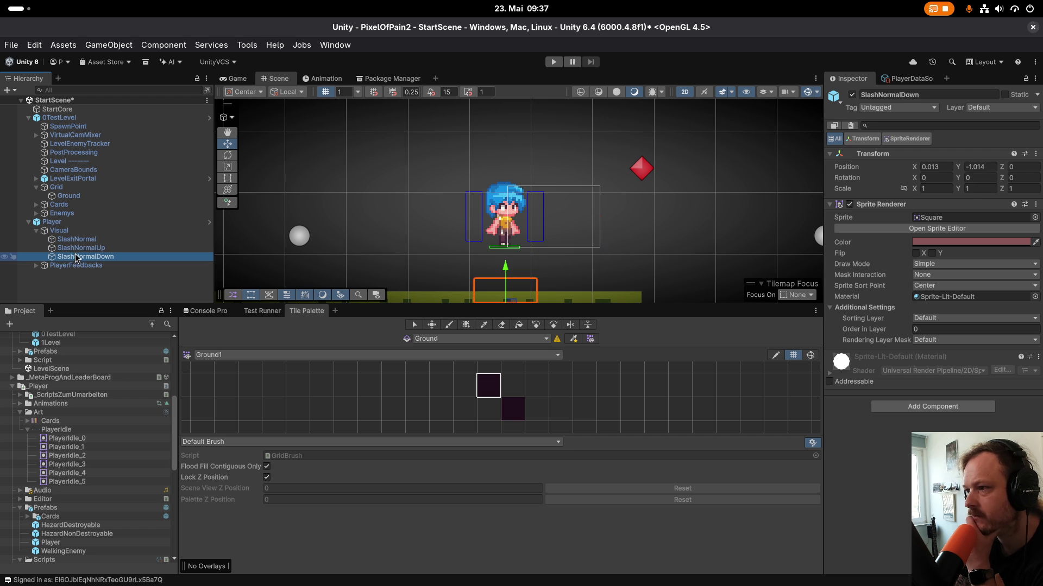
left_click(73, 239, "shift")
left_click_drag(537, 202, 539, 178)
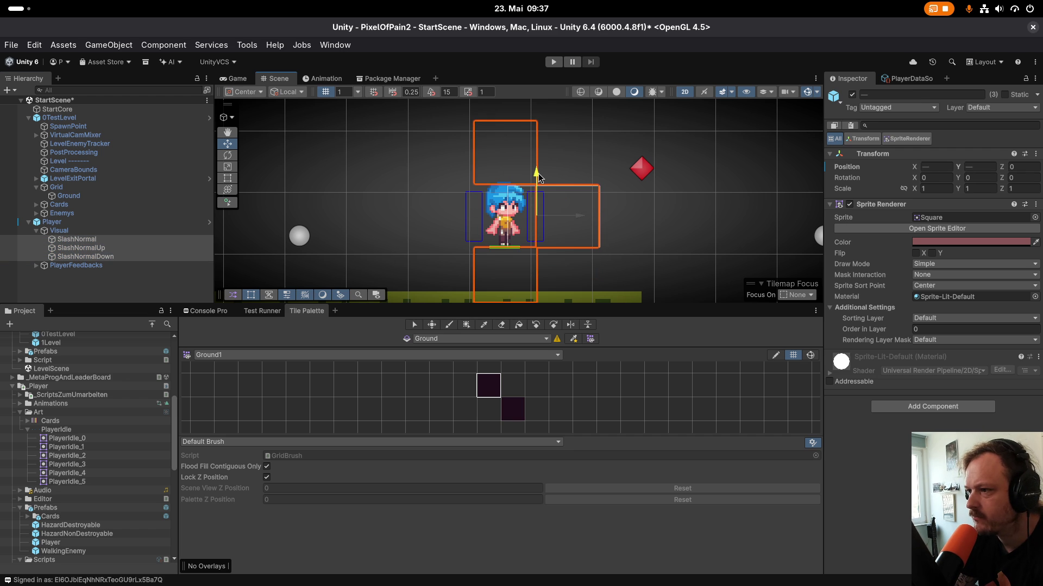
left_click(64, 214)
left_click(66, 222)
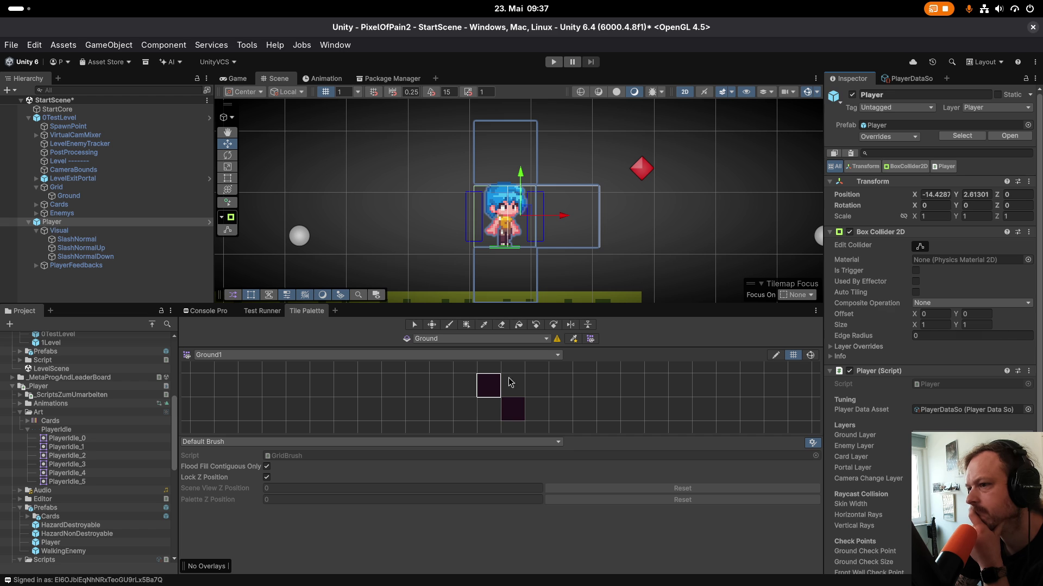
scroll(869, 430, "down", 3)
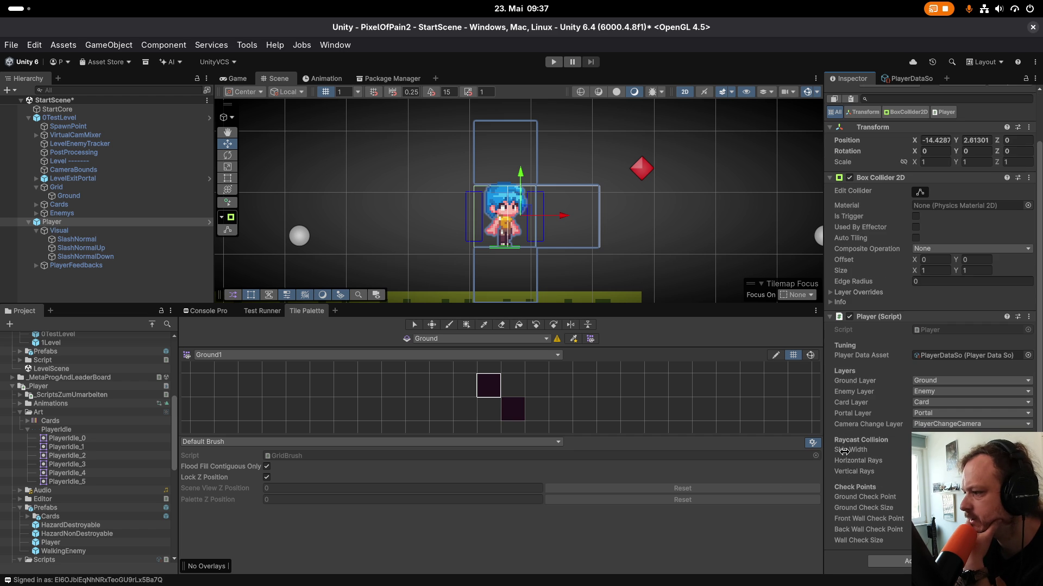
scroll(886, 503, "up", 3)
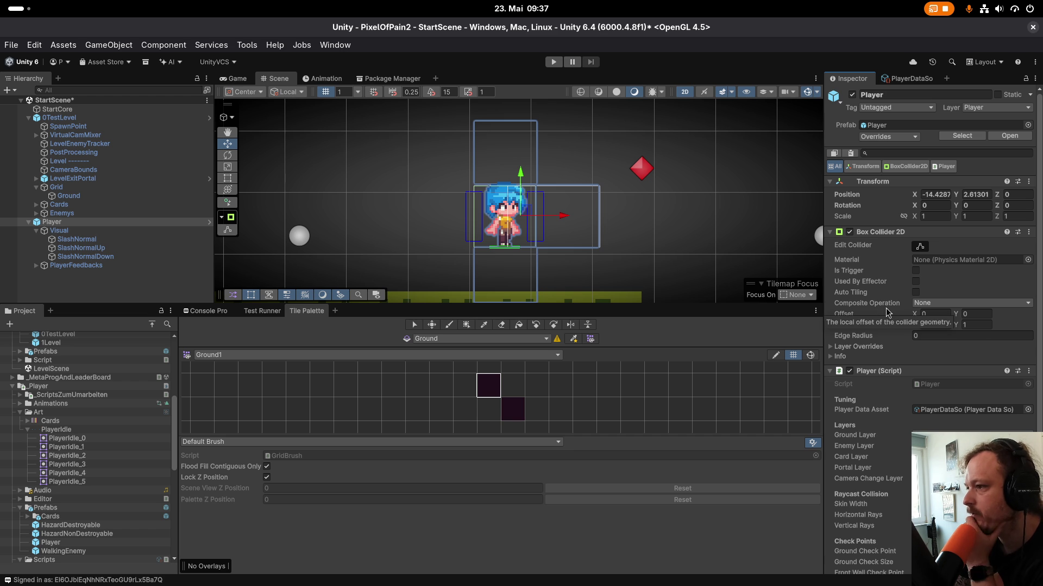
scroll(509, 186, "up", 2)
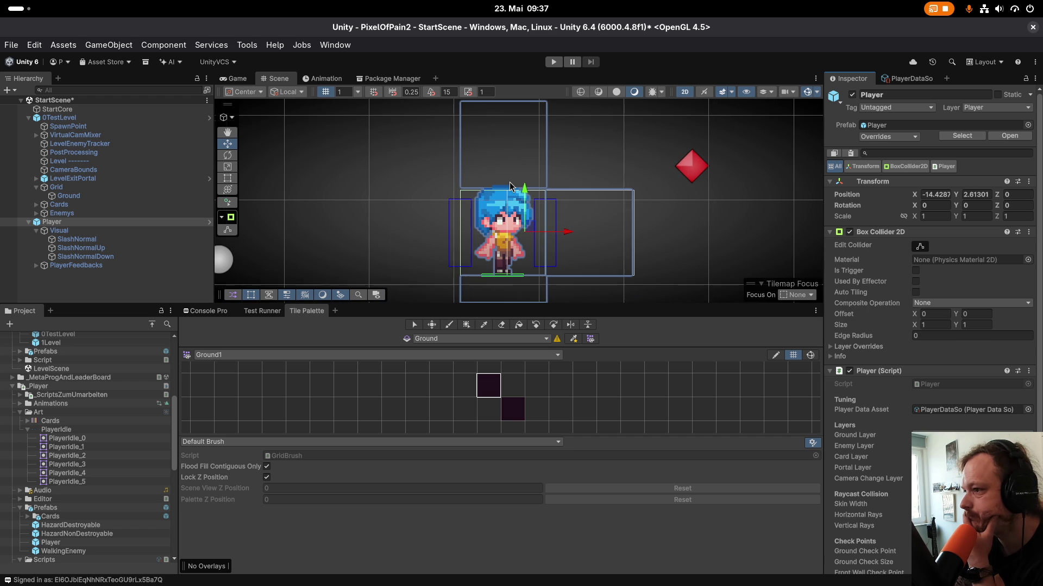
scroll(502, 217, "up", 3)
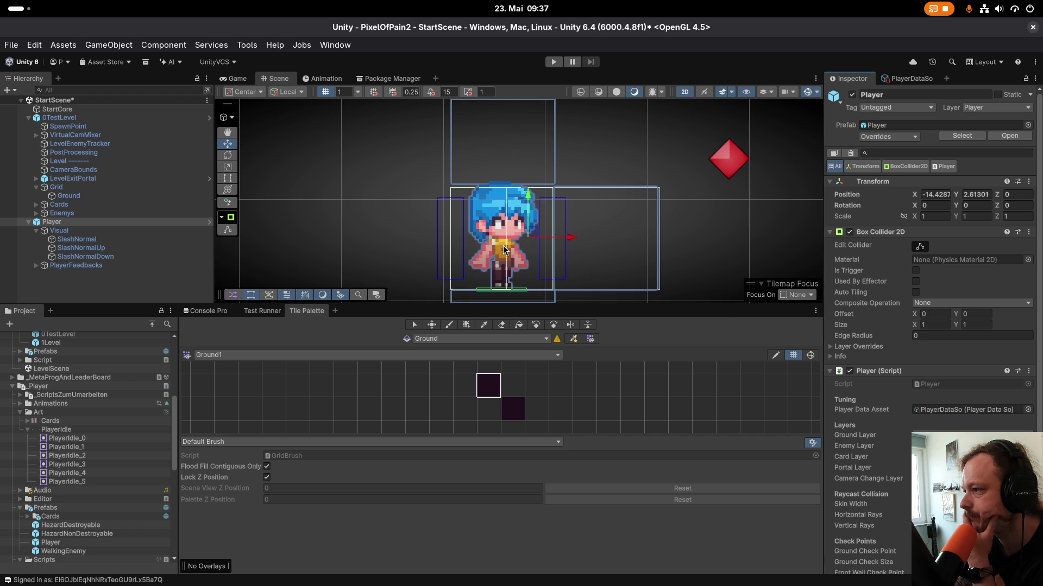
scroll(501, 219, "up", 1)
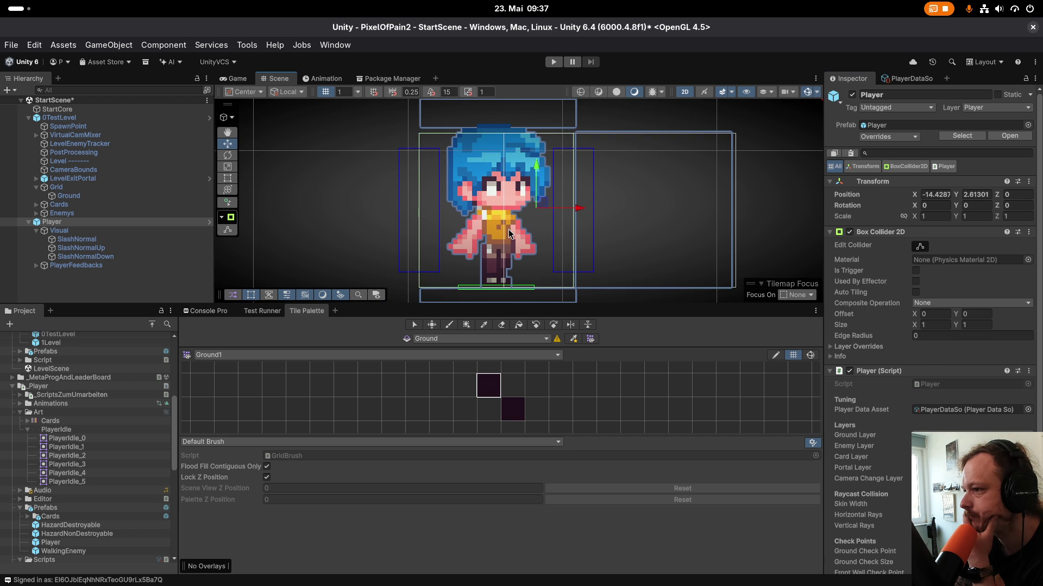
scroll(508, 229, "down", 1)
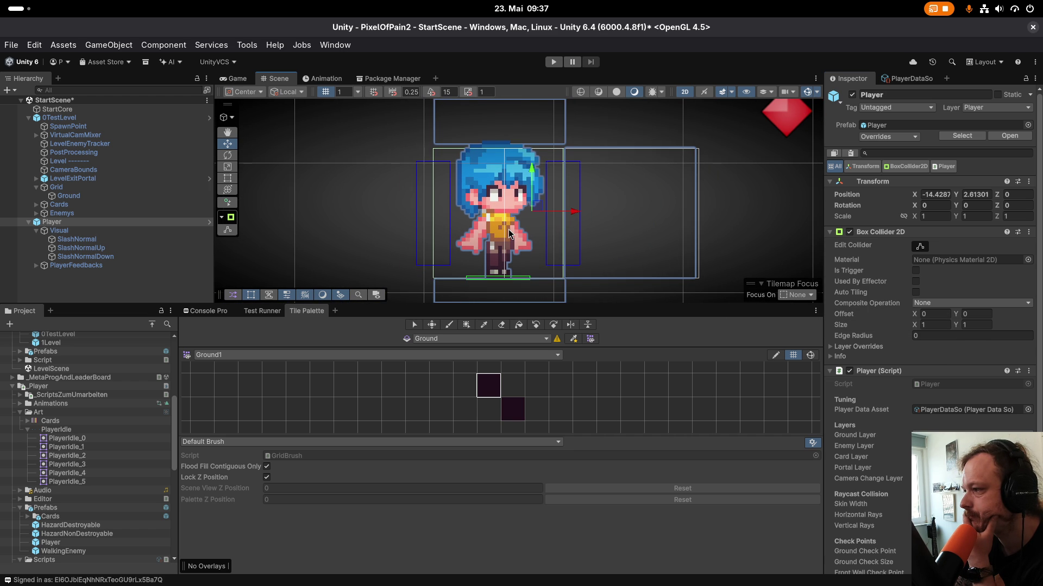
scroll(508, 230, "down", 2)
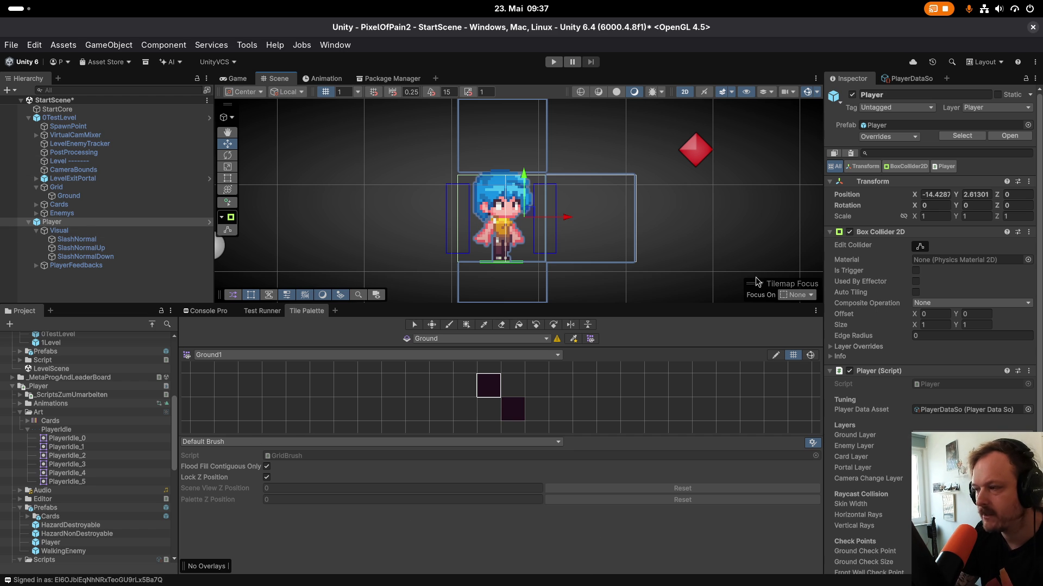
scroll(61, 448, "up", 3)
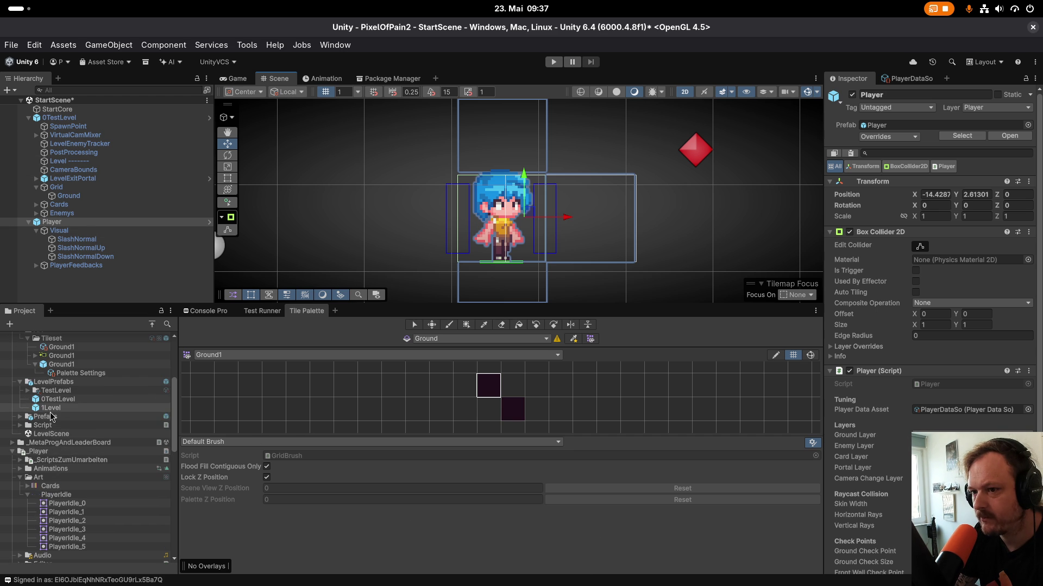
Set the PlayerIdle sheet's Pixels Per Unit to 16 and apply the import.
scroll(63, 456, "up", 2)
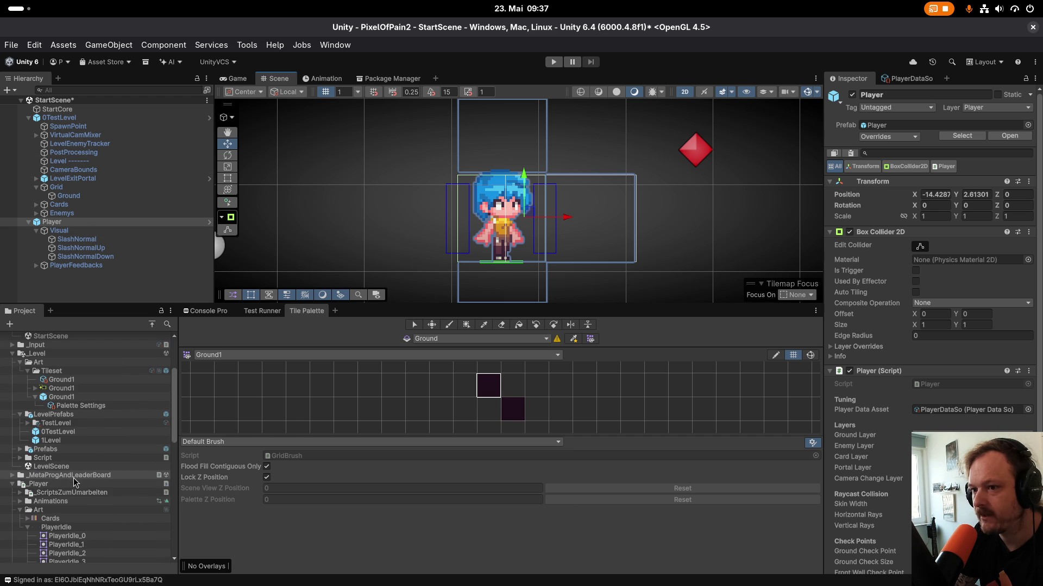
scroll(86, 505, "up", 4)
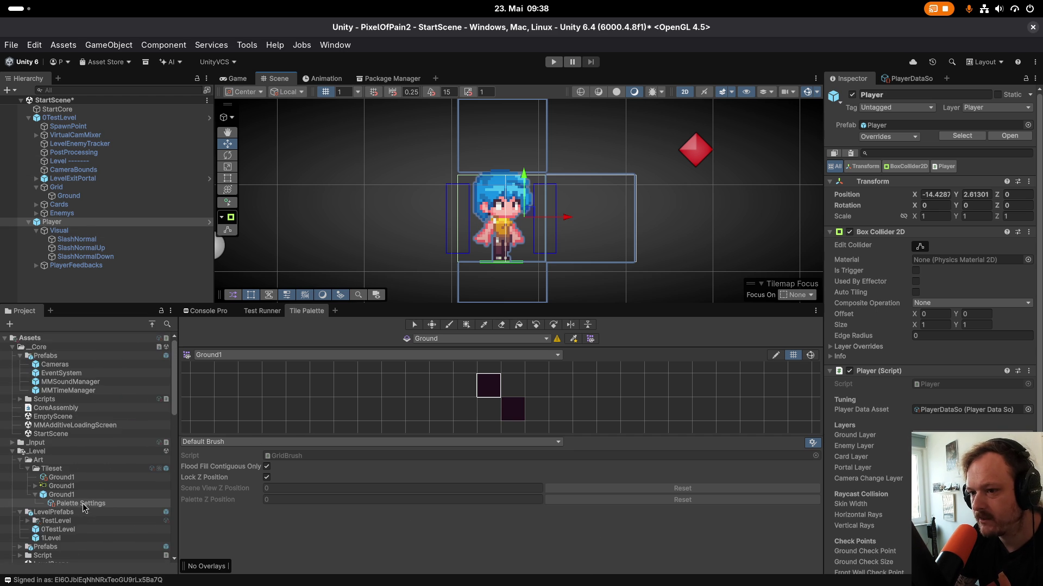
scroll(84, 500, "down", 4)
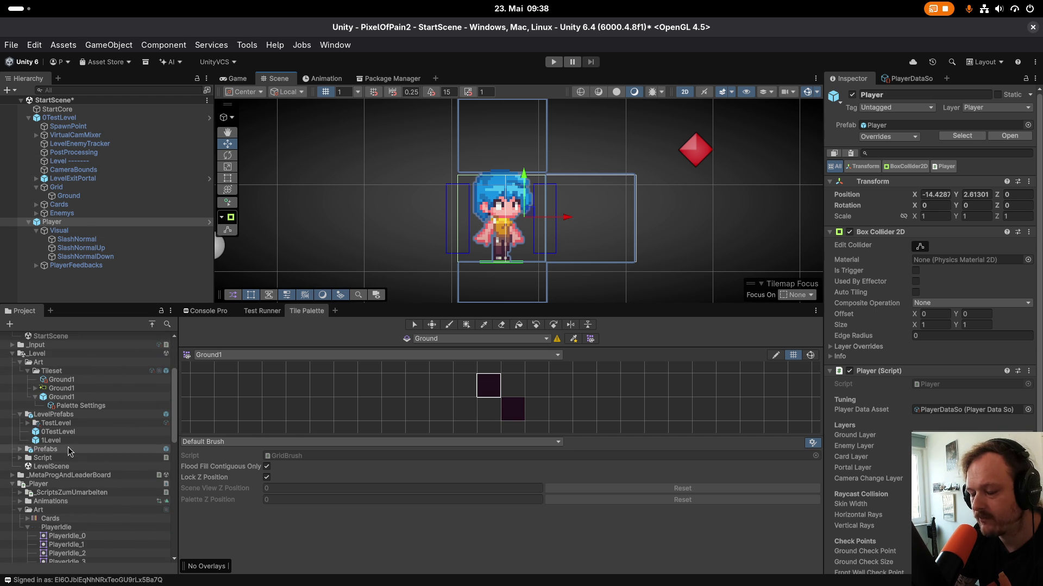
scroll(70, 467, "down", 5)
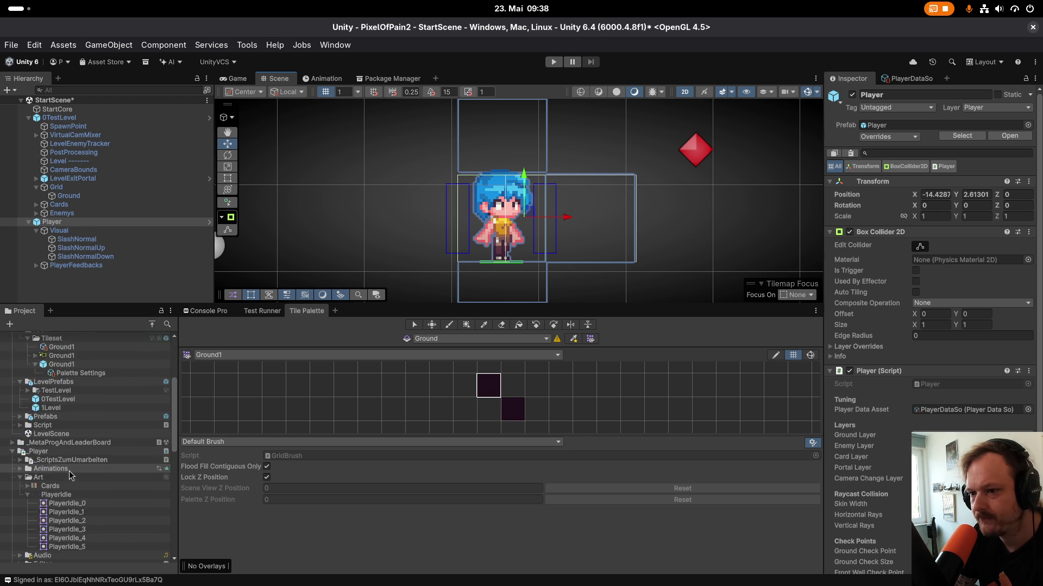
left_click(87, 396)
left_click(933, 173)
type("16")
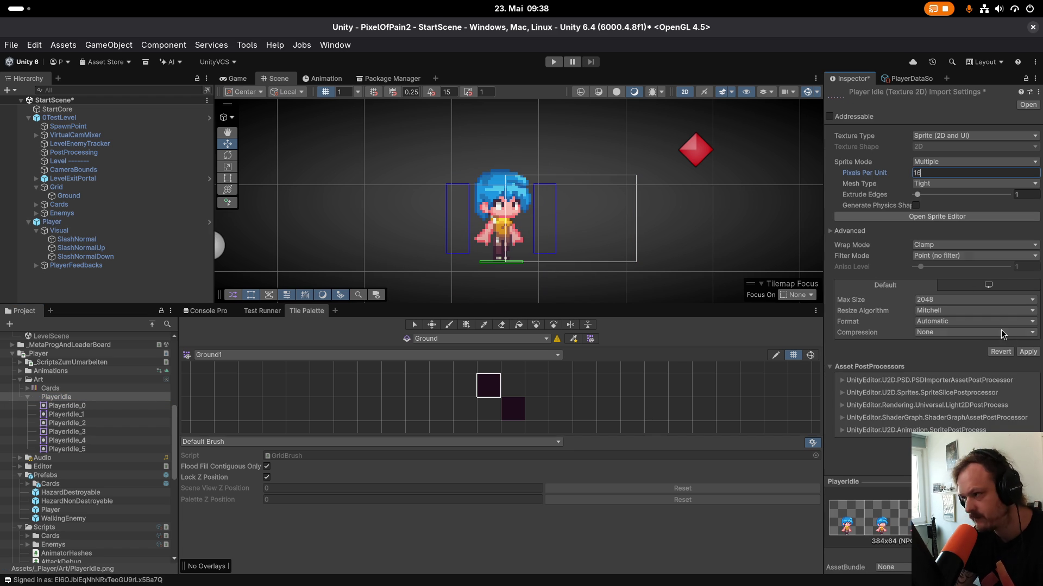
left_click(1026, 352)
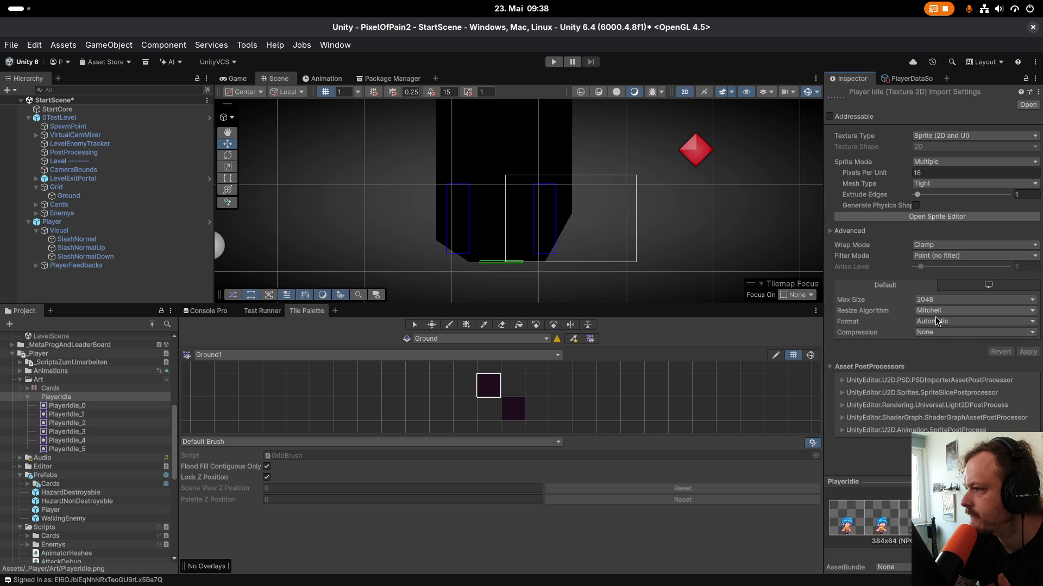
Review compression None, Automatic format, max size 2048 and Point filter mode, leaving them unchanged.
left_click(938, 333)
left_click(937, 331)
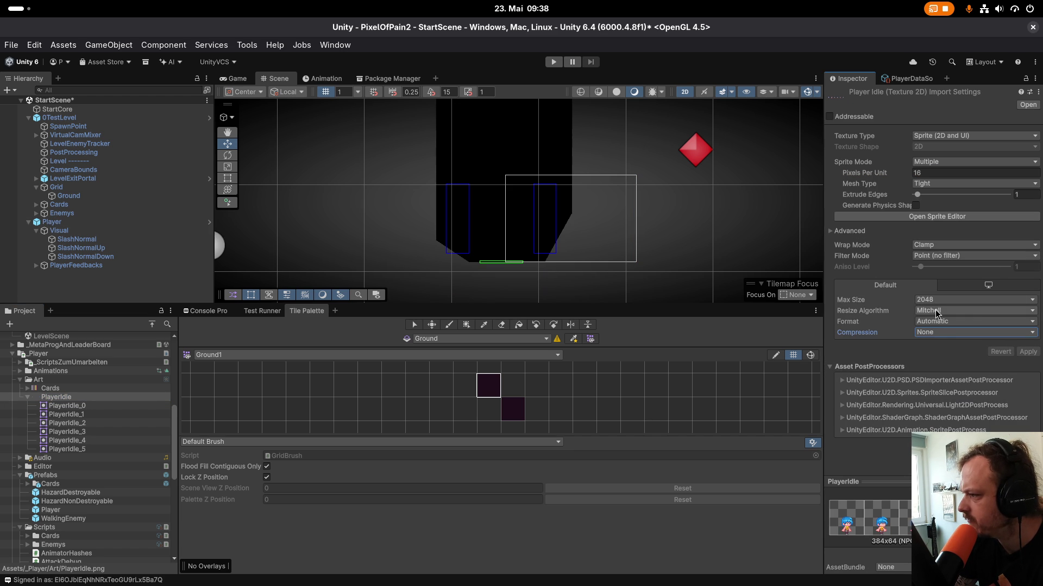
left_click(935, 309)
left_click(935, 309)
left_click(937, 321)
left_click(937, 308)
left_click(938, 300)
left_click(940, 330)
left_click(940, 331)
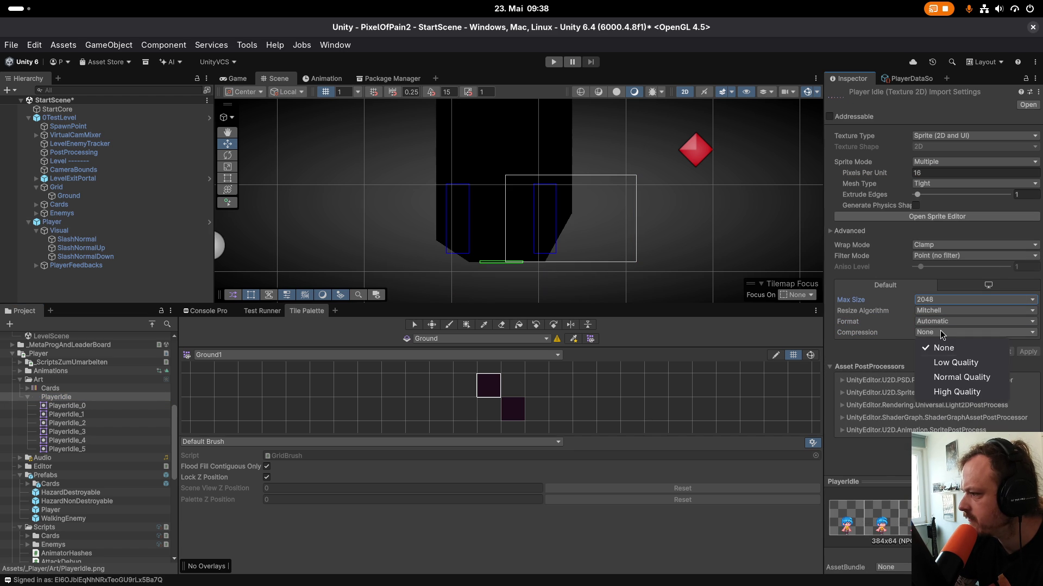
left_click(945, 347)
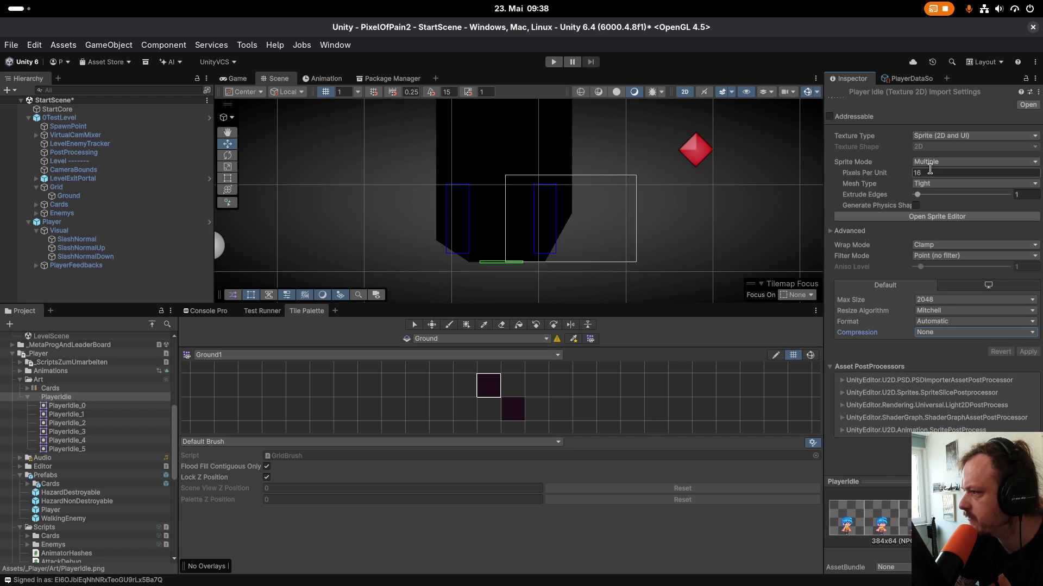
left_click(935, 255)
left_click(892, 360)
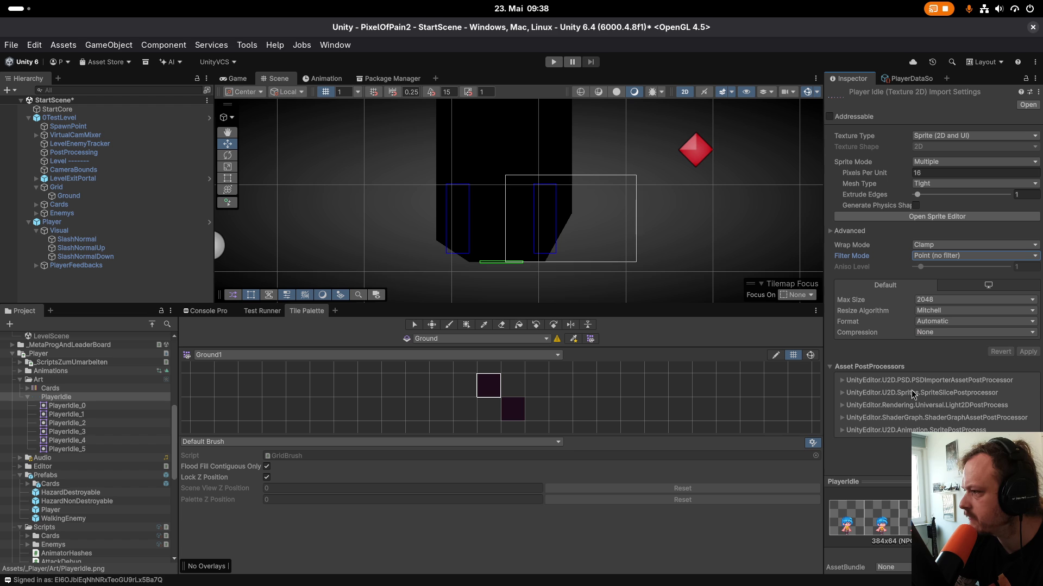
scroll(565, 131, "down", 2)
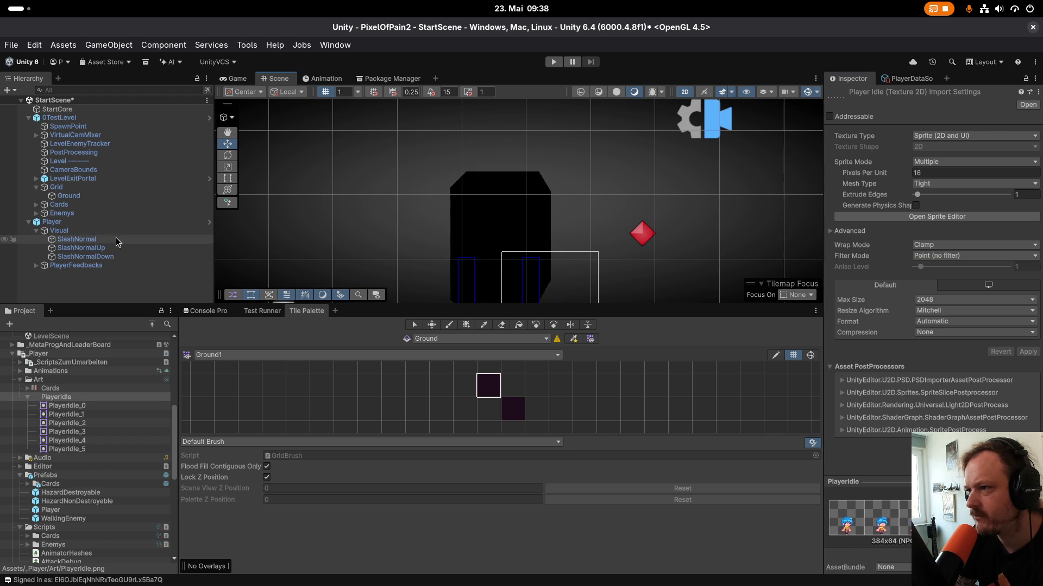
left_click(76, 222)
Delete the scene's Player and drop in a new Player prefab instance.
right_click(76, 223)
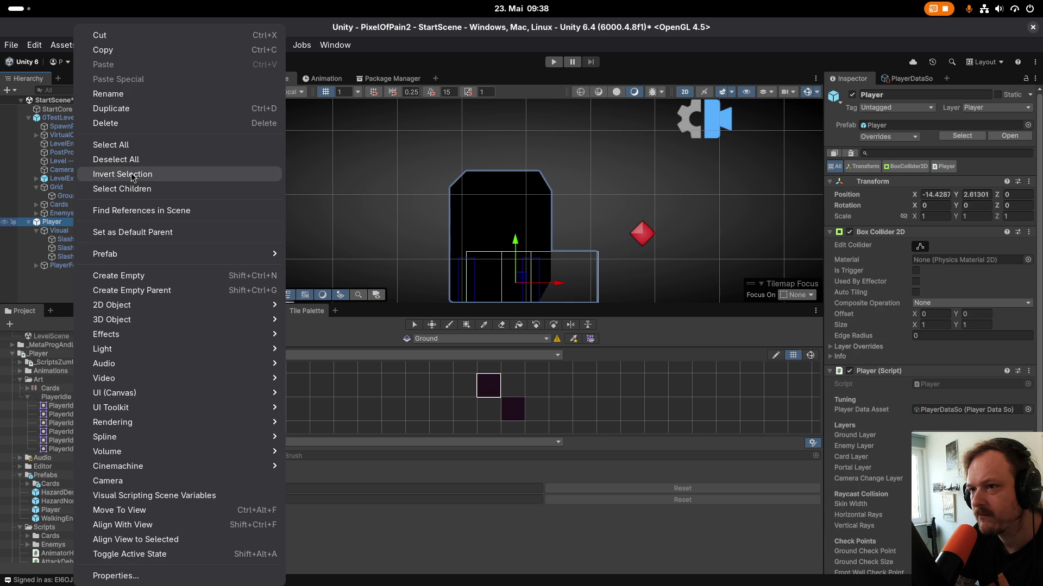
left_click(131, 125)
left_click(69, 508)
left_click_drag(69, 508, 91, 246)
key("f")
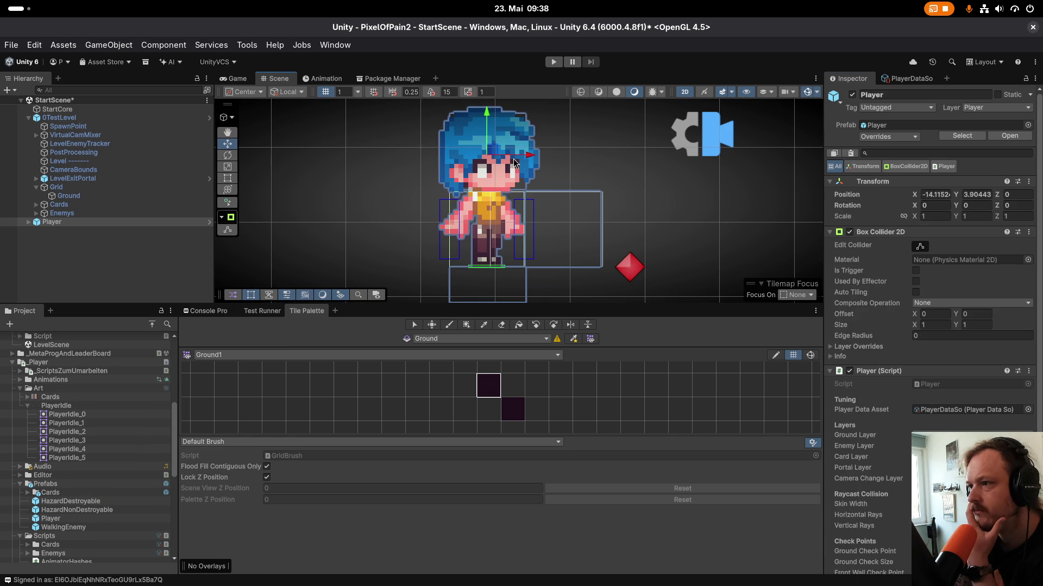
Move the new Player to position -14.5, 3.541 and frame it.
left_click_drag(494, 152, 464, 181)
key("f")
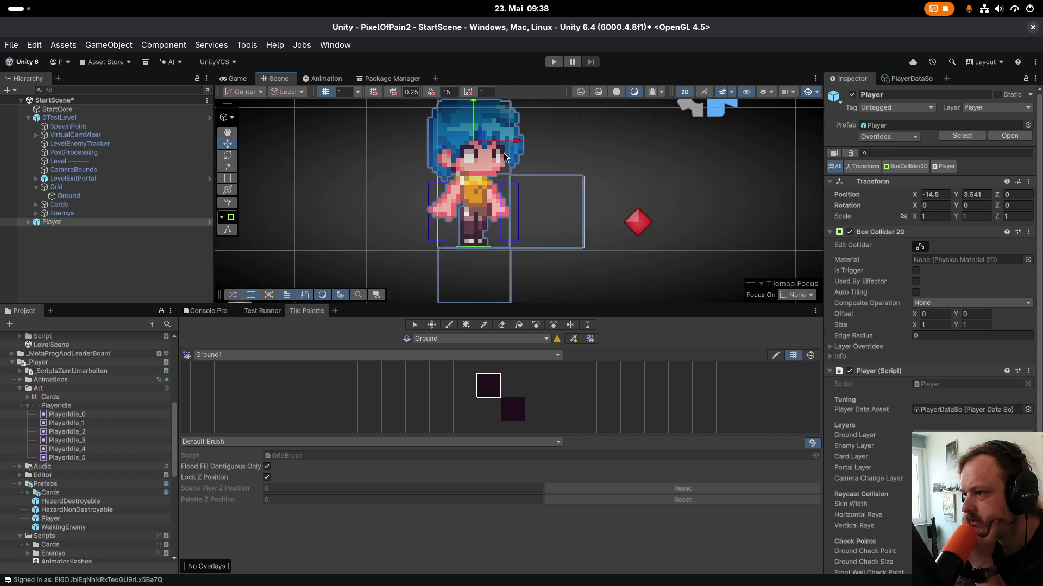
scroll(448, 235, "down", 2)
scroll(447, 235, "up", 2)
scroll(447, 230, "up", 2)
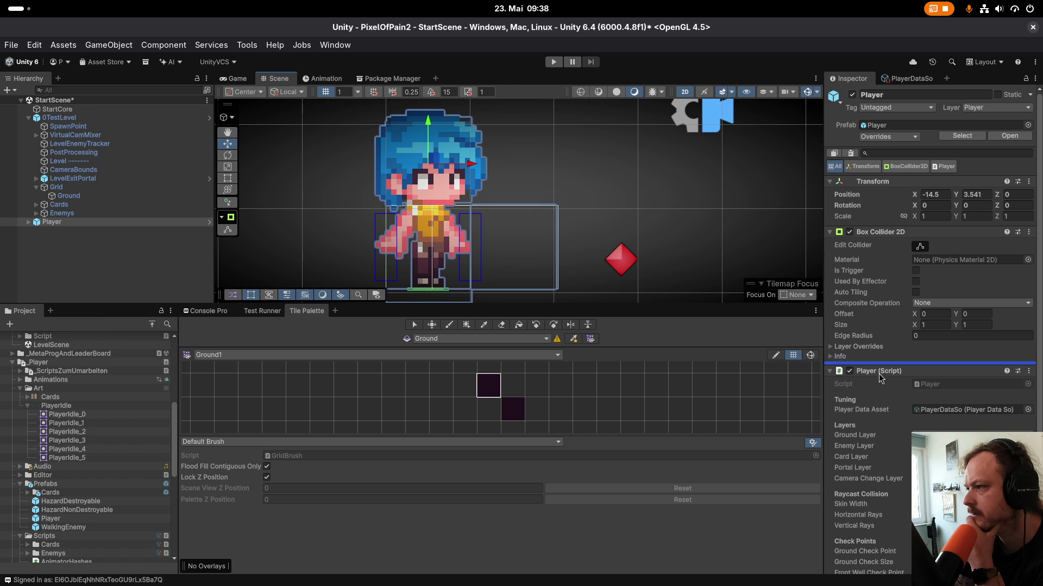
left_click(978, 324)
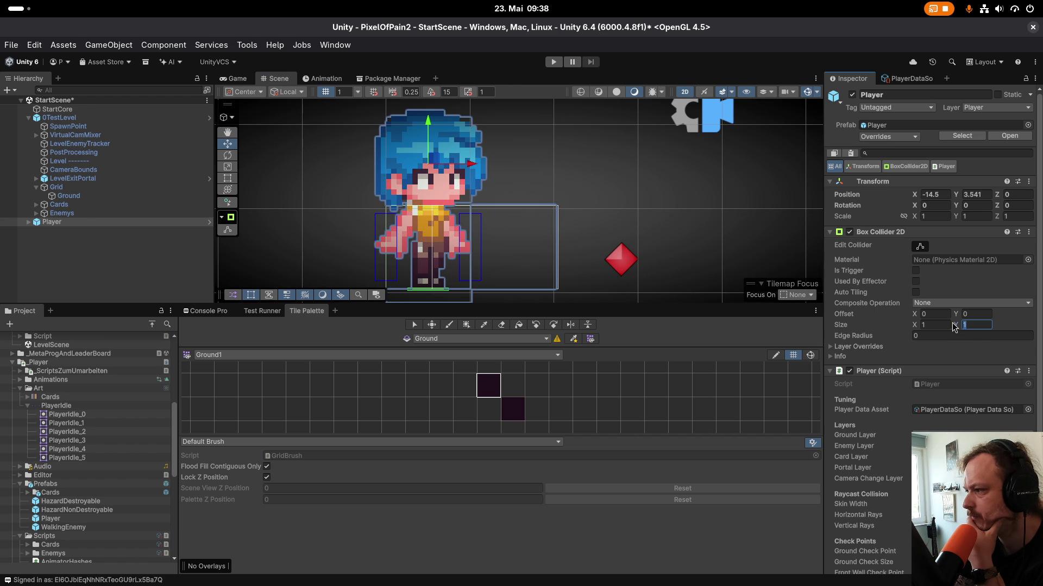
Make the Player's Box Collider 2D 1×2 with offset Y 0.5.
mouse_move(870, 411)
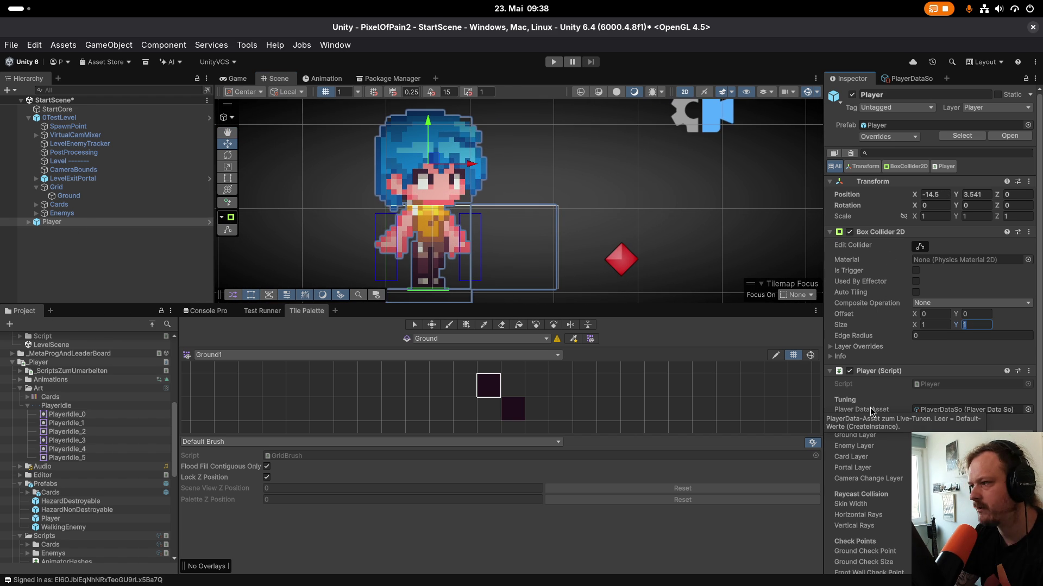
type("2f")
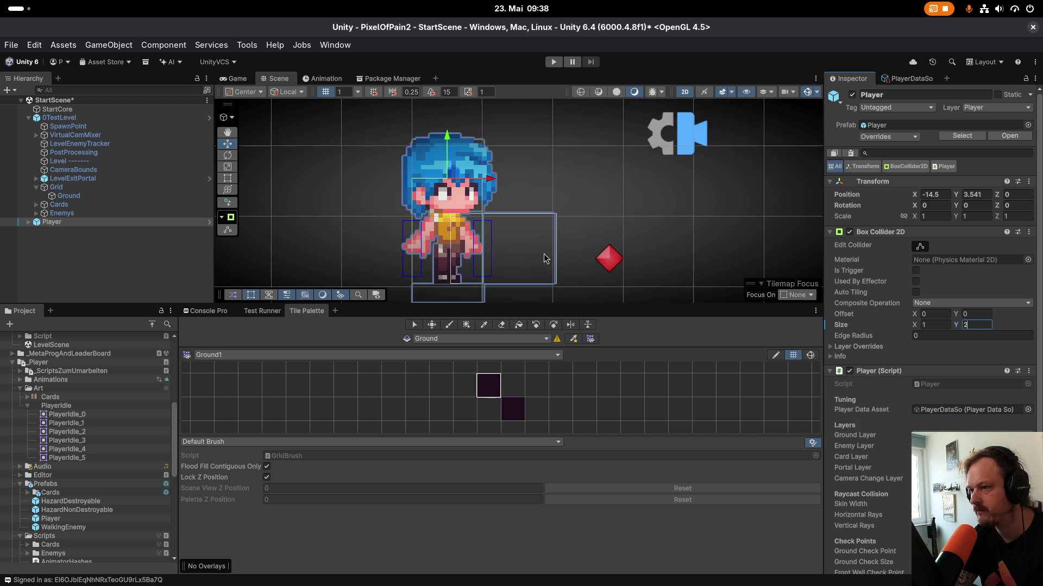
left_click_drag(547, 246, 547, 239)
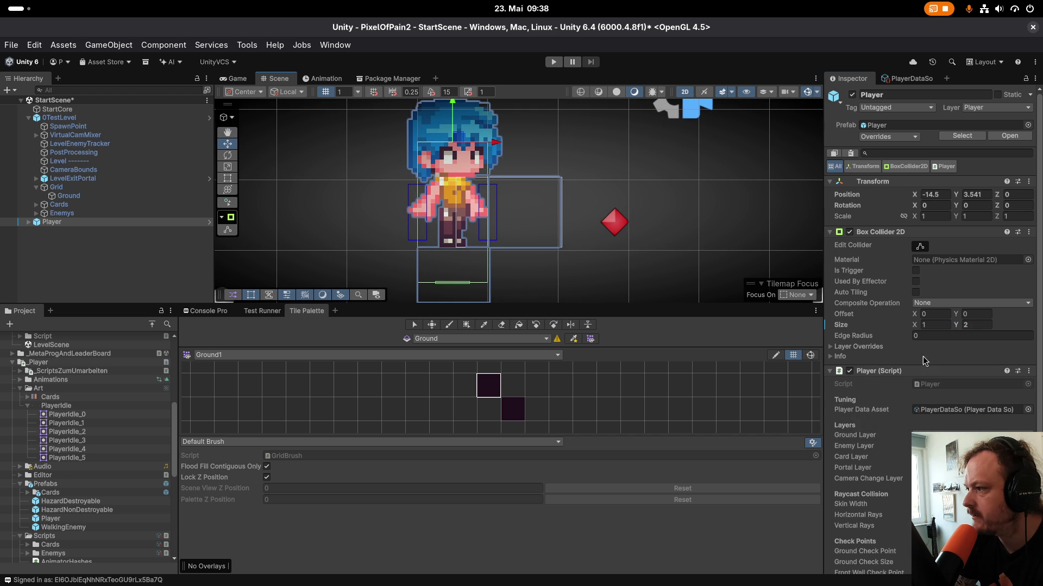
left_click(940, 315)
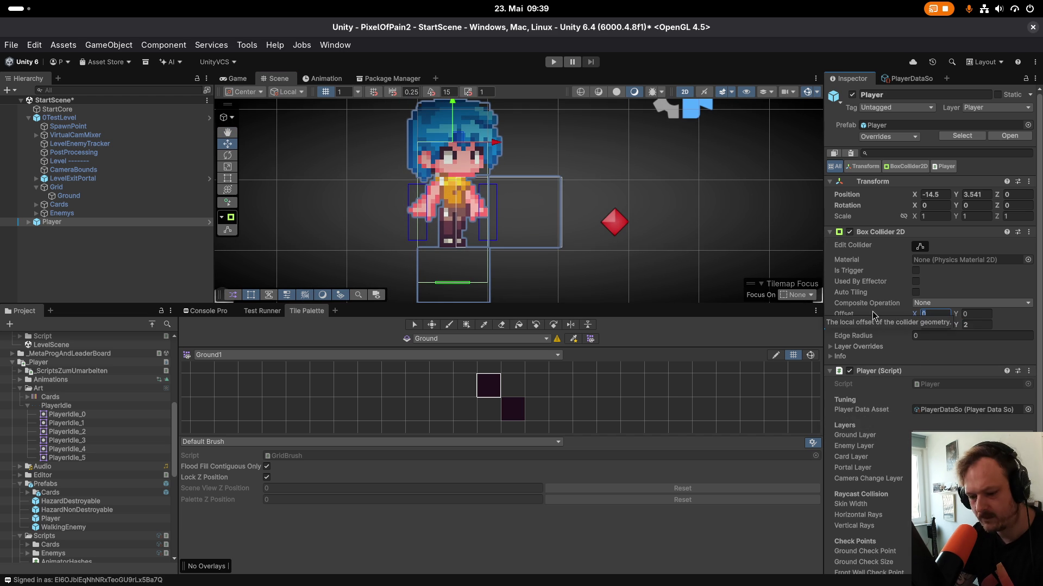
left_click(977, 313)
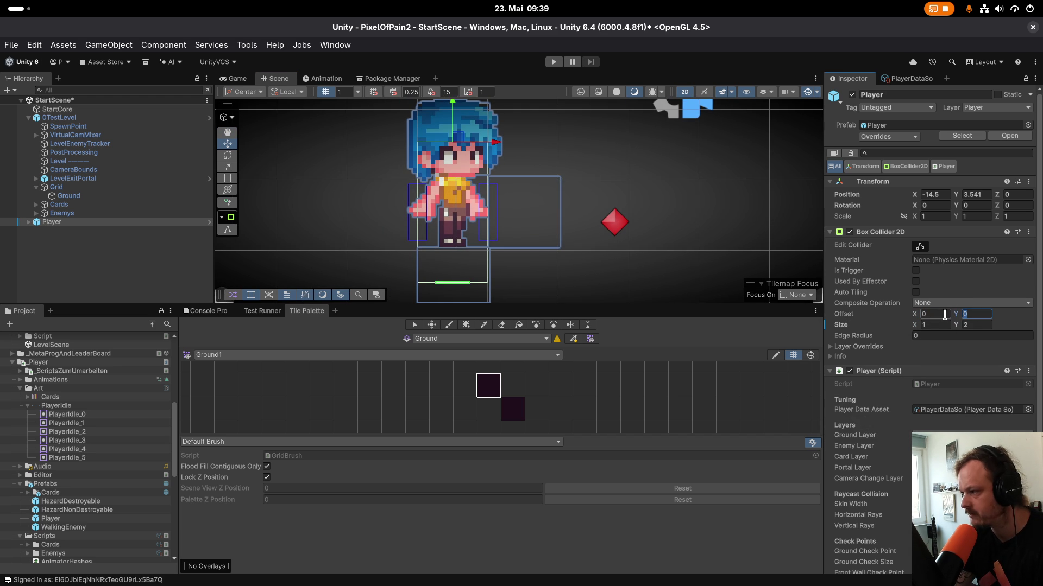
type("1")
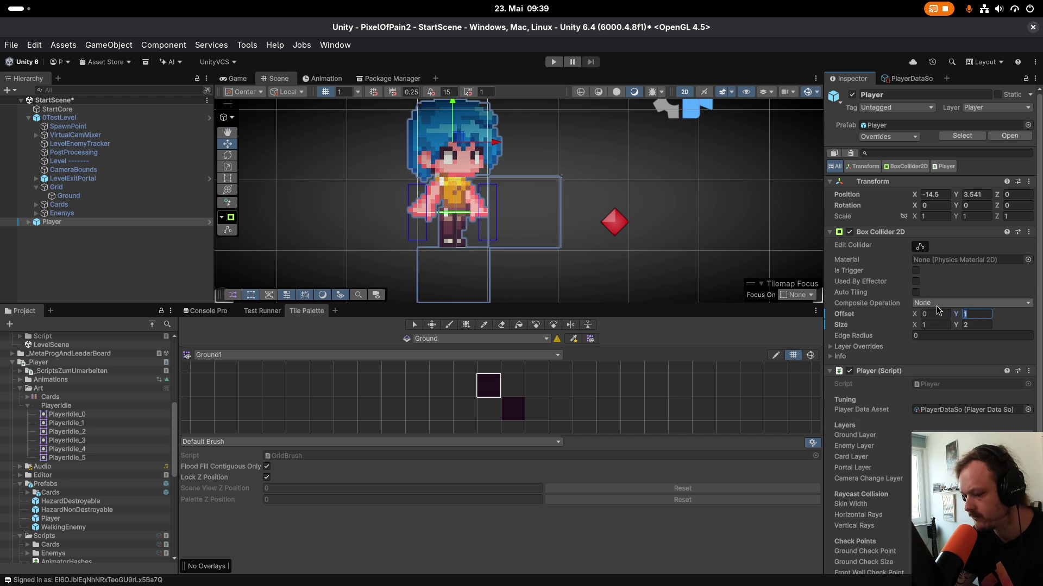
type("0.5")
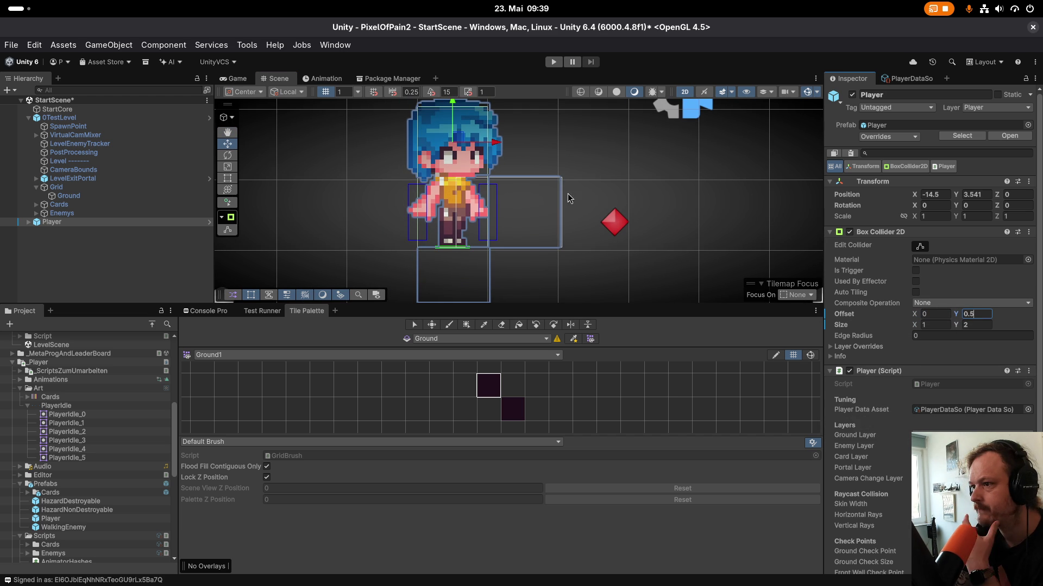
scroll(516, 238, "up", 2)
left_click_drag(466, 271, 483, 219)
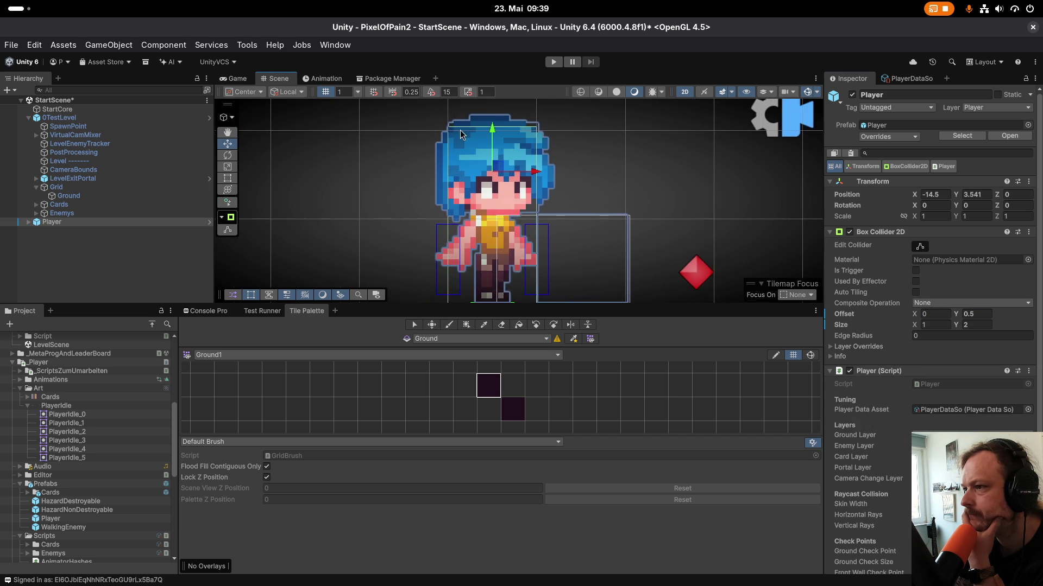
Nudge the Player in the Scene view, then set its Transform Position to X 0, Y 0.
scroll(455, 156, "up", 4)
scroll(508, 163, "down", 2)
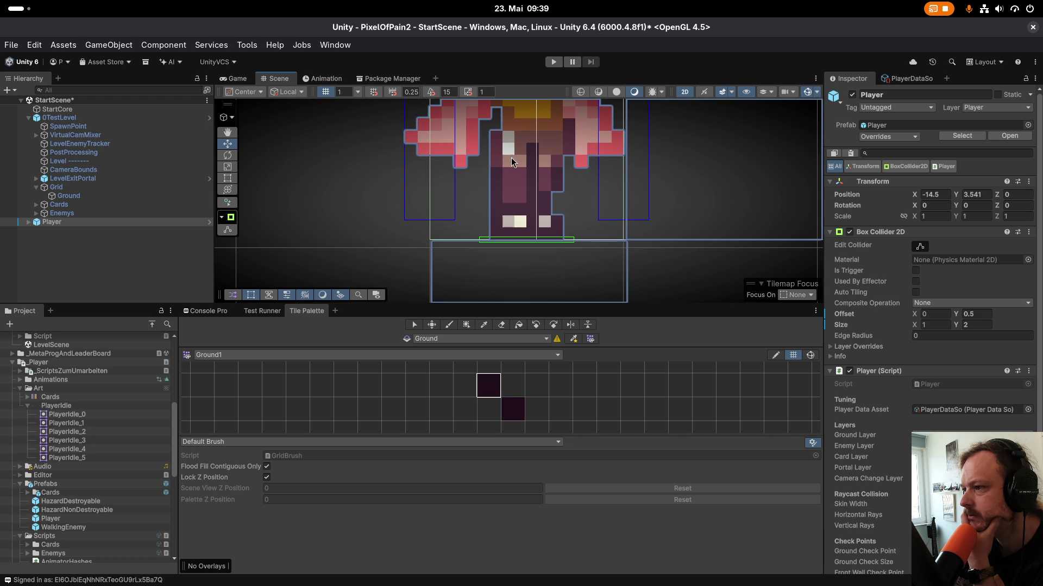
scroll(500, 255, "down", 5)
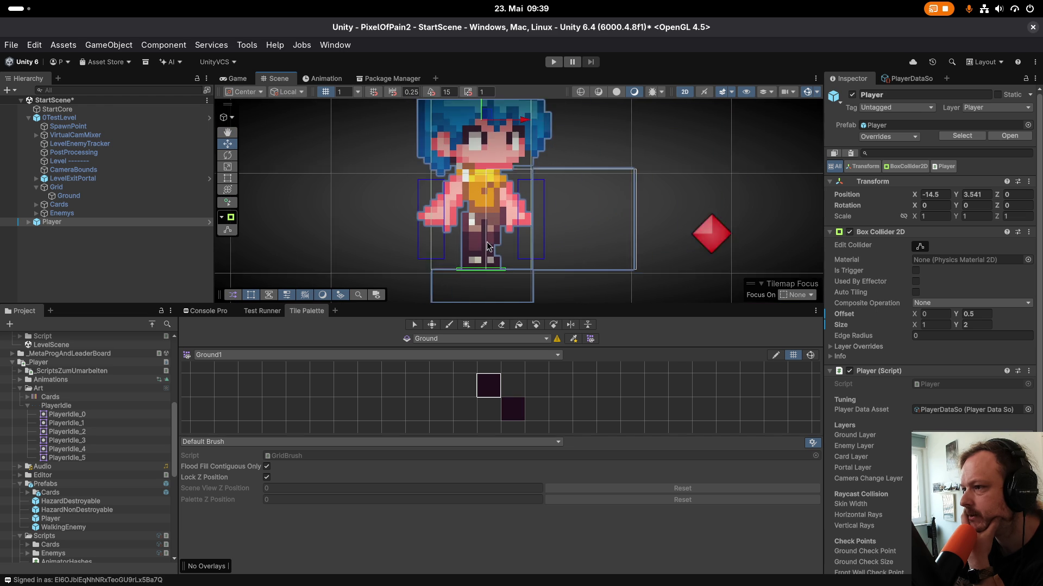
scroll(489, 152, "down", 1)
left_click_drag(486, 140, 533, 147)
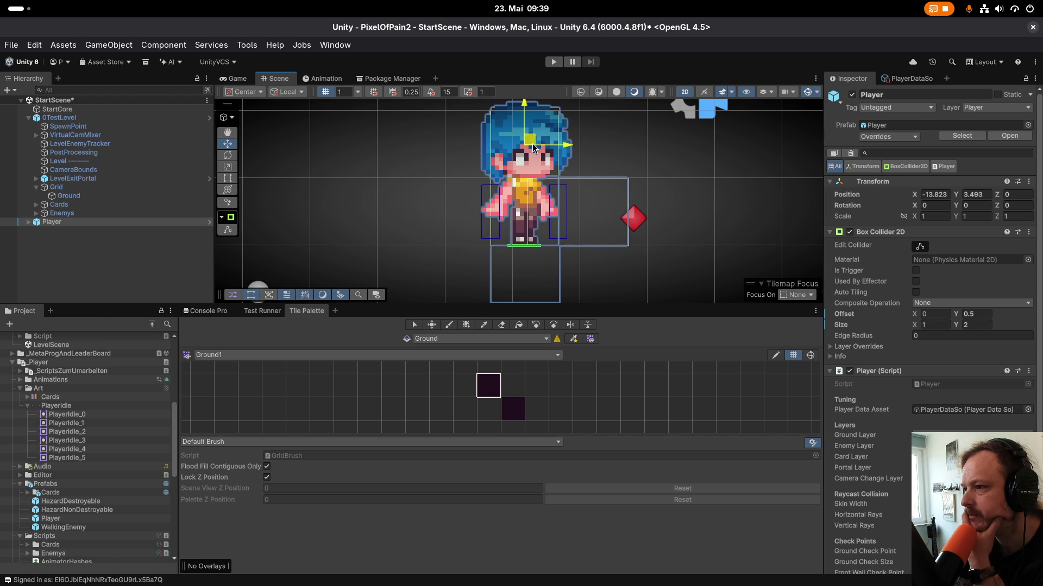
scroll(533, 147, "up", 3)
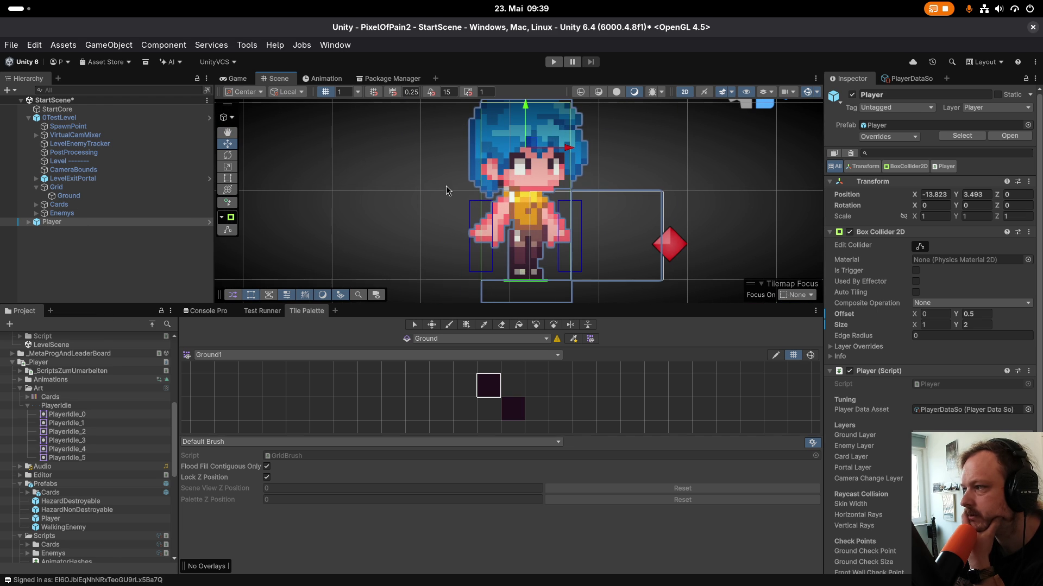
left_click(934, 195)
type("0")
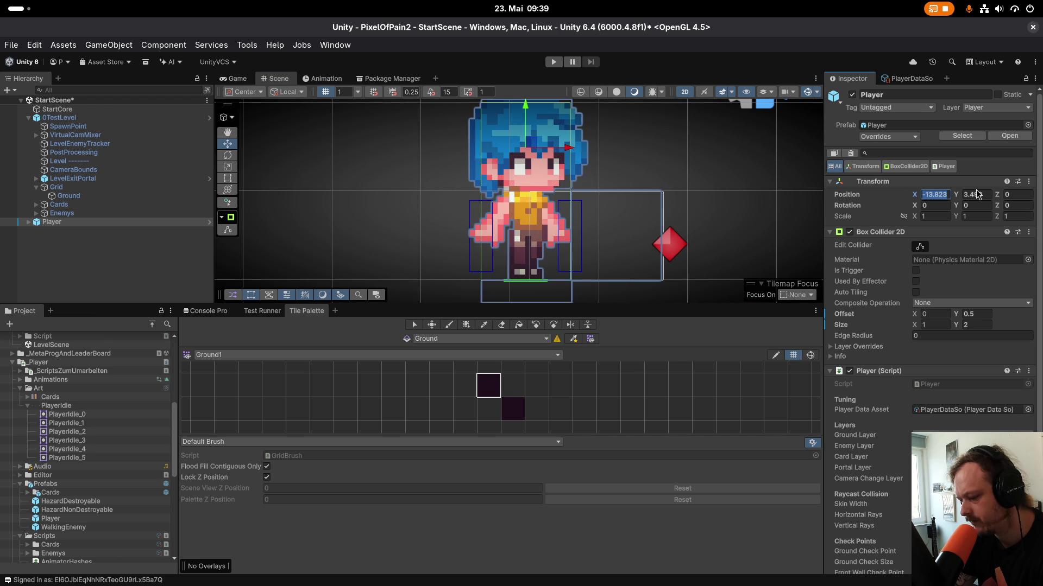
left_click(977, 194)
type("0f")
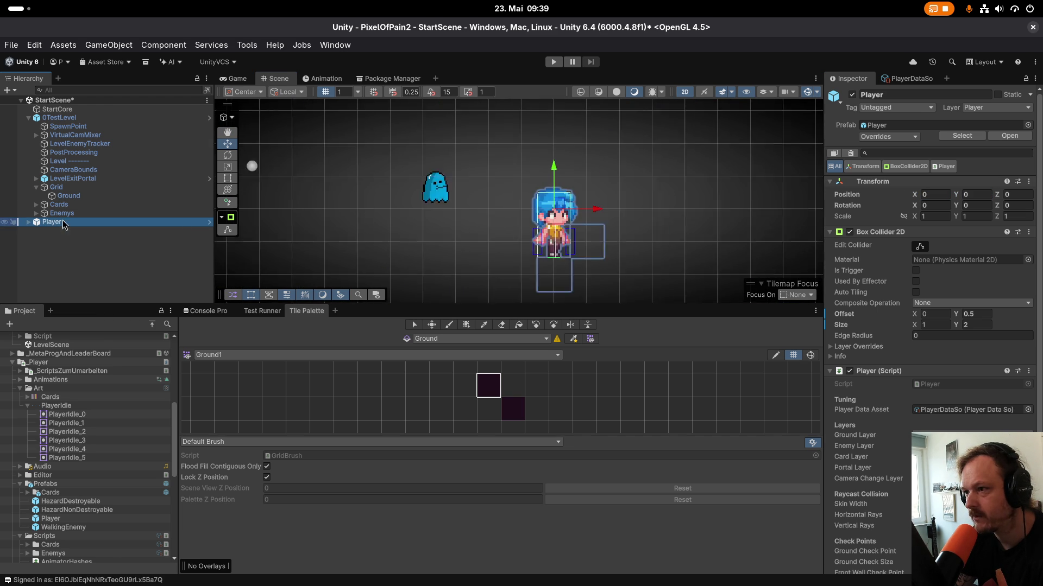
scroll(532, 226, "up", 3)
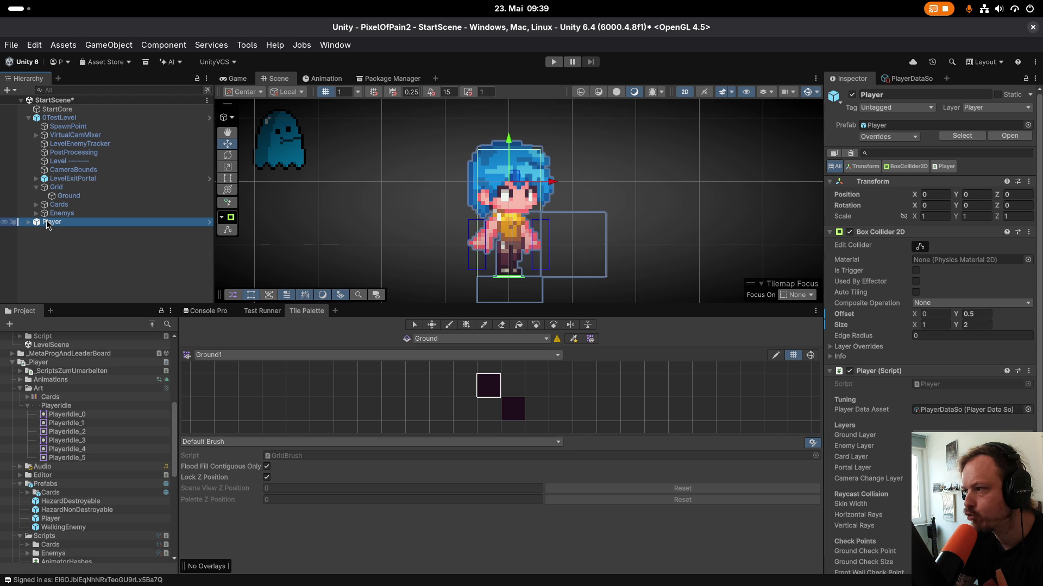
Inspect the Grid and Ground tilemap objects, then reselect the Player.
left_click(72, 190)
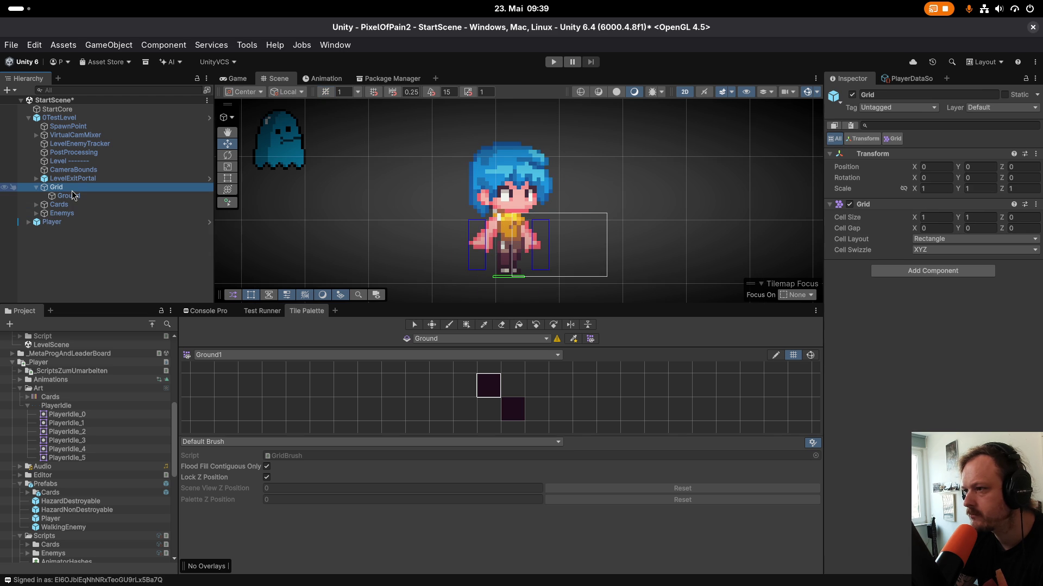
left_click(72, 196)
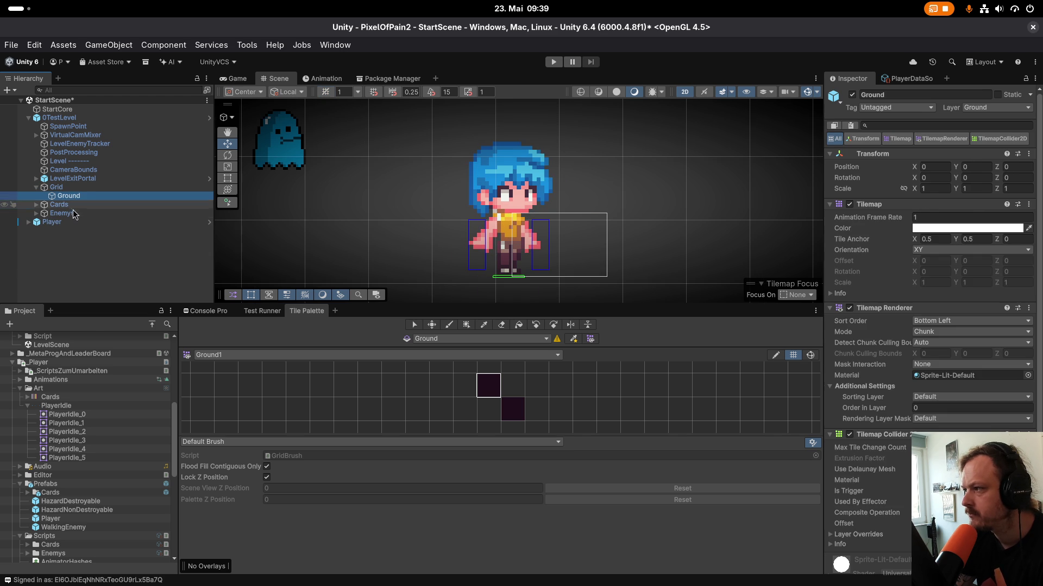
left_click(92, 221)
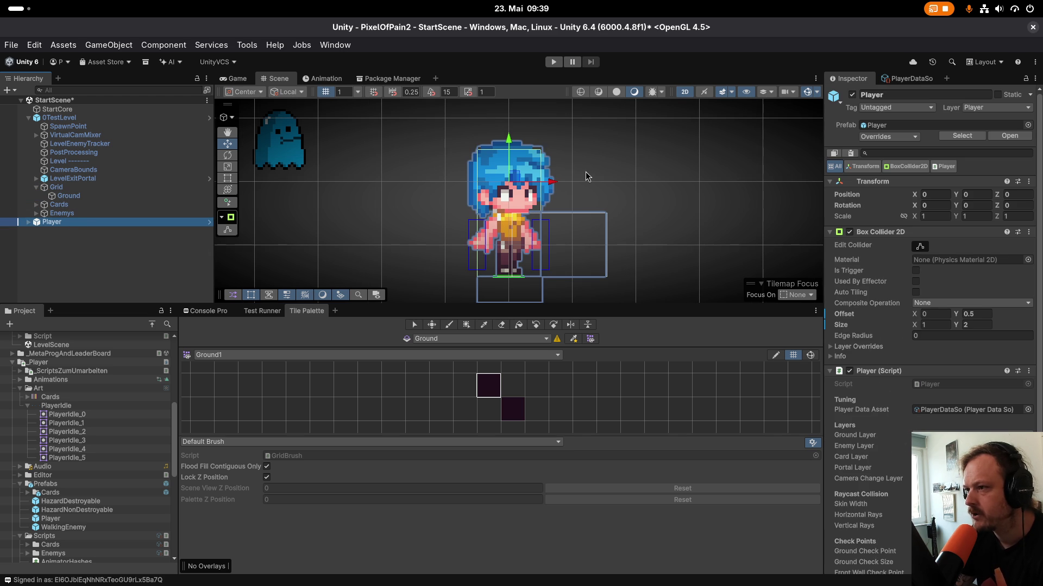
scroll(513, 245, "up", 5)
scroll(514, 244, "down", 2)
scroll(513, 244, "down", 2)
scroll(521, 234, "down", 1)
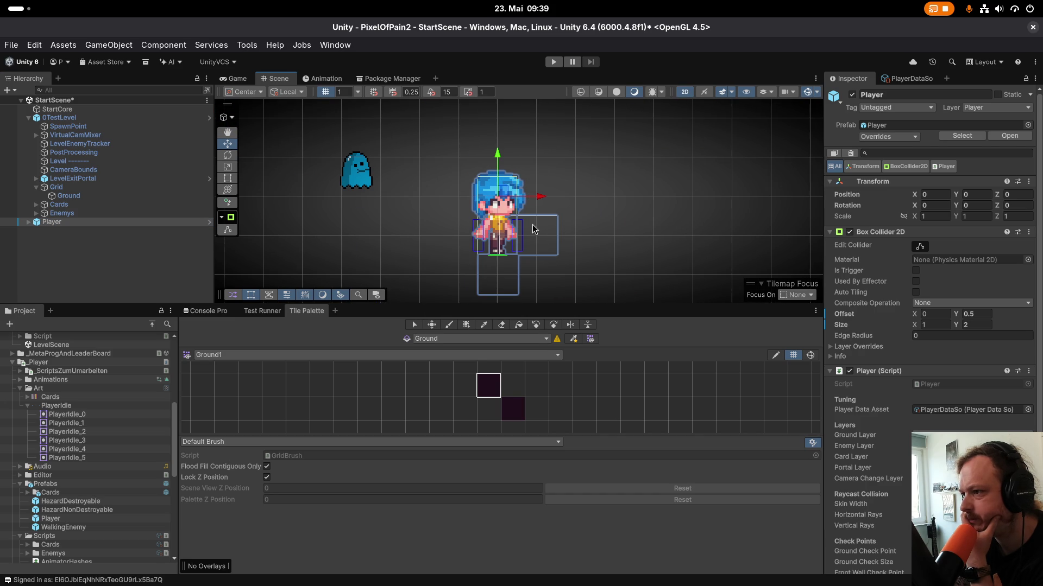
Expand the Player's children, view the SlashNormal hitbox, and return to the Player.
left_click(35, 222)
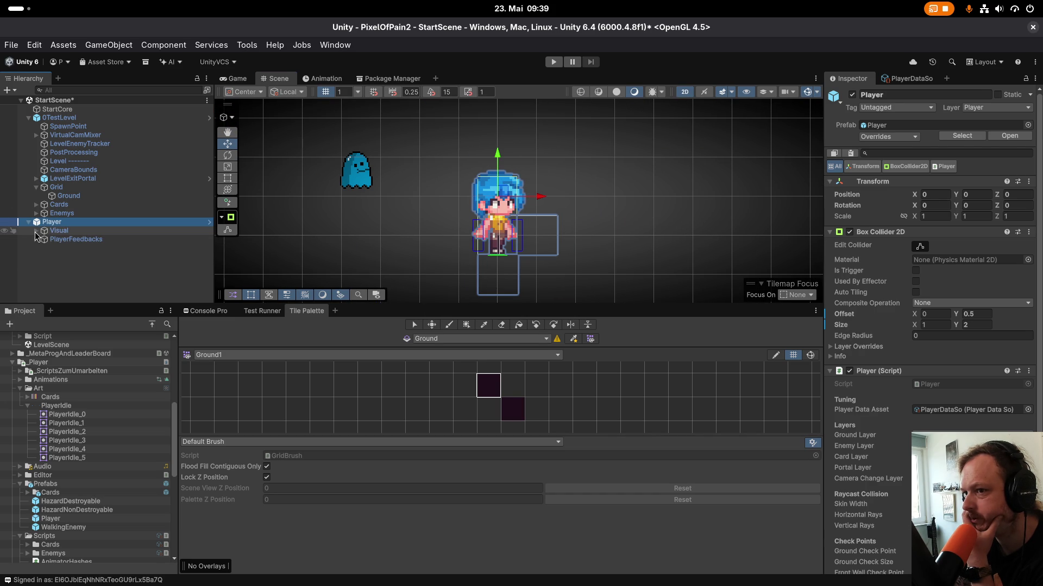
left_click(76, 239)
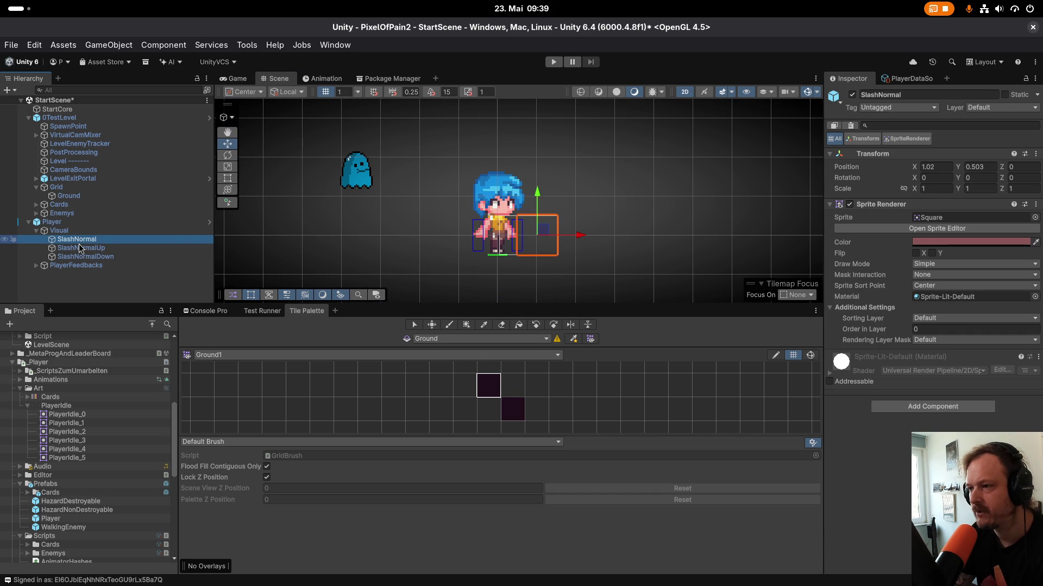
left_click(64, 223)
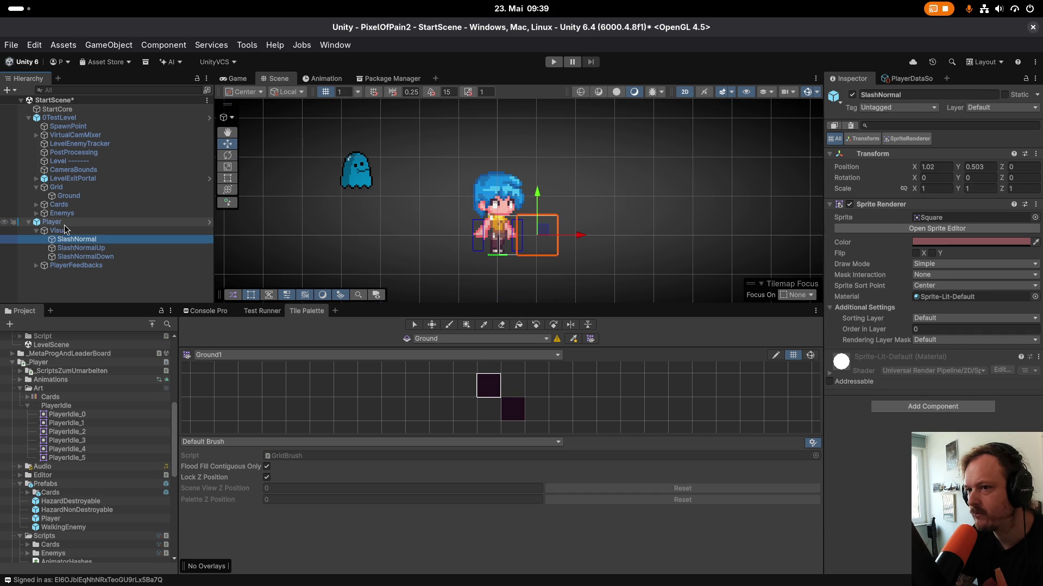
scroll(889, 386, "down", 2)
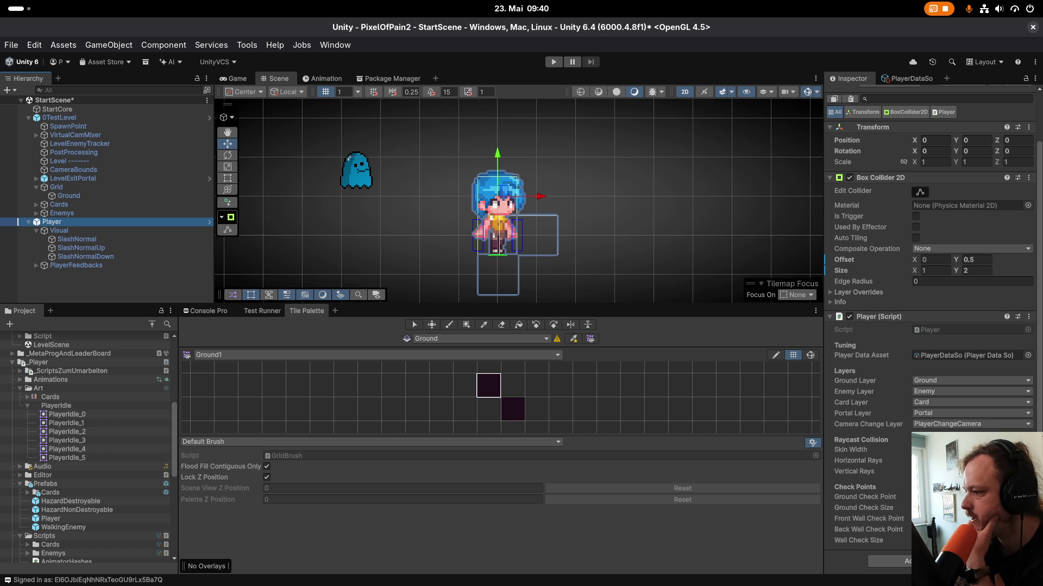
Widen the Player's Ground Check Size box by dragging its label in the Inspector.
scroll(467, 263, "up", 5)
scroll(526, 245, "up", 5)
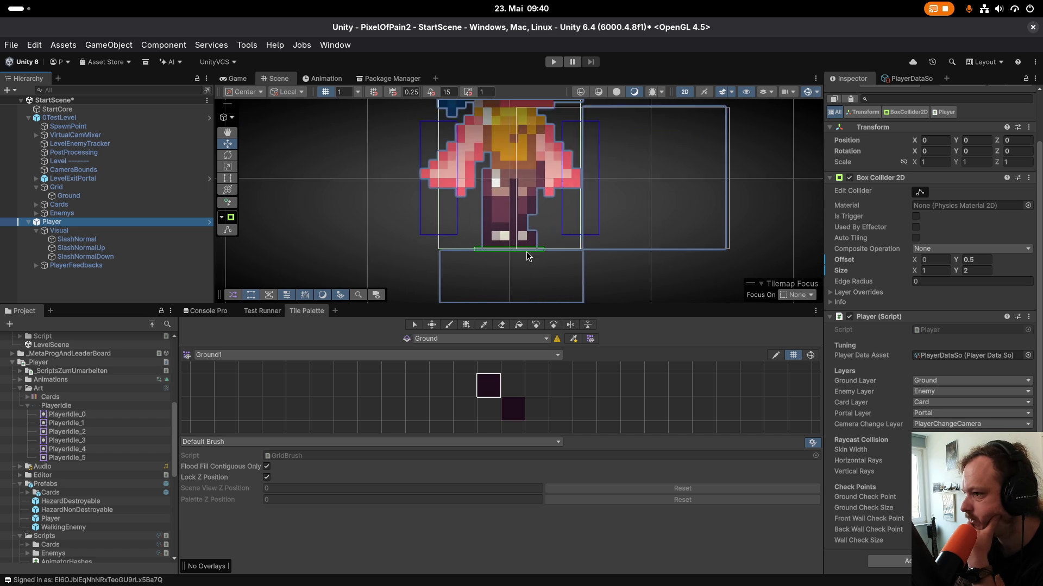
left_click_drag(863, 508, 896, 508)
scroll(543, 234, "up", 4)
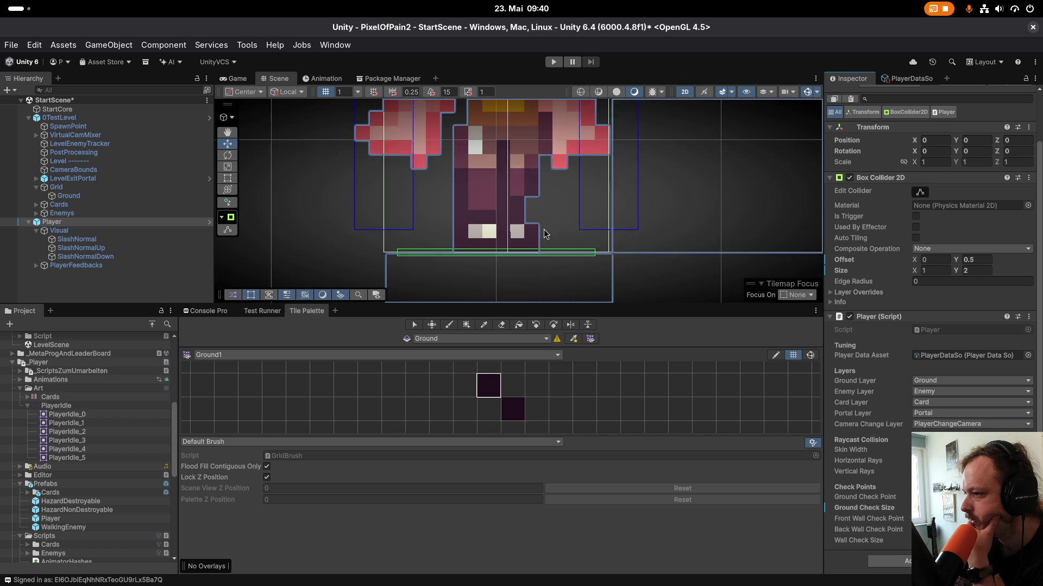
left_click_drag(597, 280, 661, 285)
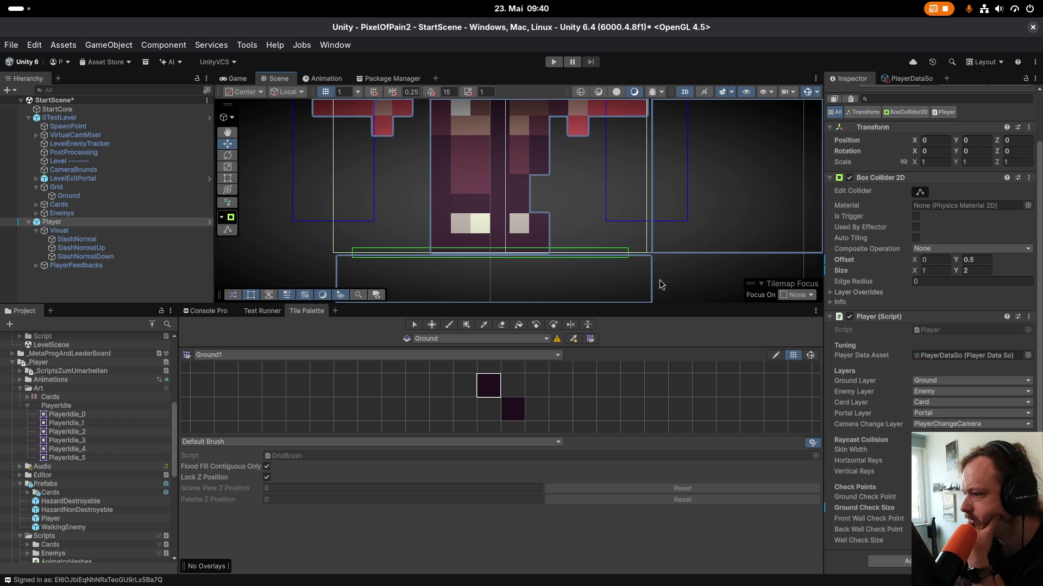
left_click_drag(901, 508, 923, 508)
scroll(642, 261, "up", 3)
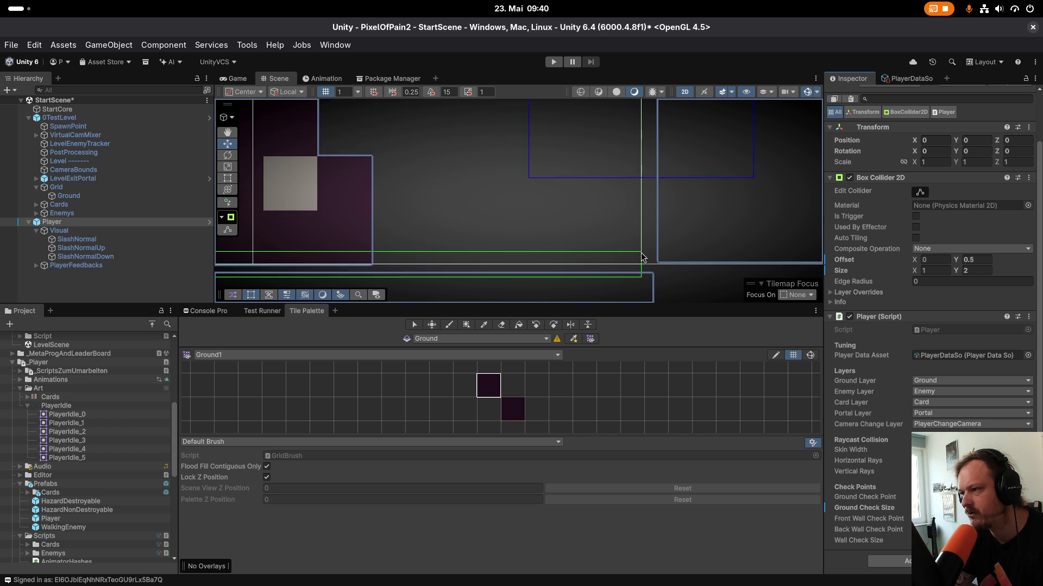
scroll(642, 261, "down", 3)
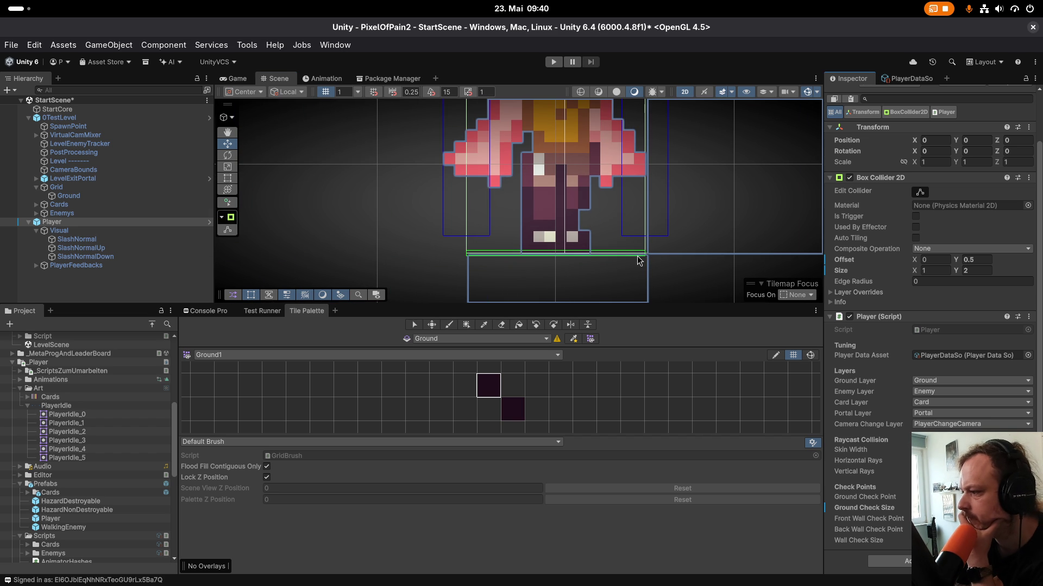
key("f")
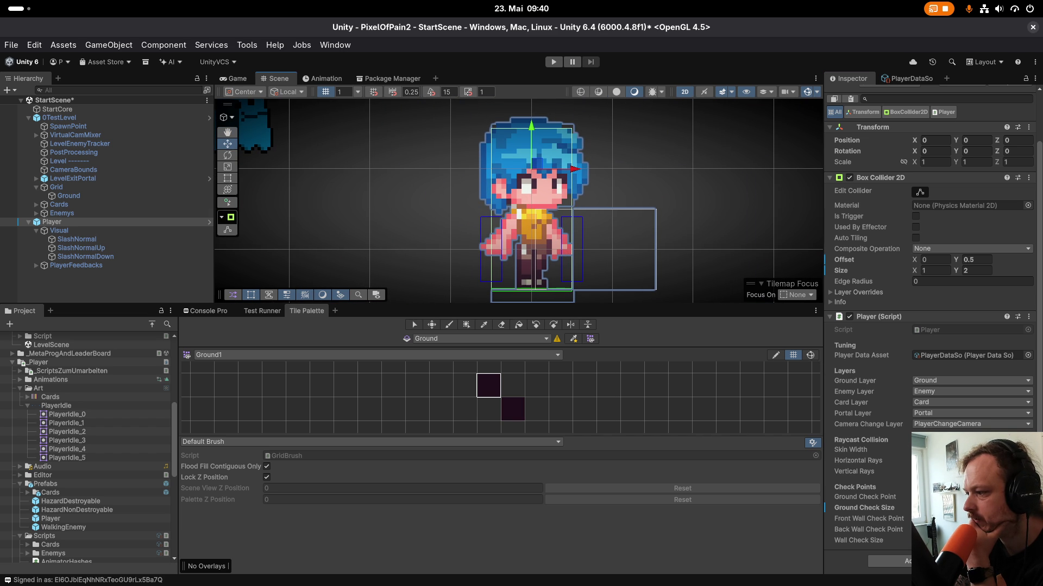
Make the wall-check boxes taller via Wall Check Size, then ping the Player script in the project.
left_click_drag(957, 540, 973, 540)
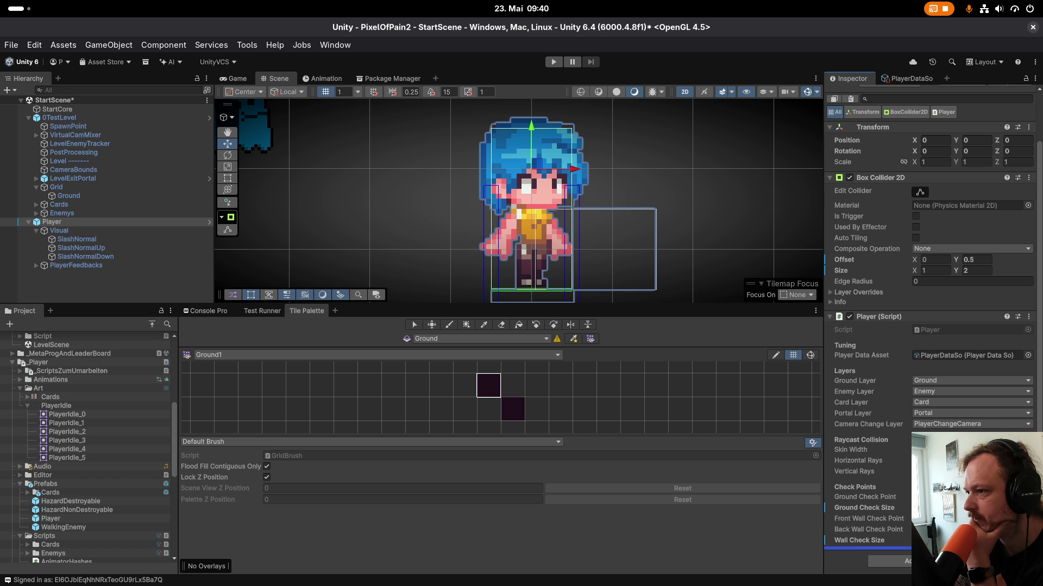
scroll(642, 244, "up", 3)
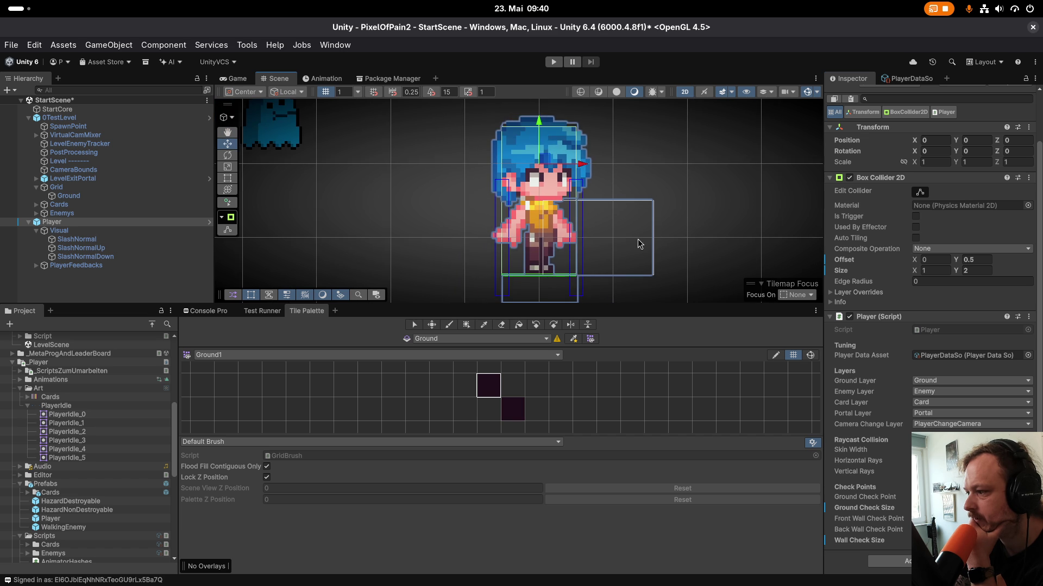
left_click_drag(638, 239, 627, 208)
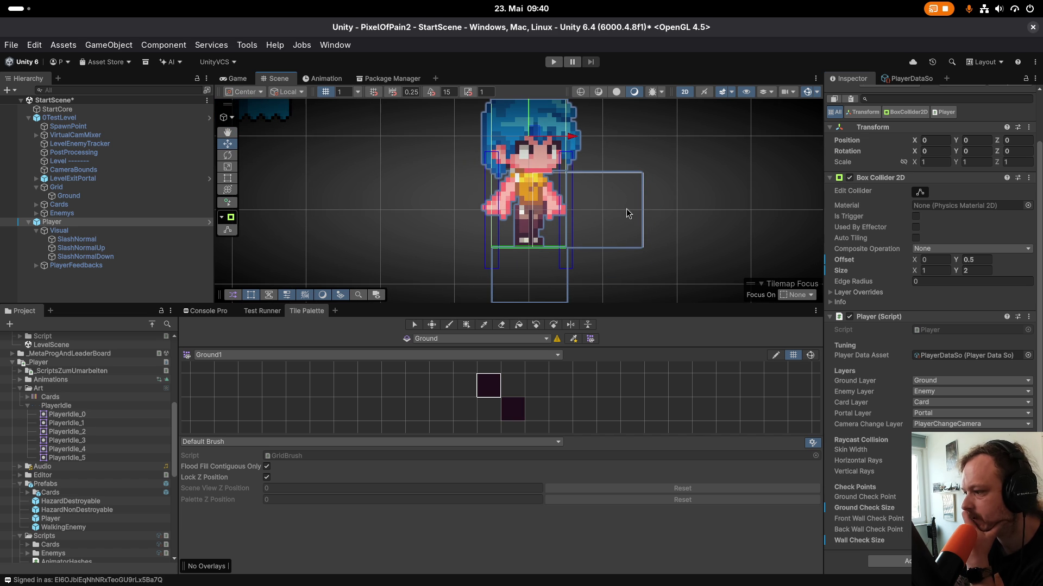
left_click_drag(626, 208, 607, 207)
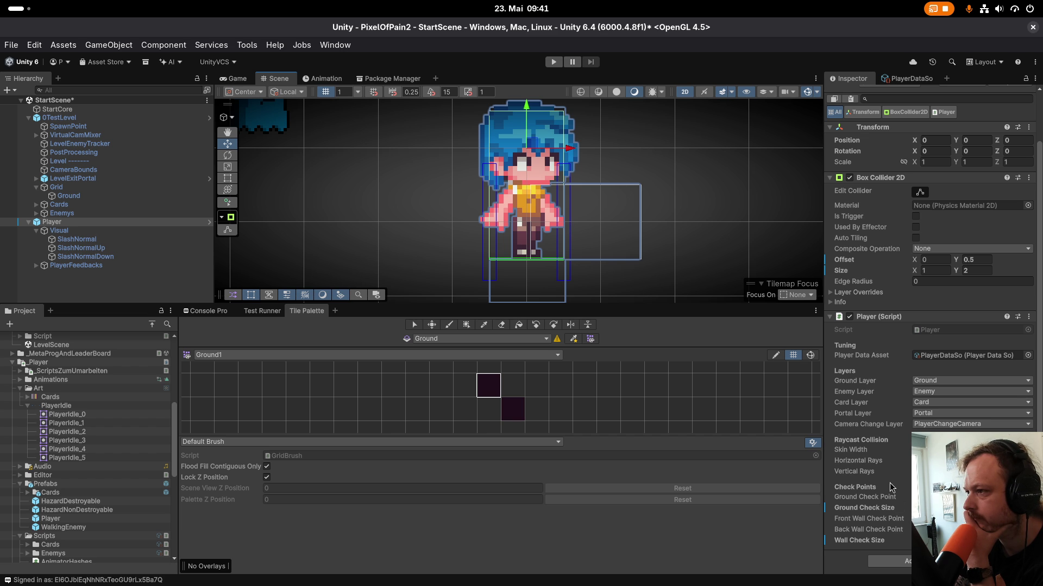
left_click(943, 328)
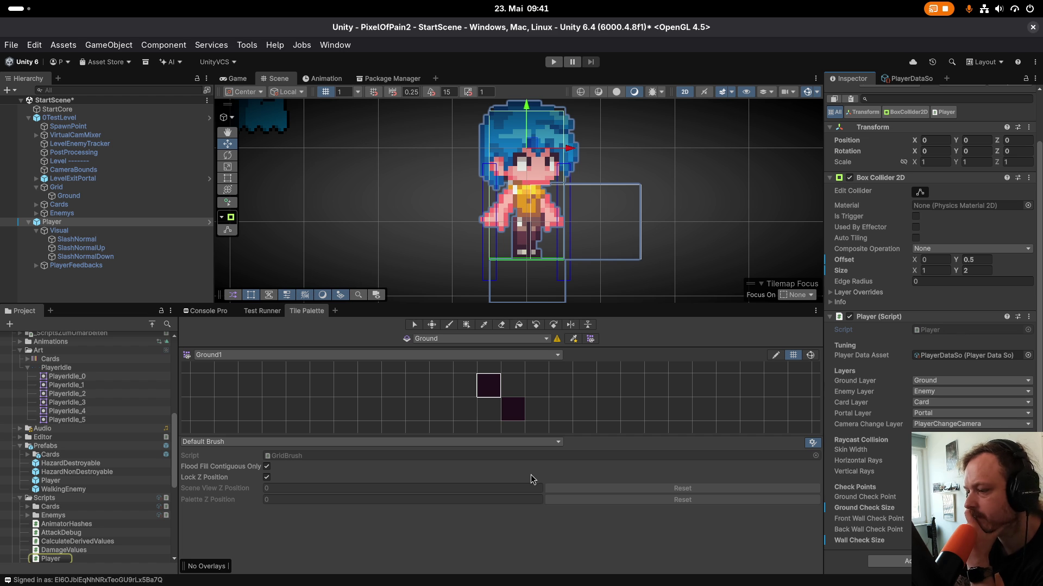
Open Player.cs in Rider from the Player component's script field in Unity.
key("super")
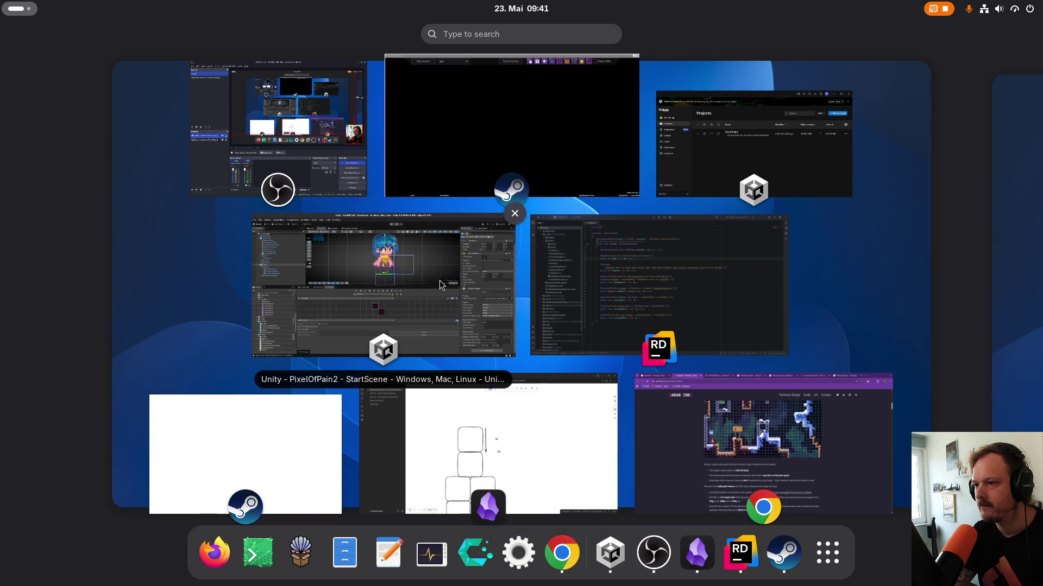
left_click(611, 259)
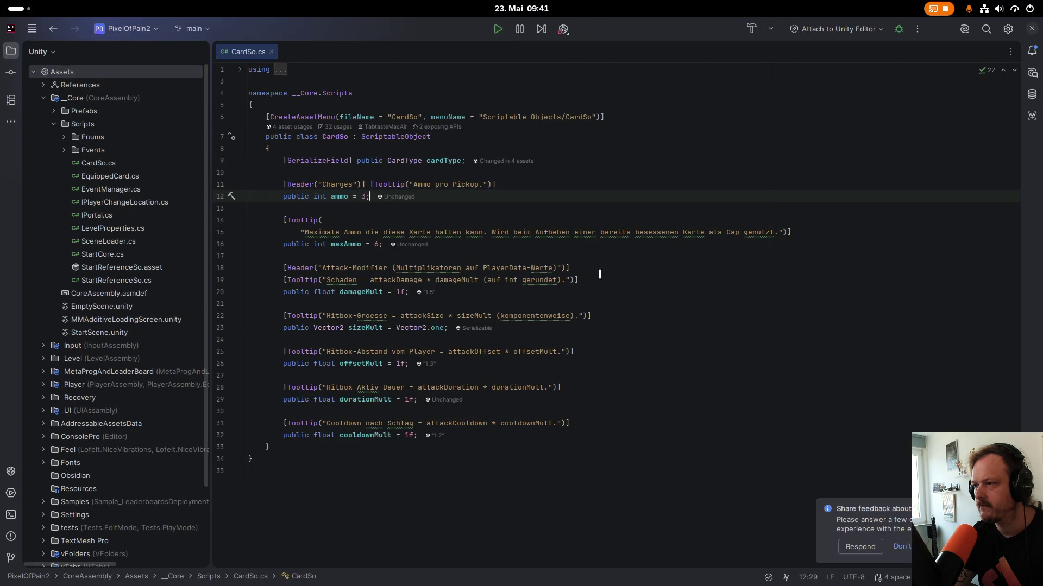
key("super")
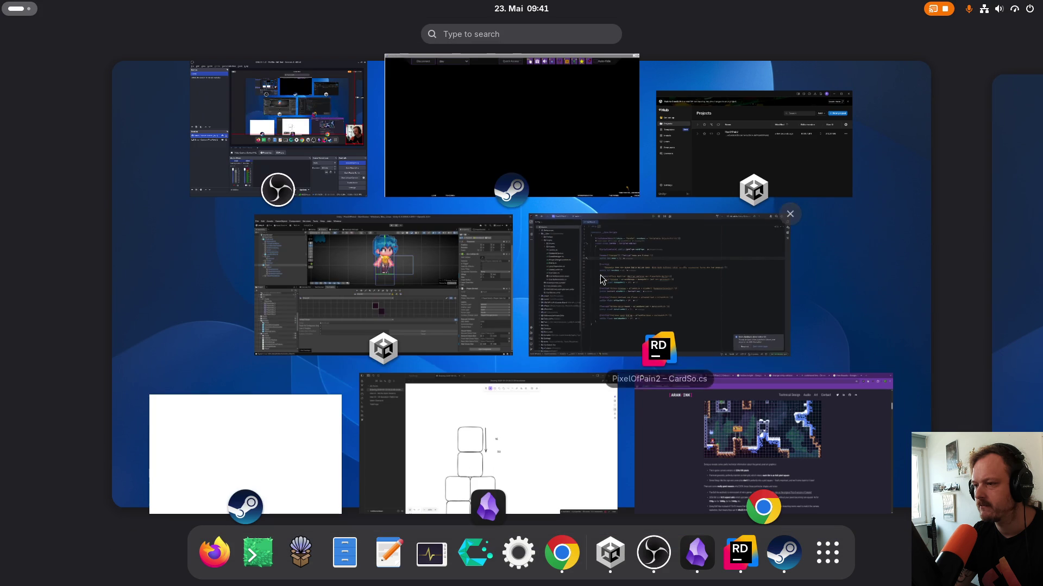
left_click(399, 314)
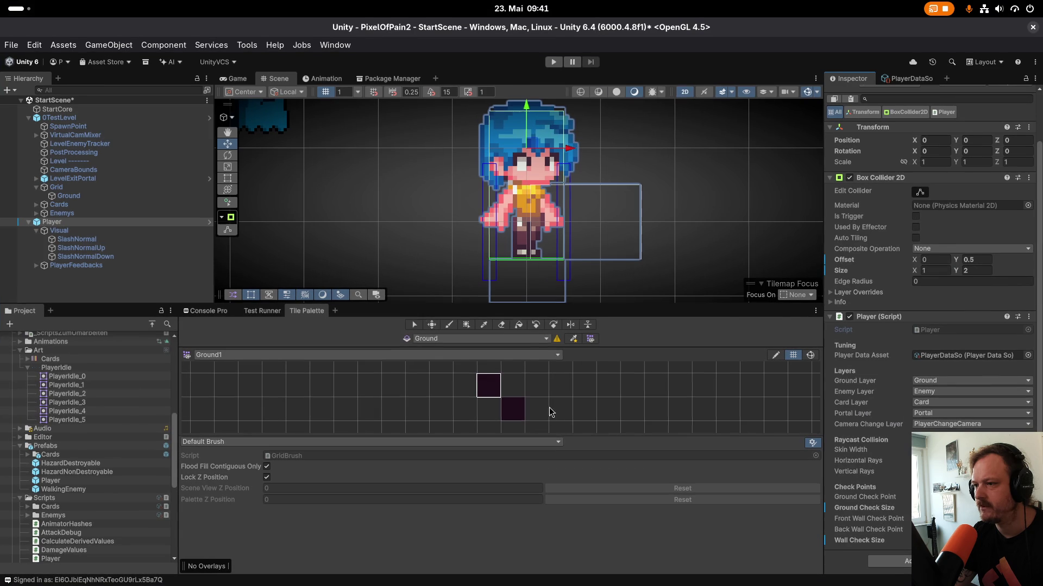
double_click(935, 334)
key("super")
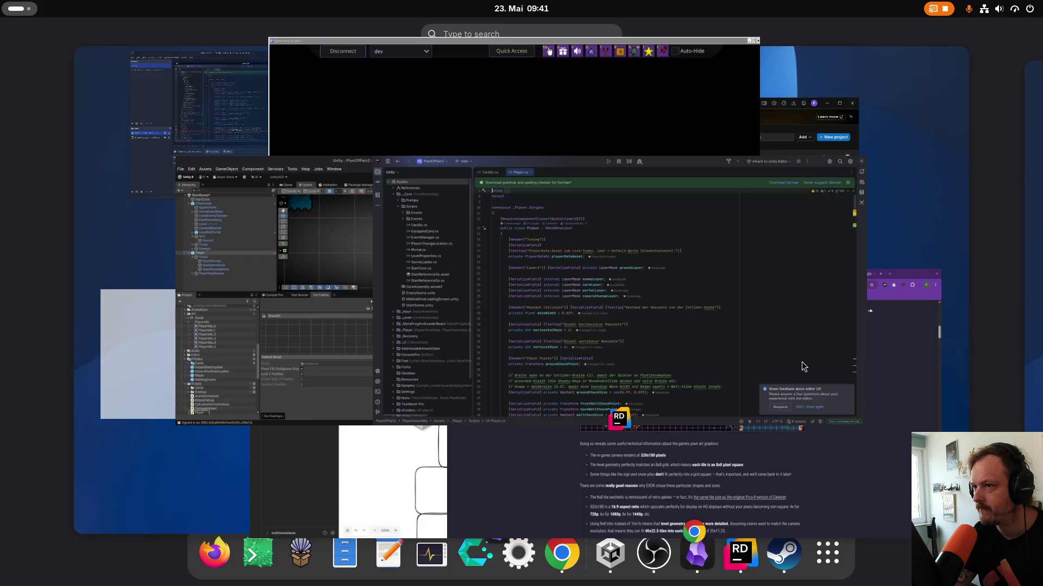
left_click(674, 356)
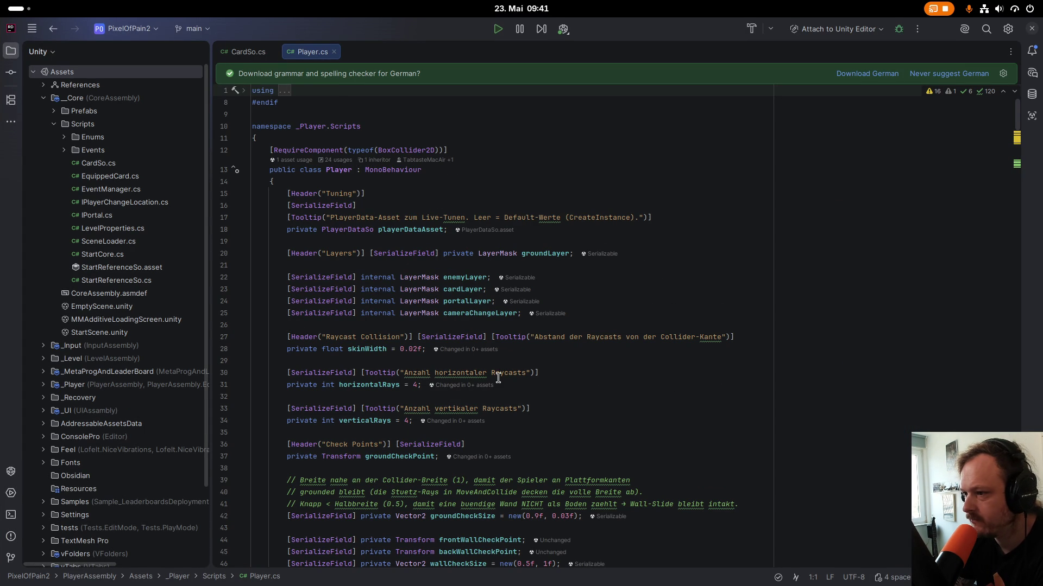
scroll(497, 382, "down", 1)
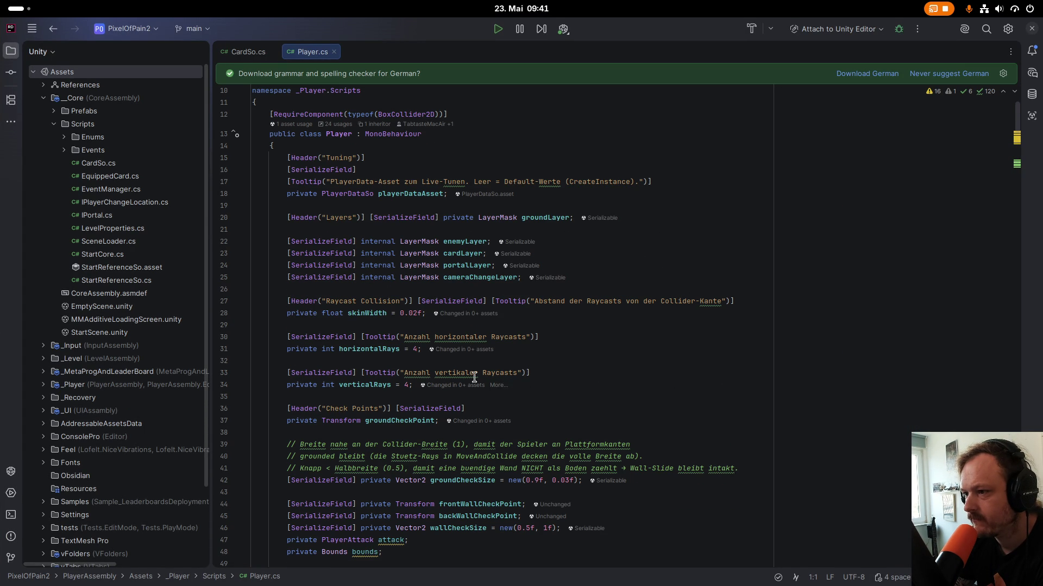
scroll(465, 367, "down", 2)
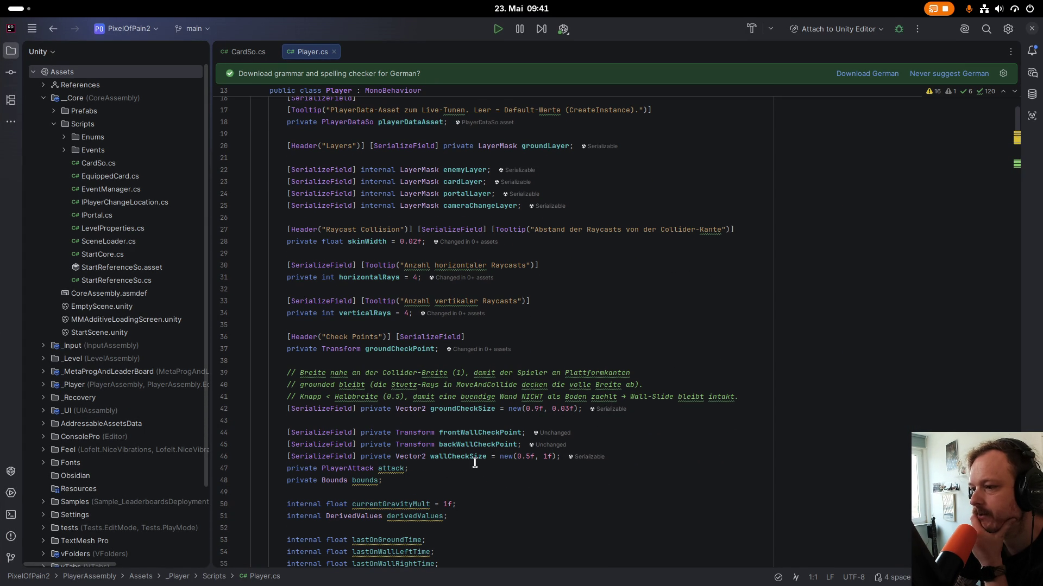
Search Player.cs for wallCheckSize and jump from line 46 to its OnDrawGizmos use on line 186.
scroll(476, 461, "down", 2)
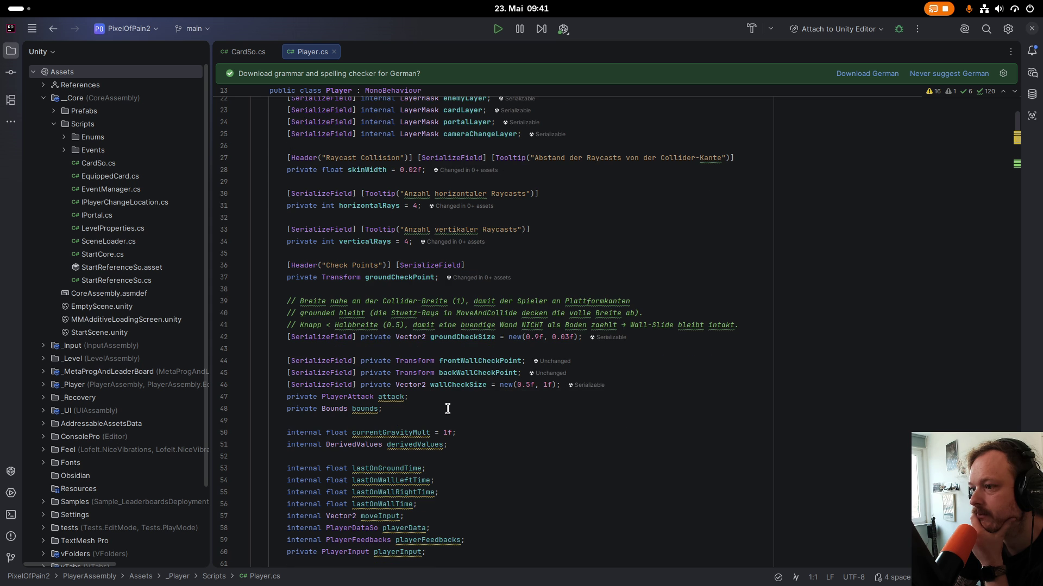
left_click(470, 384, "ctrl")
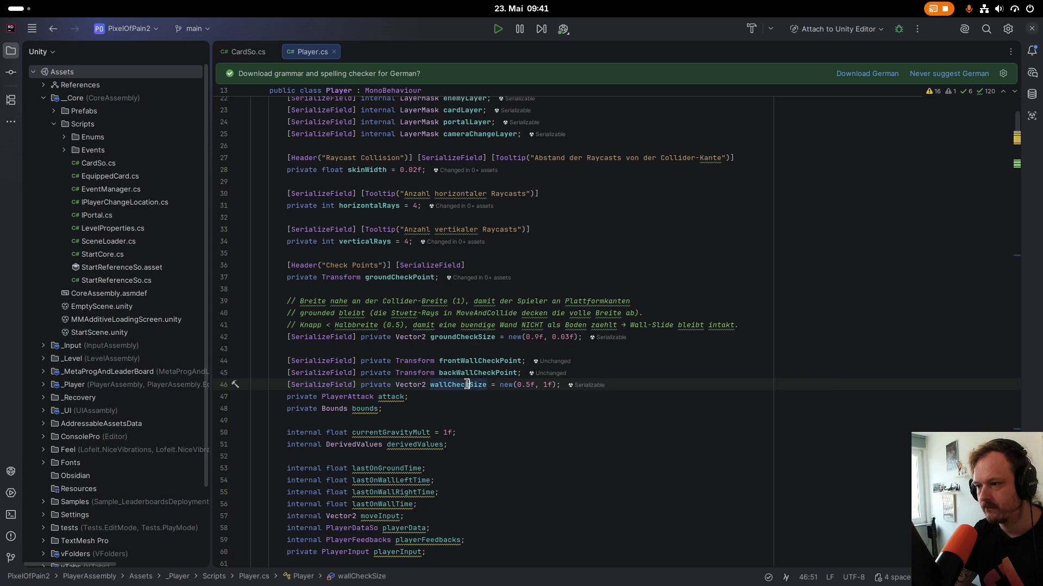
double_click(455, 386)
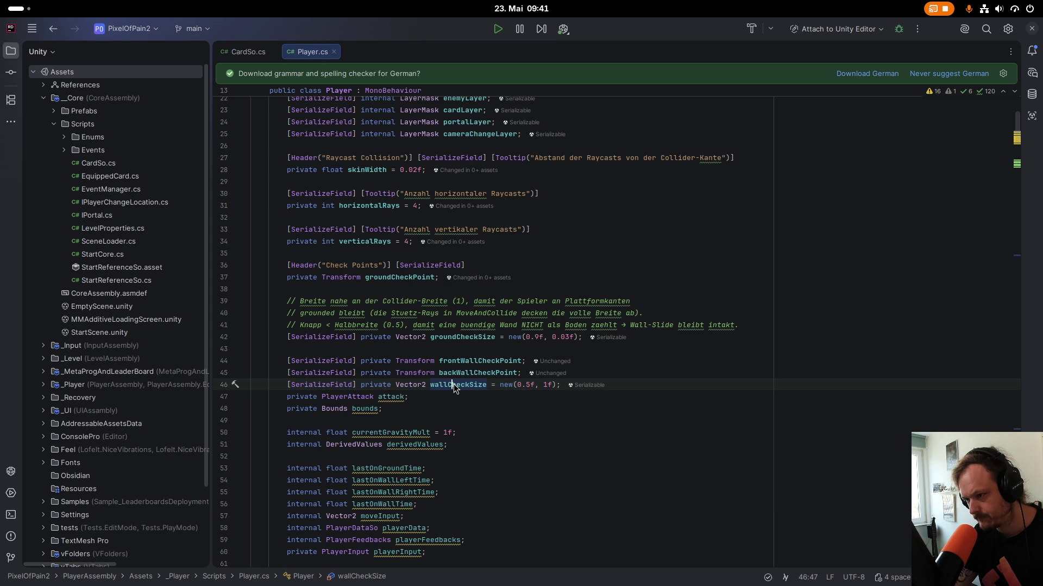
key("ctrl+f")
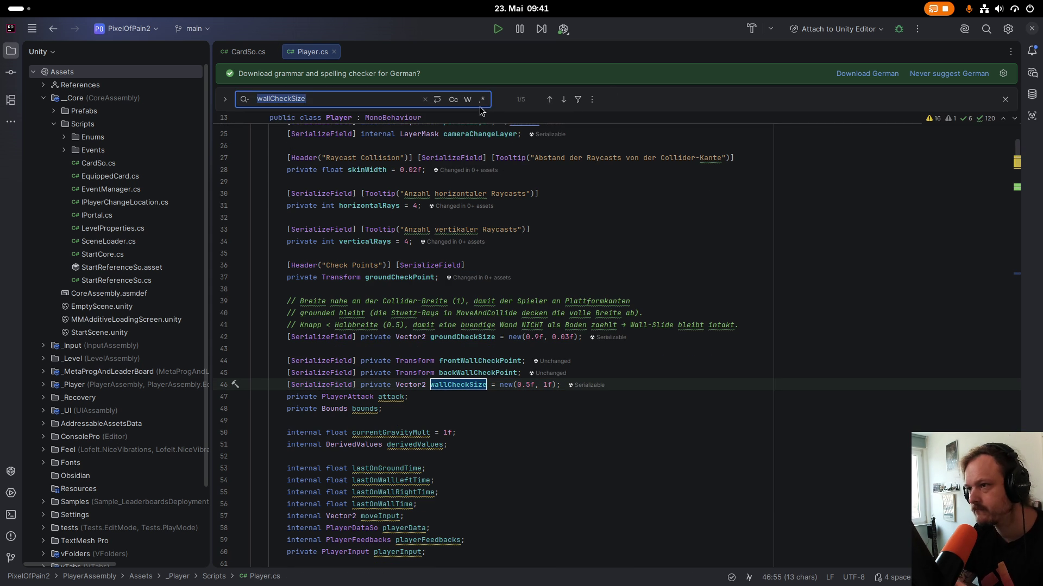
left_click(565, 99)
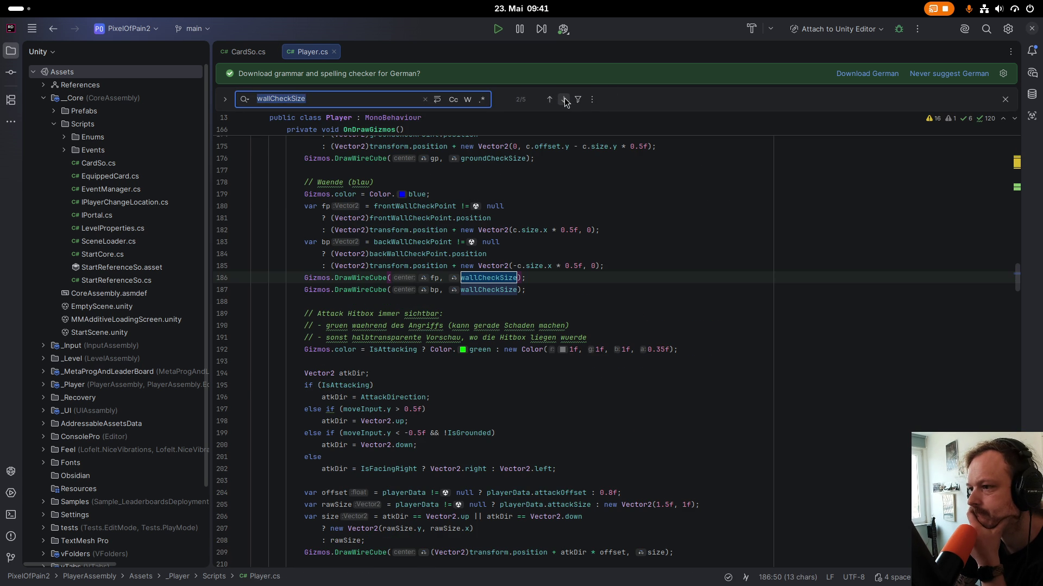
scroll(596, 354, "up", 1)
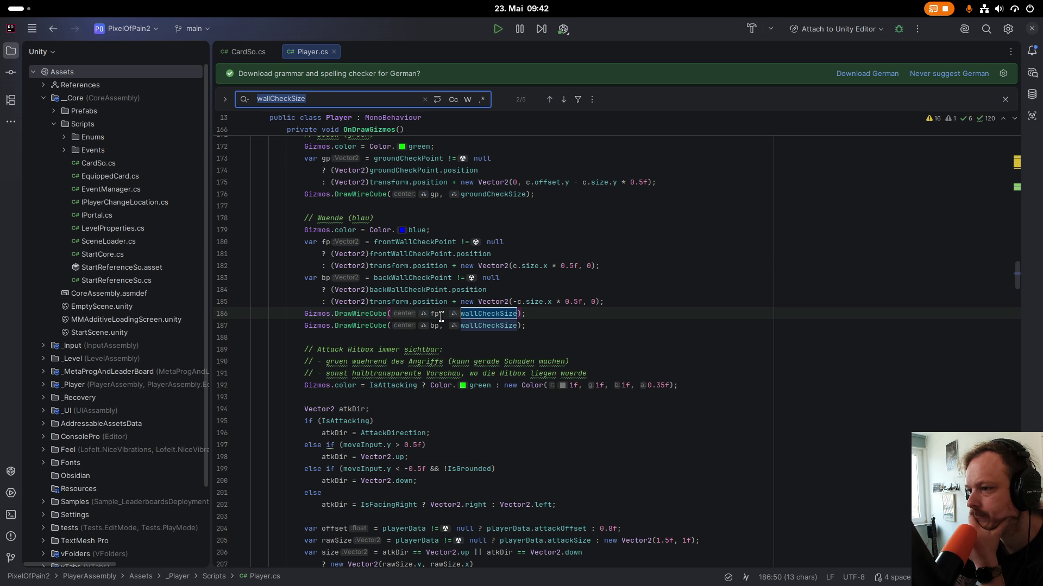
mouse_move(435, 316)
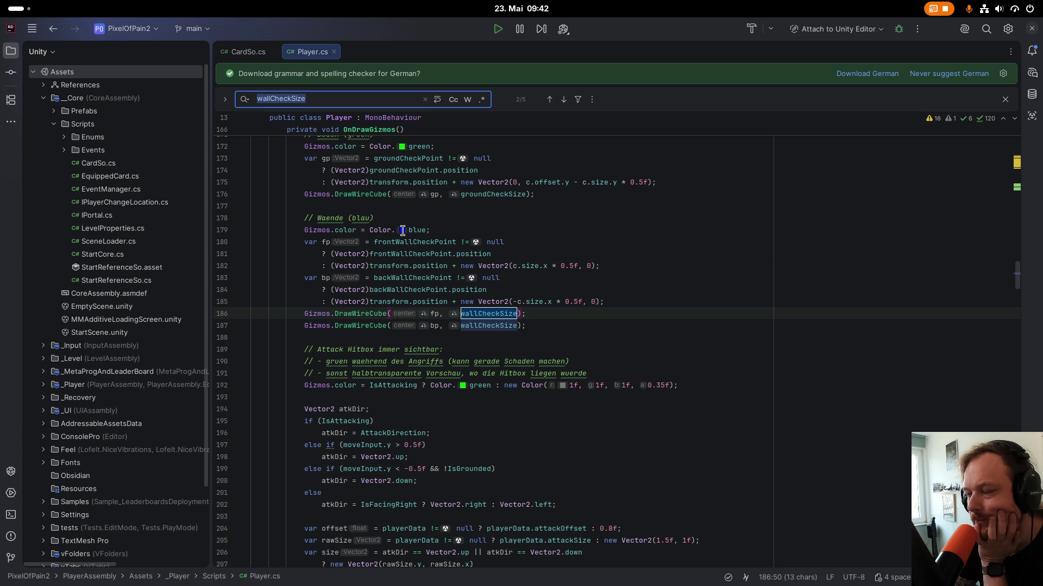
key("super")
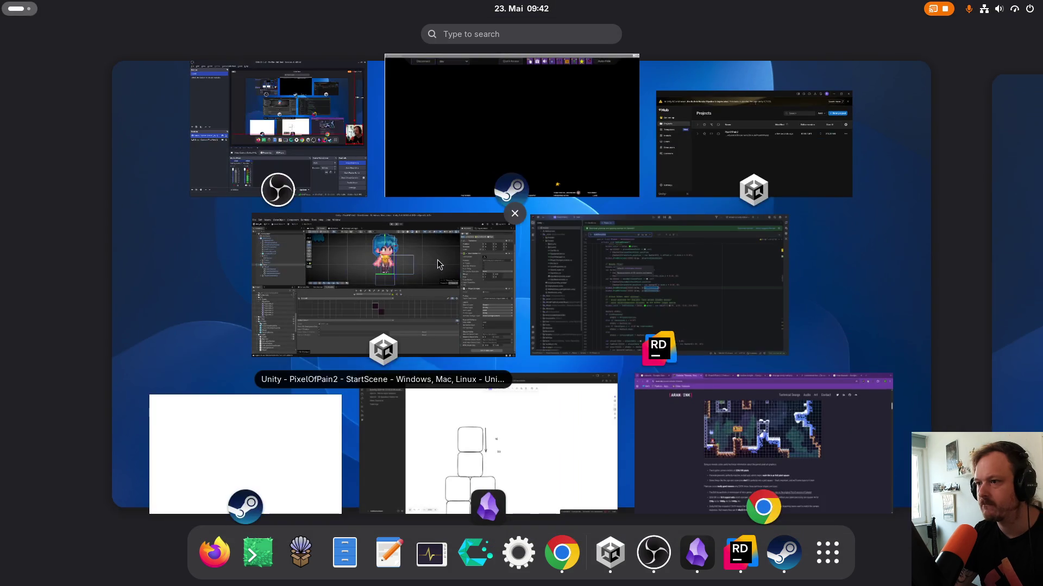
Create an empty WallCheckBack child under Player and duplicate it as WallCheckFront.
left_click(438, 256)
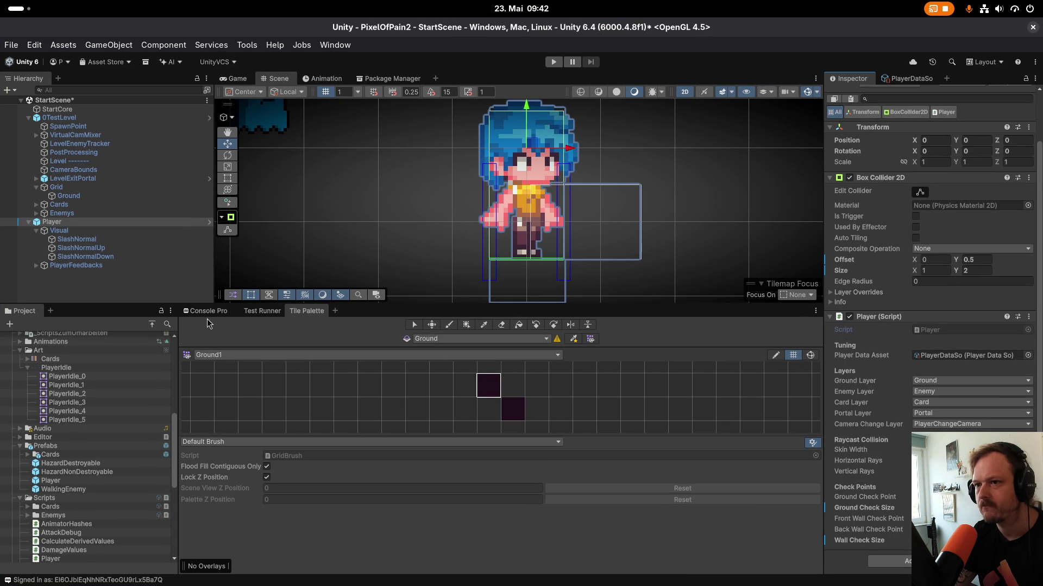
right_click(56, 226)
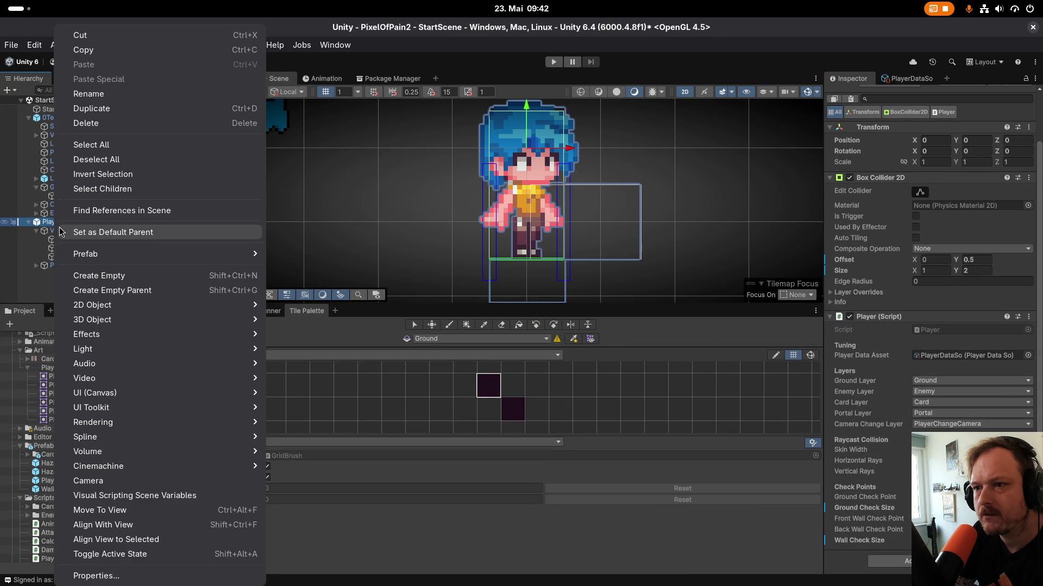
left_click(96, 276)
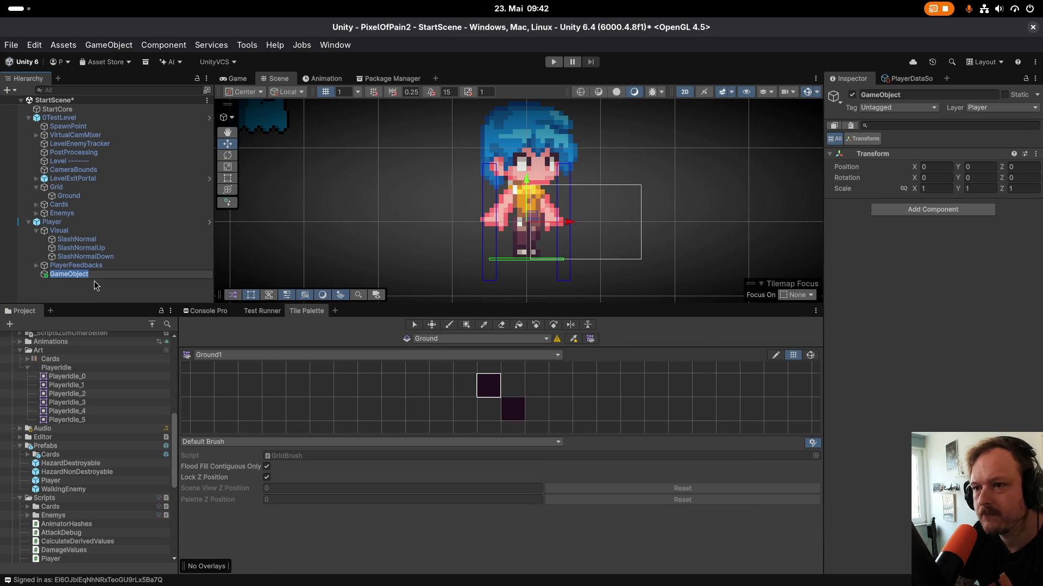
type("Wall")
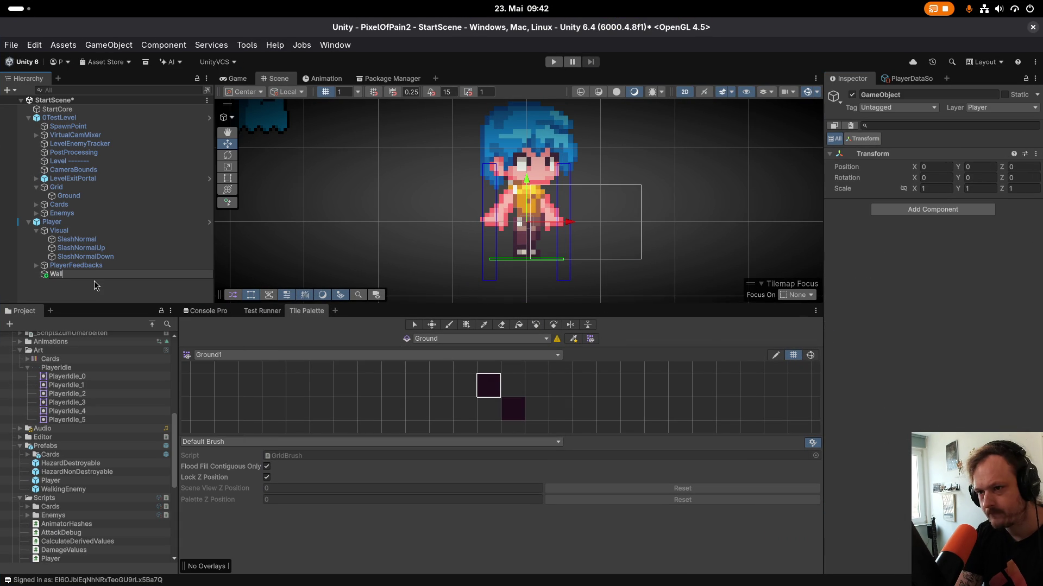
type("Check")
type("Back")
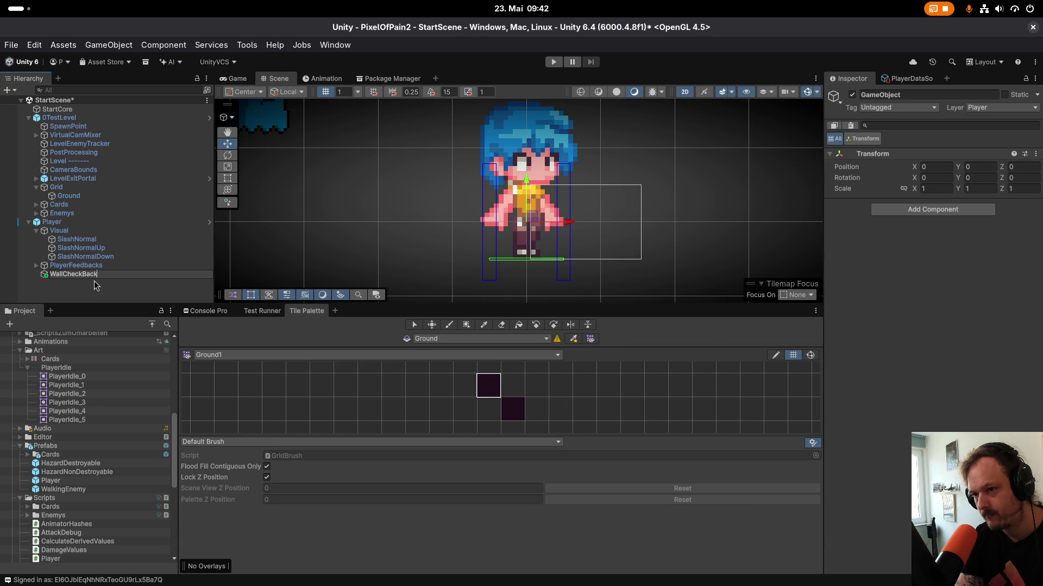
key("Return")
key("ctrl+d")
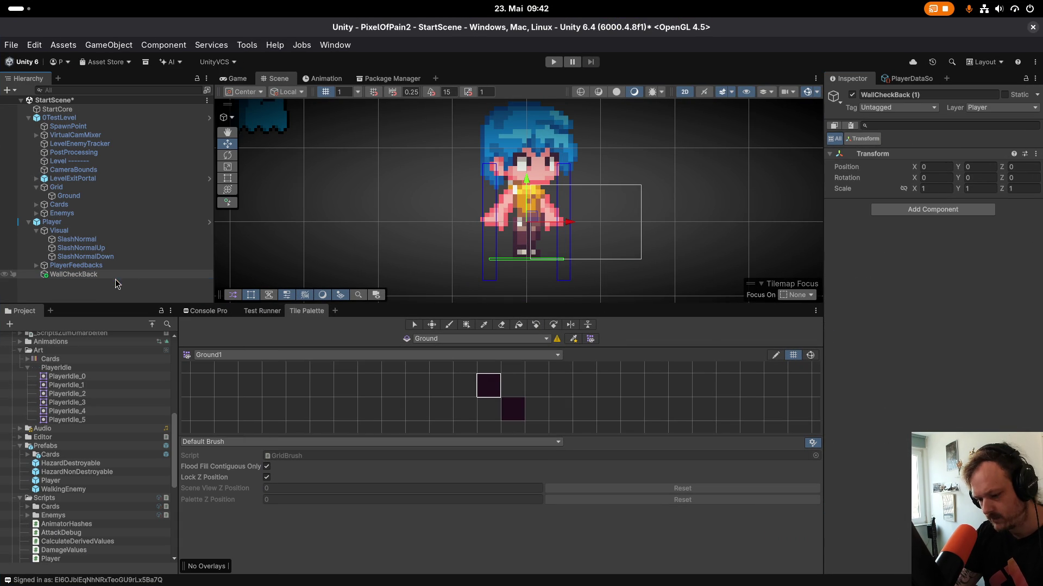
key("BackSpace")
key("BackSpace")
key("BackSpace")
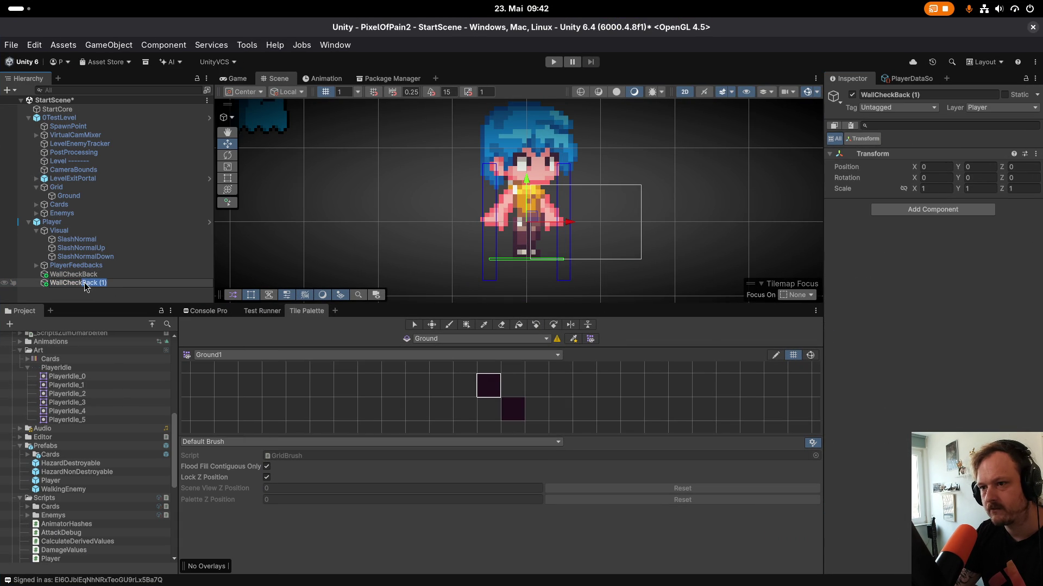
type("Front")
key("Return")
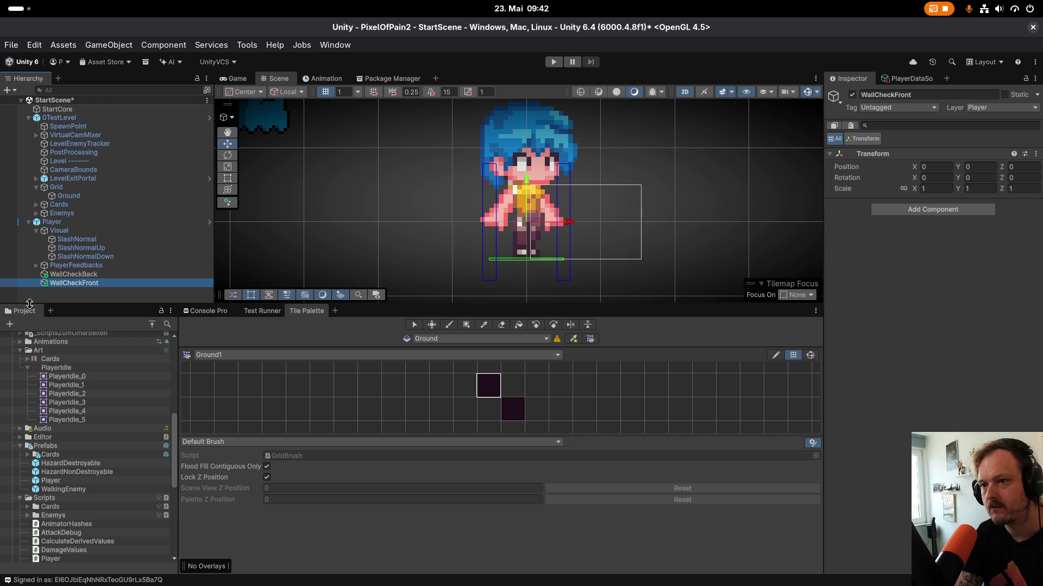
Assign WallCheckBack to the Player script's wall check field and drag it left of the character.
left_click(91, 222)
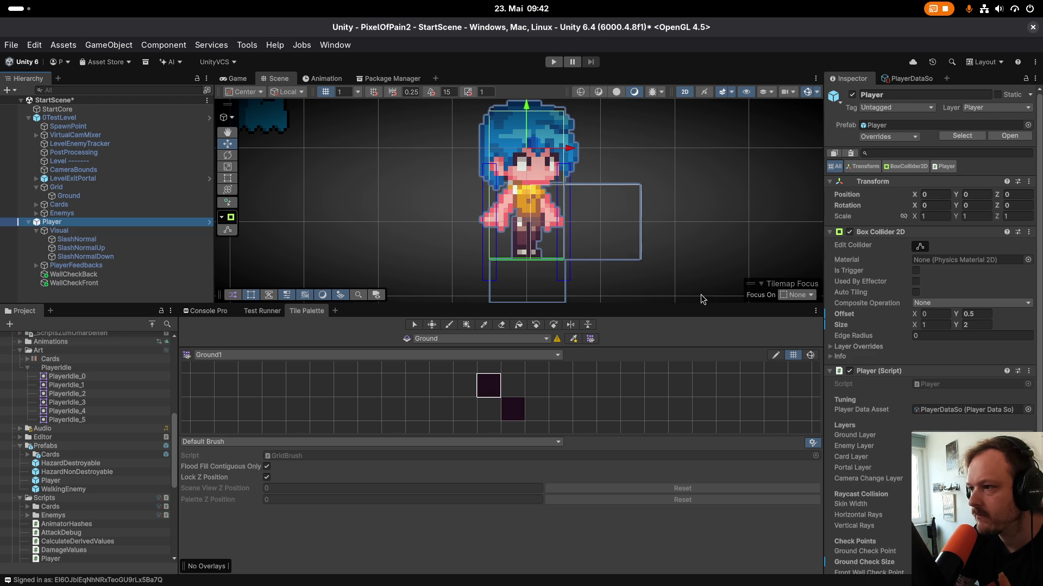
scroll(904, 427, "down", 2)
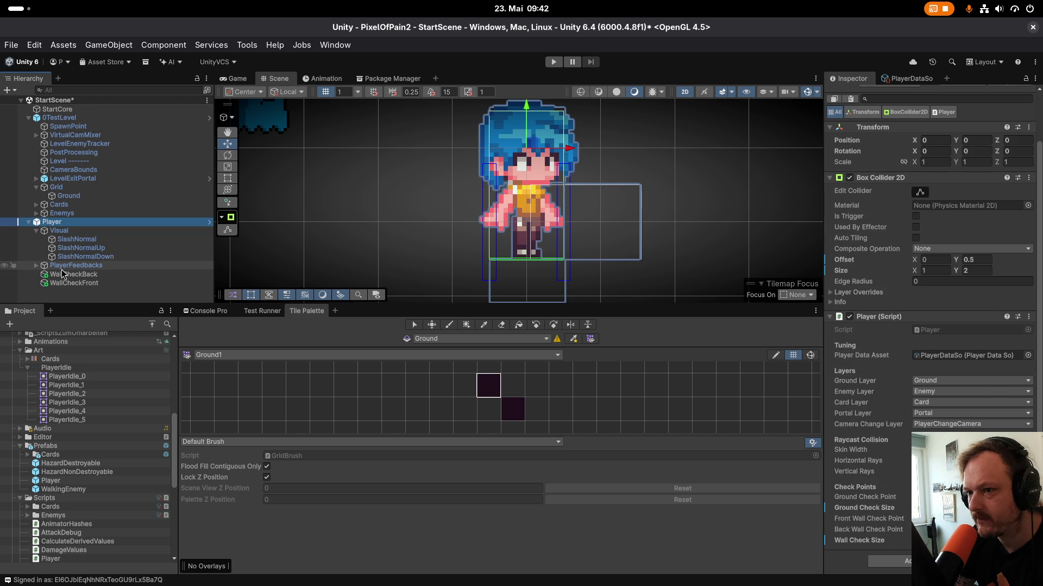
mouse_move(74, 274)
left_mouse_down()
mouse_move(873, 524)
mouse_move(929, 530)
left_mouse_up()
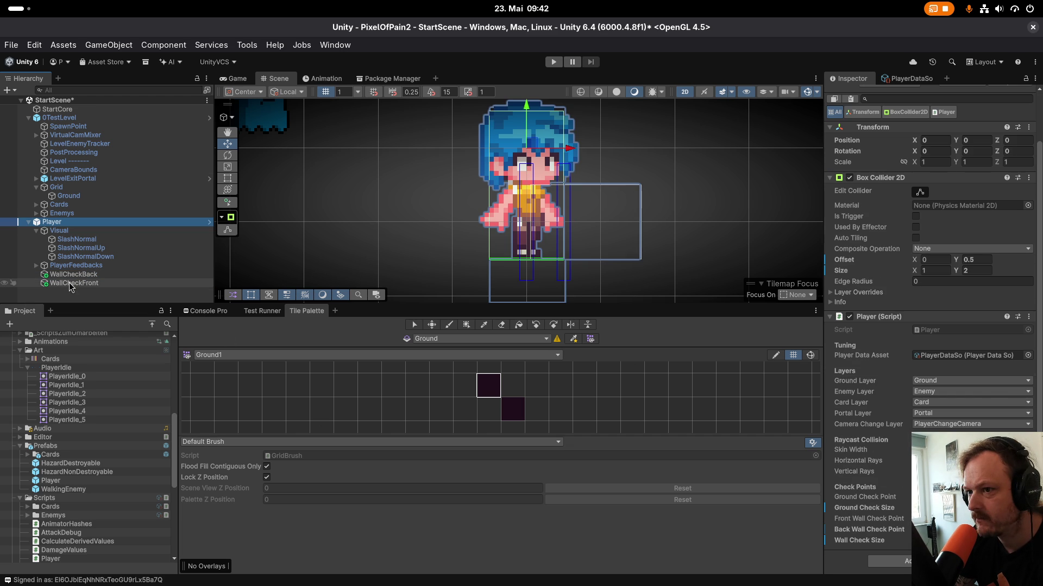
left_click(488, 385)
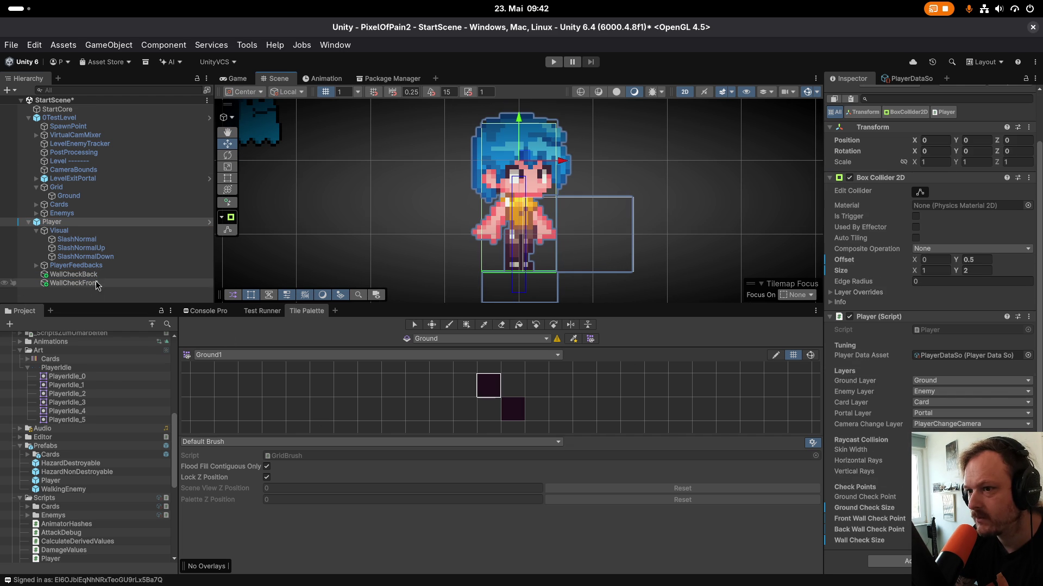
left_click(73, 274)
left_click_drag(521, 238, 481, 203)
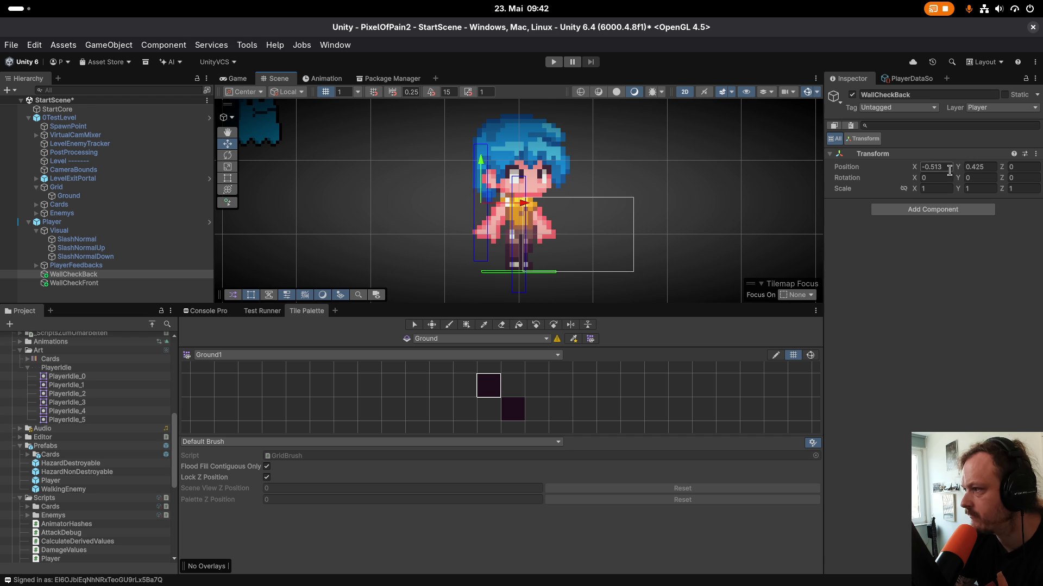
Set WallCheckBack's position to X -0.5, Y 0.5.
left_click(991, 169)
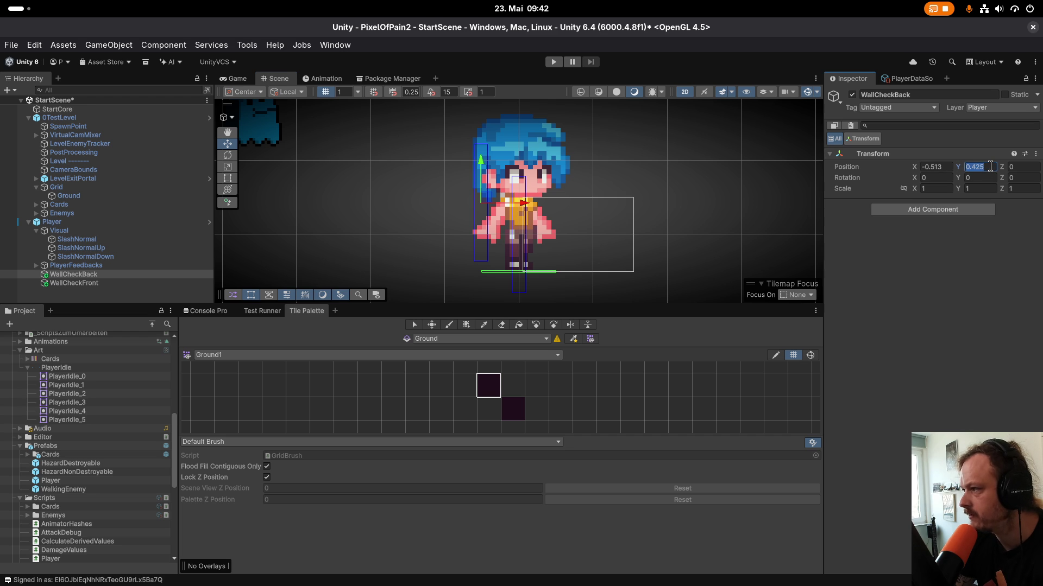
type("0.5")
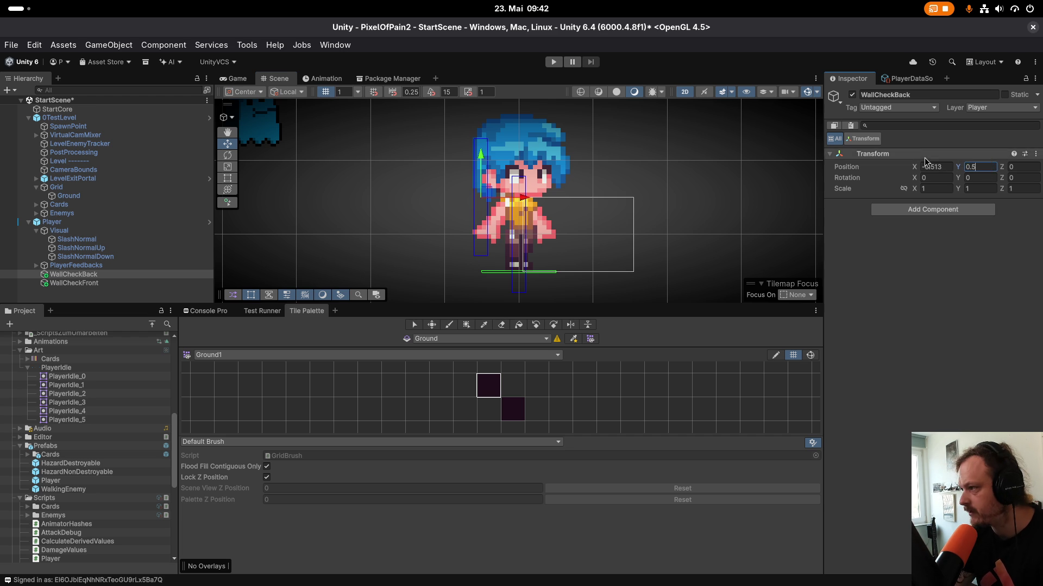
left_click(951, 166)
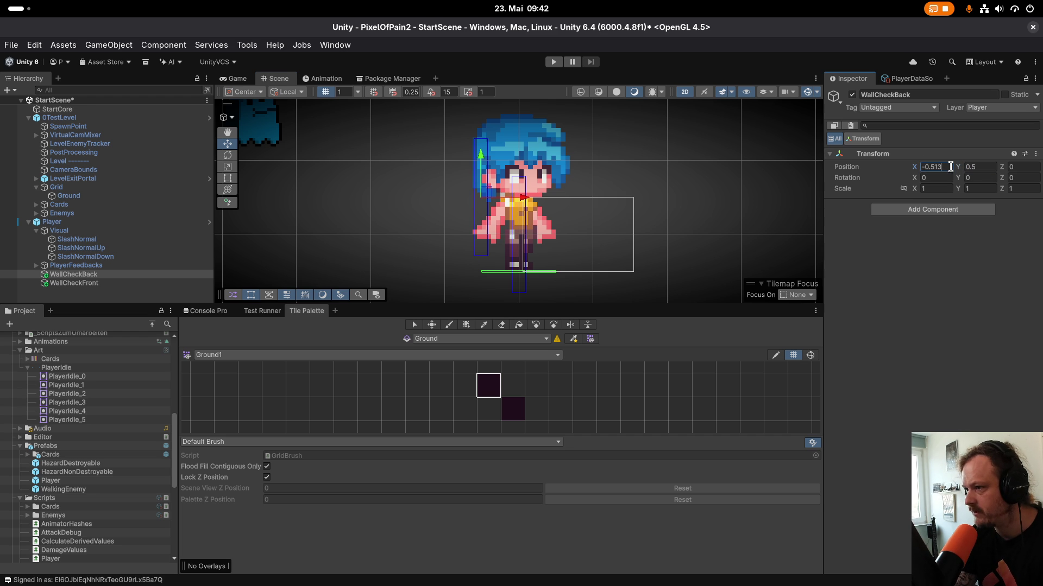
key("BackSpace")
key("BackSpace")
key("BackSpace")
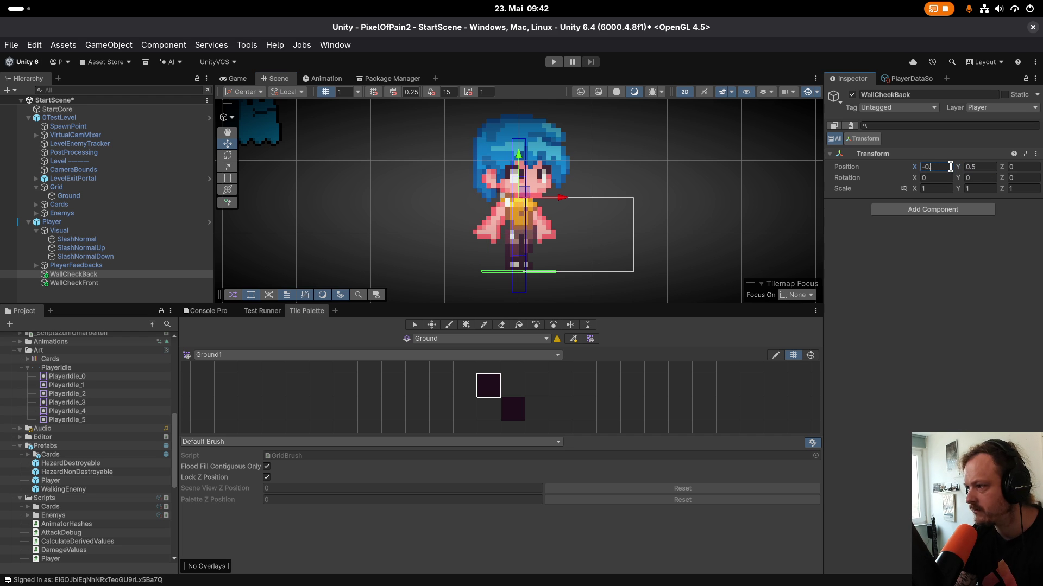
type(".5")
key("Return")
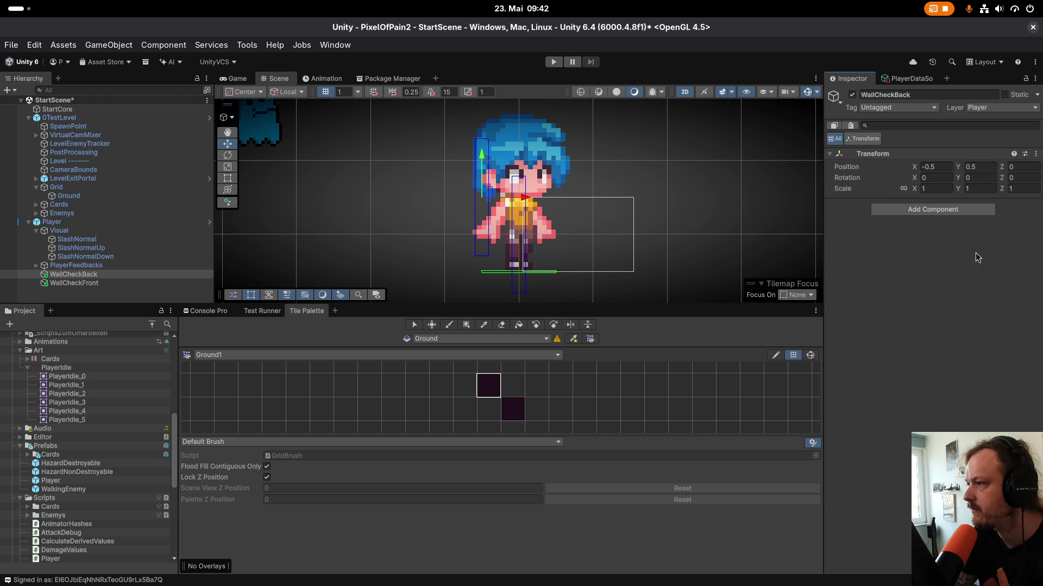
Set WallCheckFront's position to X 0.5, Y 0.5, then reselect the Player.
left_click(87, 282)
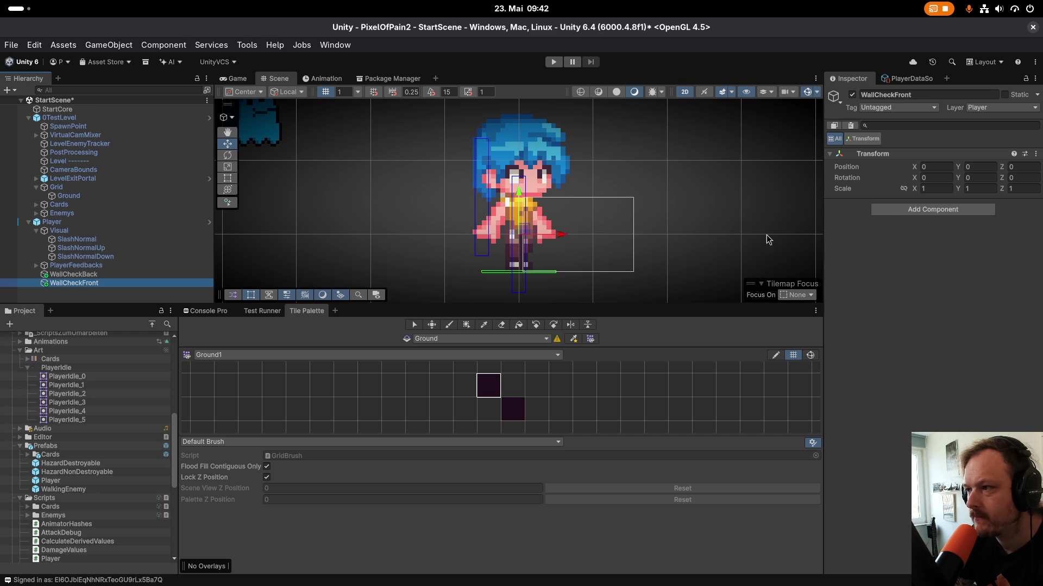
left_click_drag(524, 236, 567, 206)
left_click(980, 167)
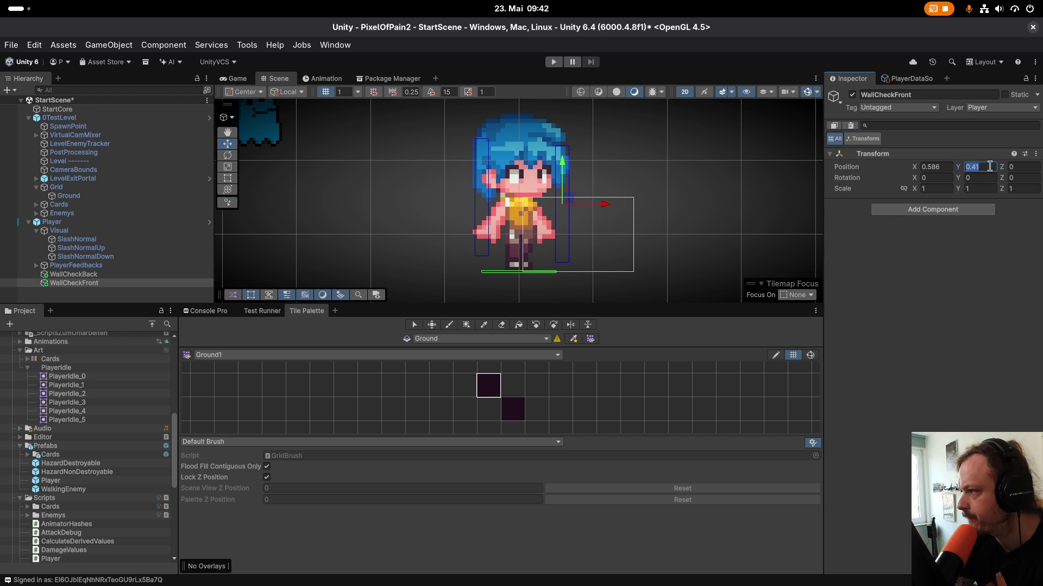
type("0.5")
left_click(945, 167)
type("0.5")
key("Return")
left_click(82, 223)
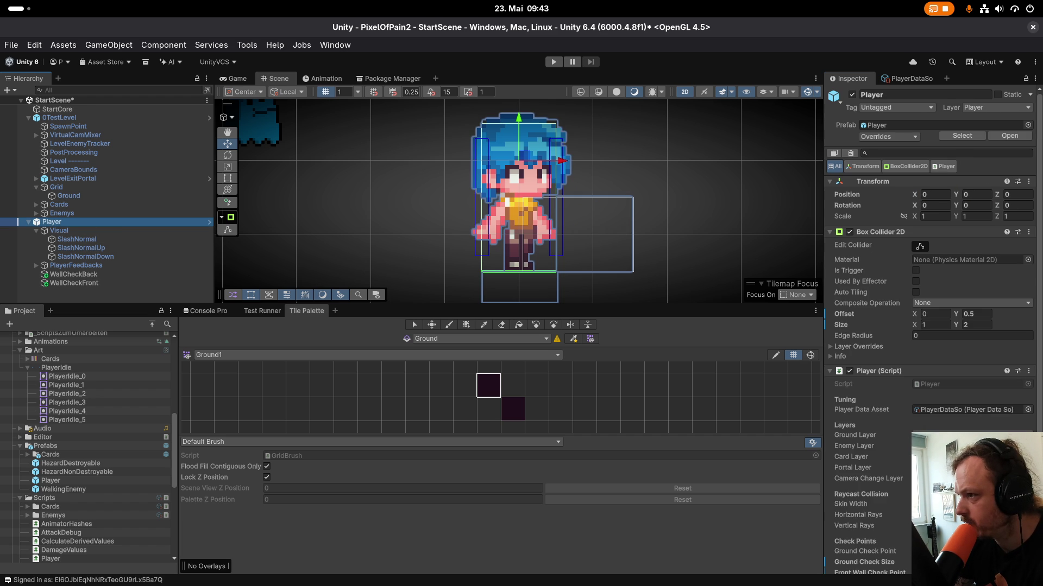
Apply All of the Player's overrides to its prefab, then maximize the Inspector.
scroll(932, 326, "down", 2)
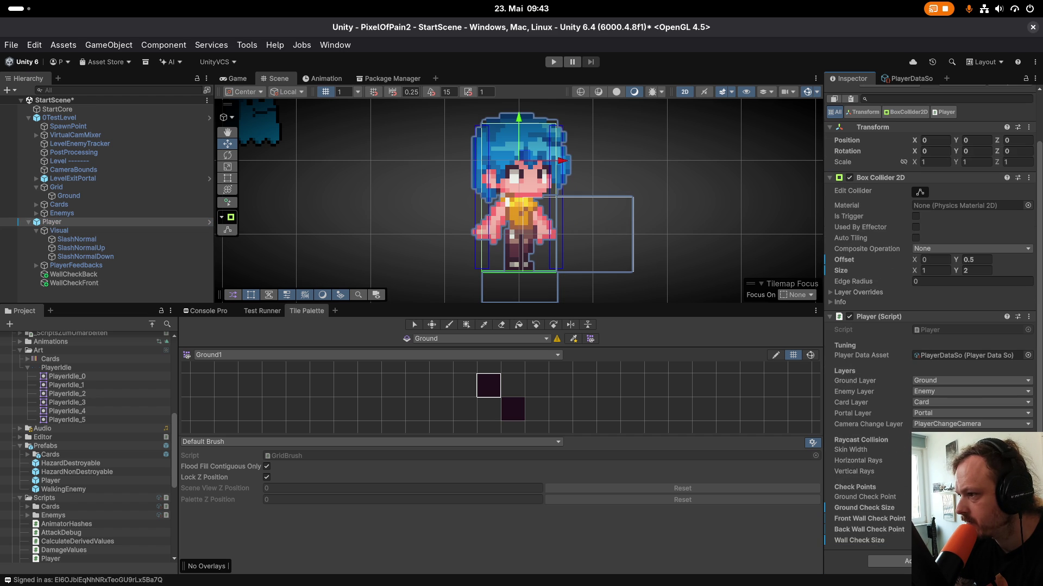
left_click_drag(489, 197, 501, 247)
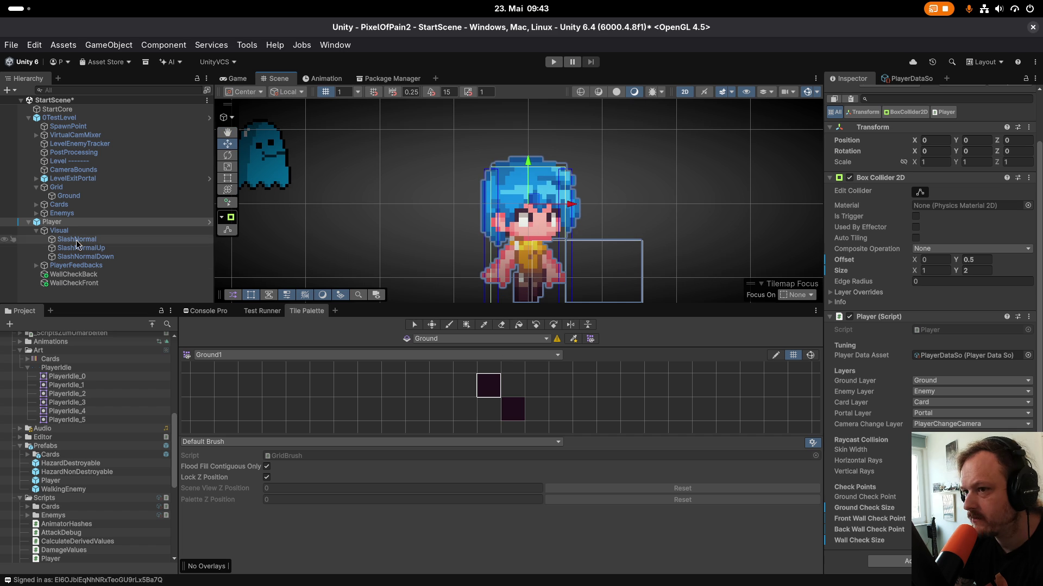
scroll(879, 216, "up", 2)
left_click(884, 137)
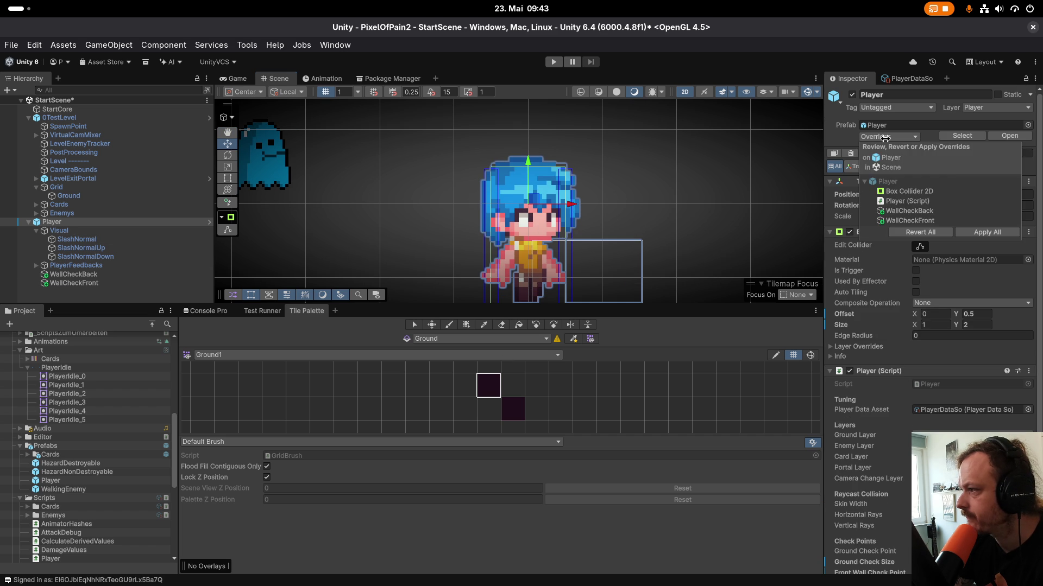
left_click(987, 232)
scroll(625, 209, "down", 1)
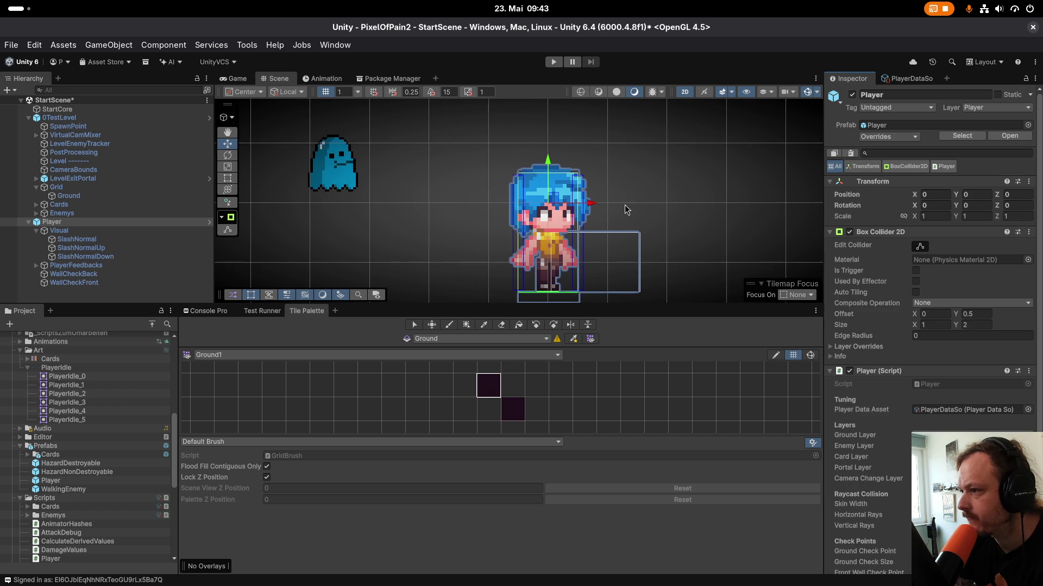
scroll(625, 204, "down", 1)
mouse_move(614, 187)
left_mouse_down()
mouse_move(365, 236)
mouse_move(508, 253)
left_mouse_up()
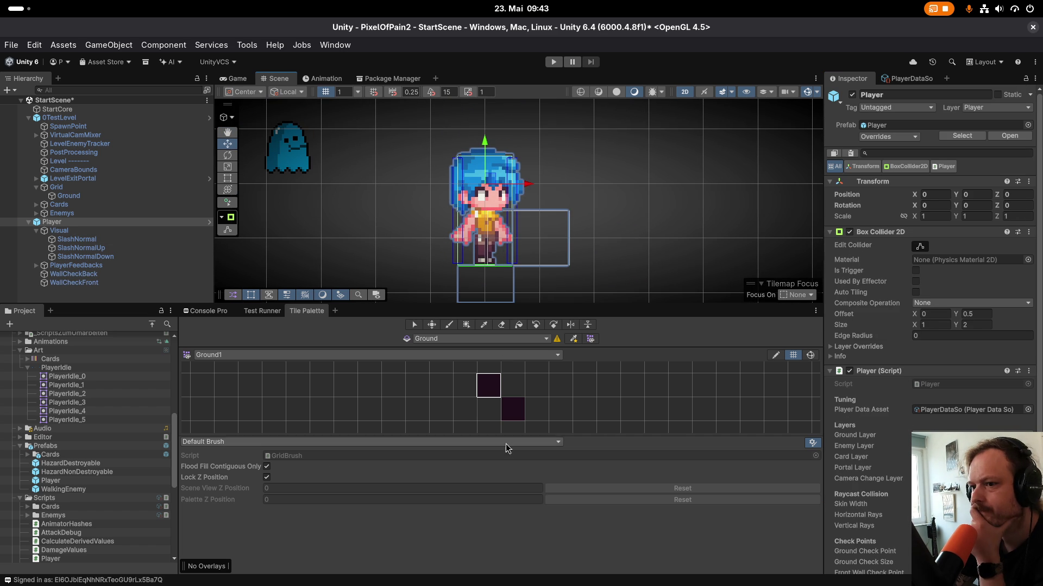
key("shift+space")
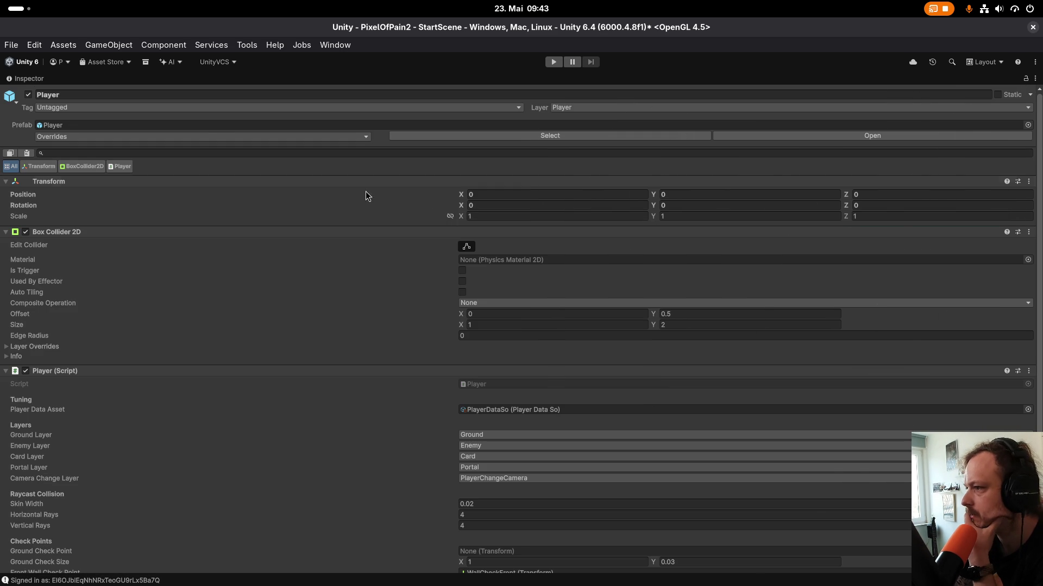
Restore the editor layout and set PlayerDataSo's Attack Offset to 1.
double_click(39, 80)
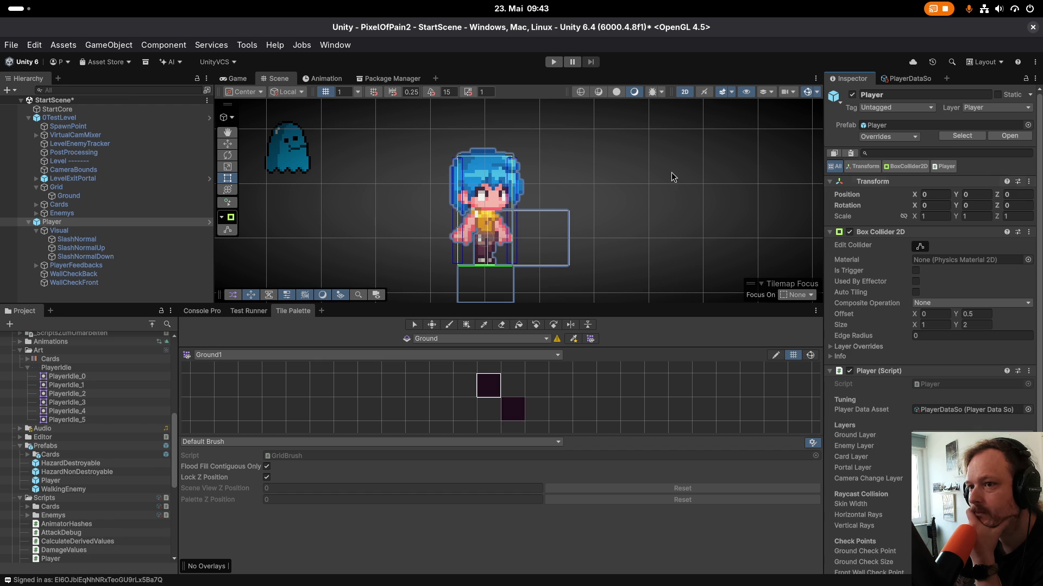
left_click(909, 80)
scroll(858, 322, "down", 5)
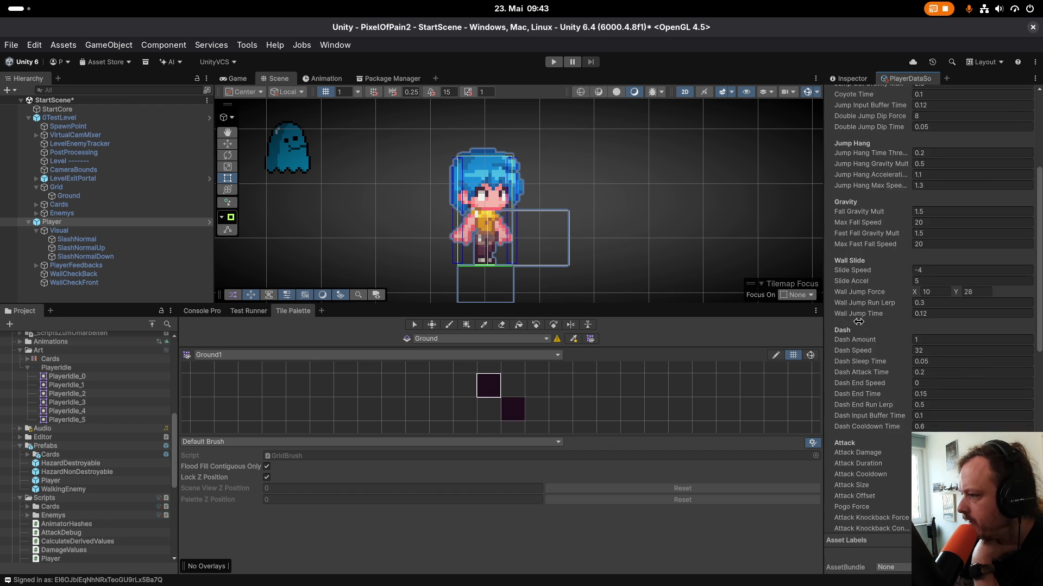
scroll(858, 322, "down", 4)
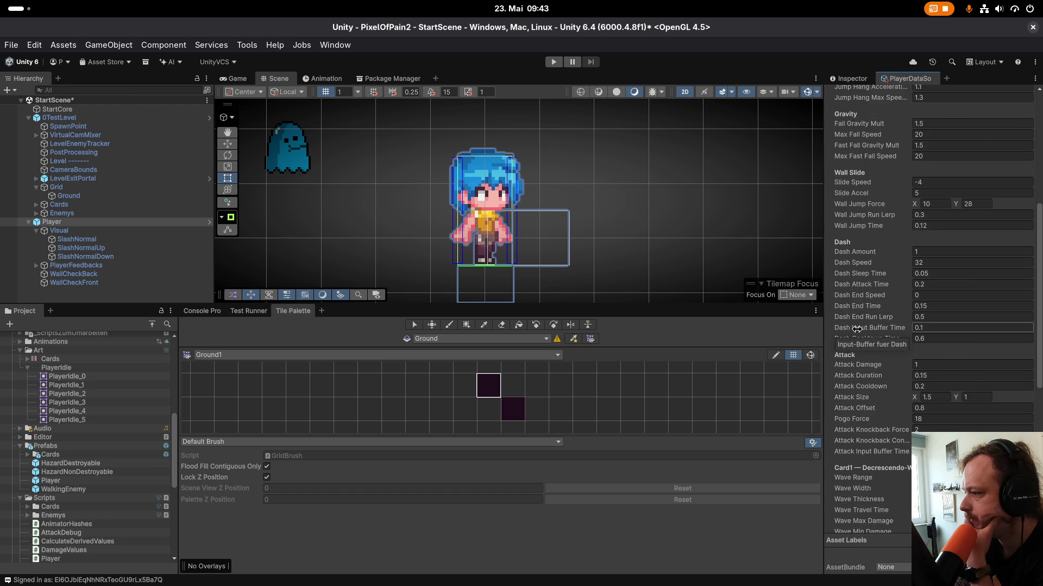
scroll(856, 329, "down", 3)
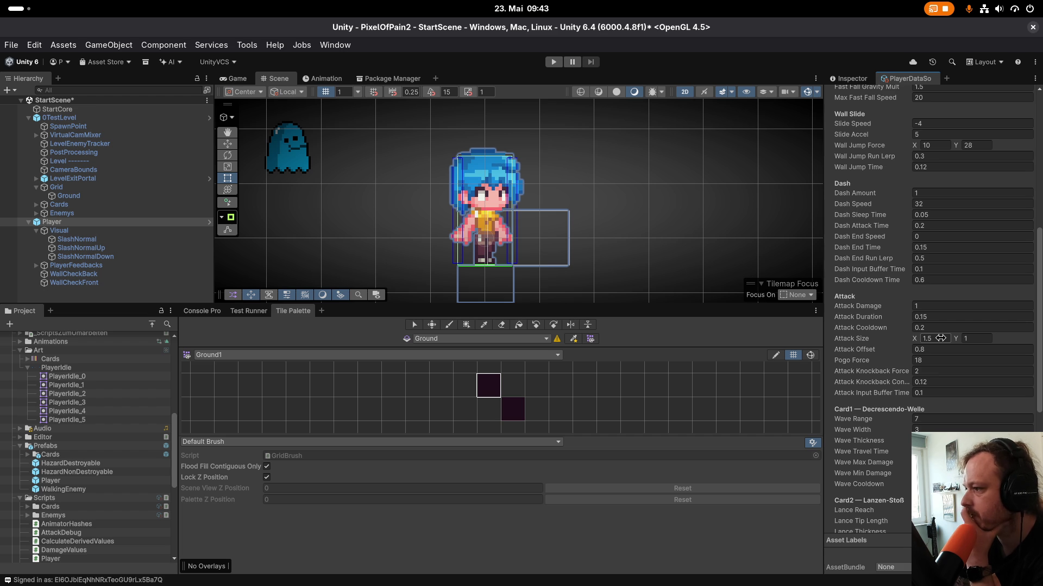
left_click(936, 346)
type("1")
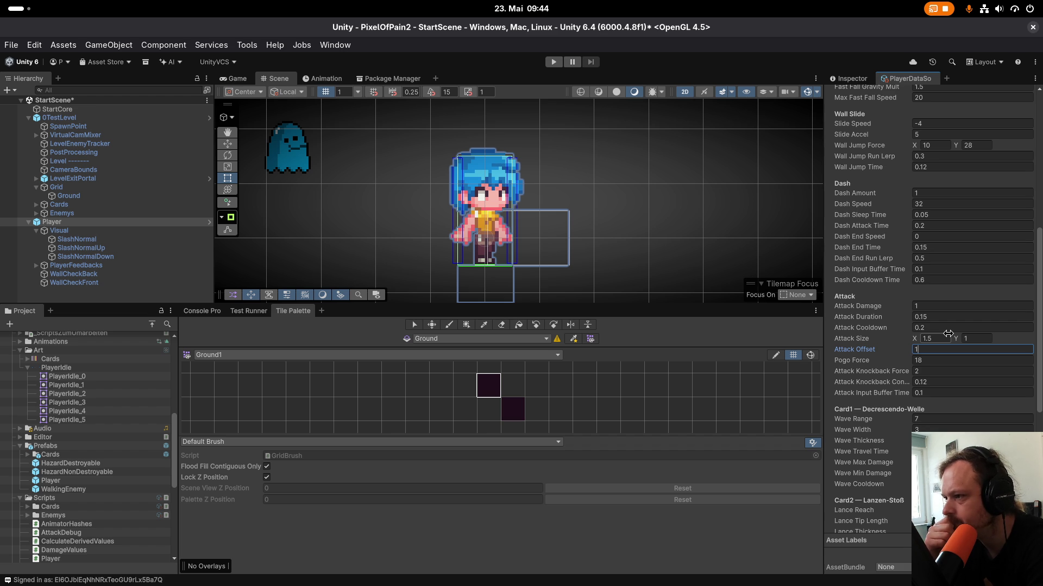
Set PlayerDataSo's Attack Size to X 3, Y 1.5.
left_click(971, 339)
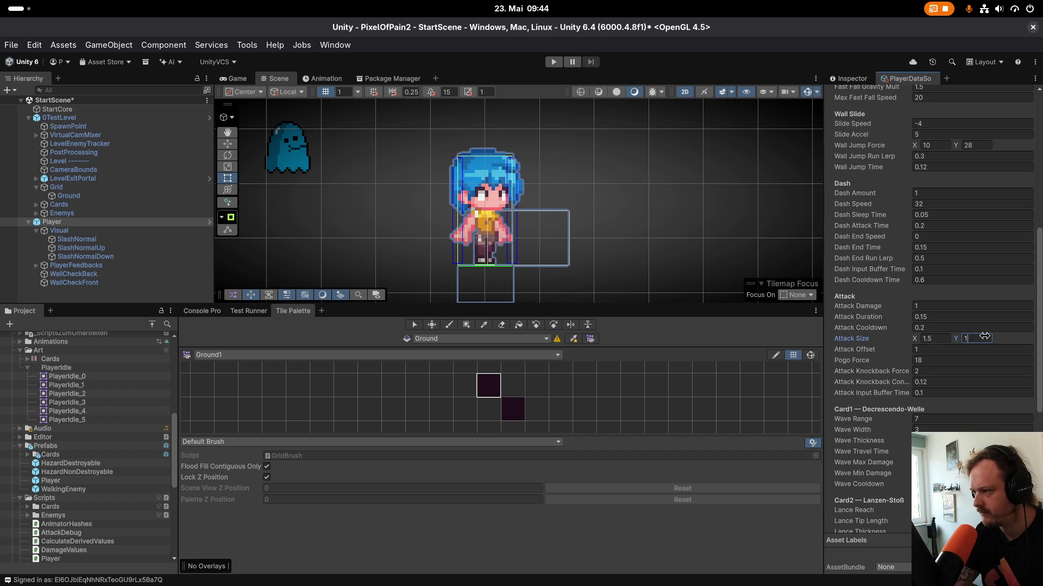
type("1.5")
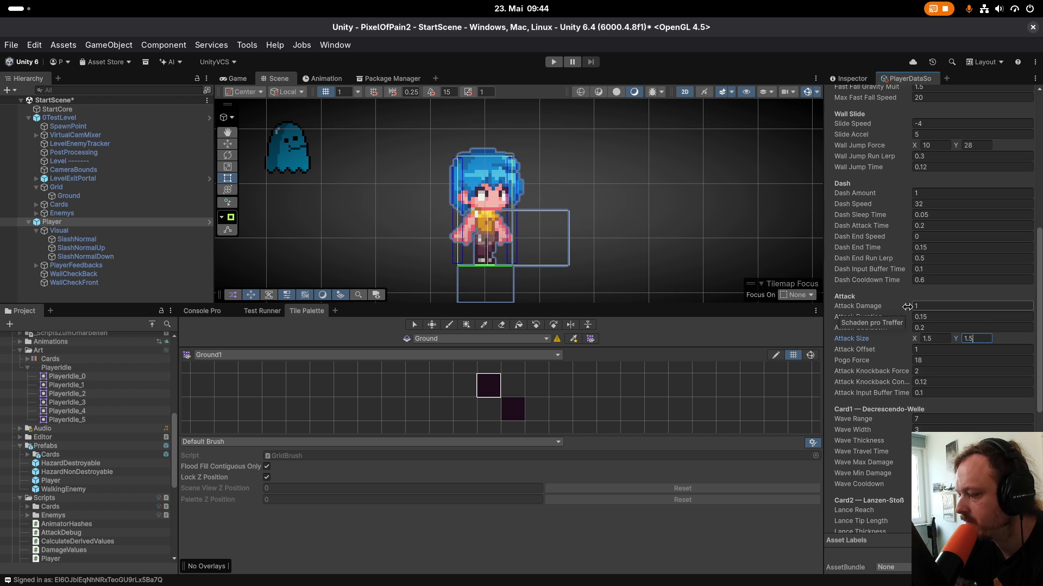
left_click(933, 333)
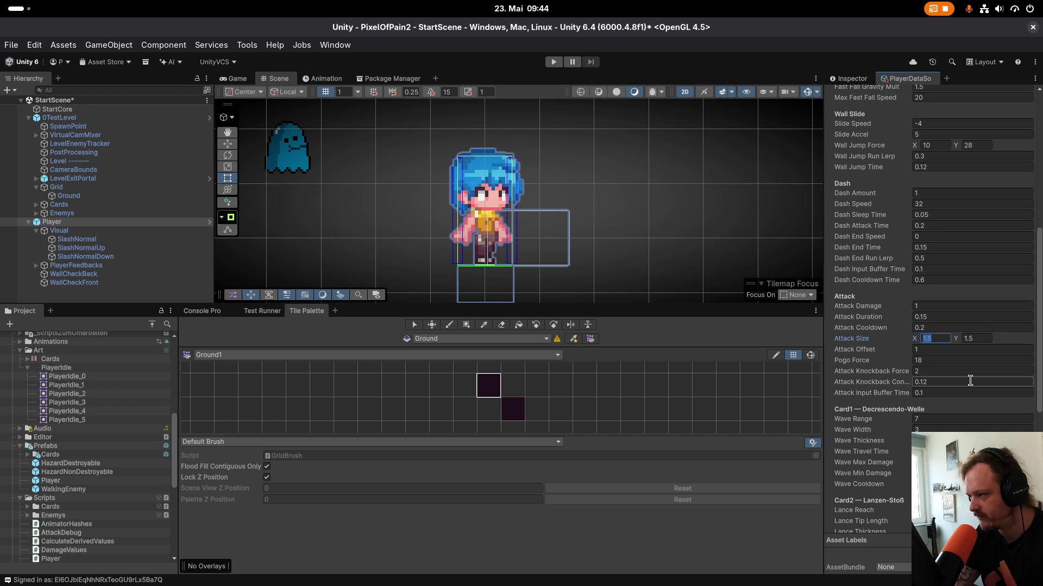
type("3")
left_click(985, 336)
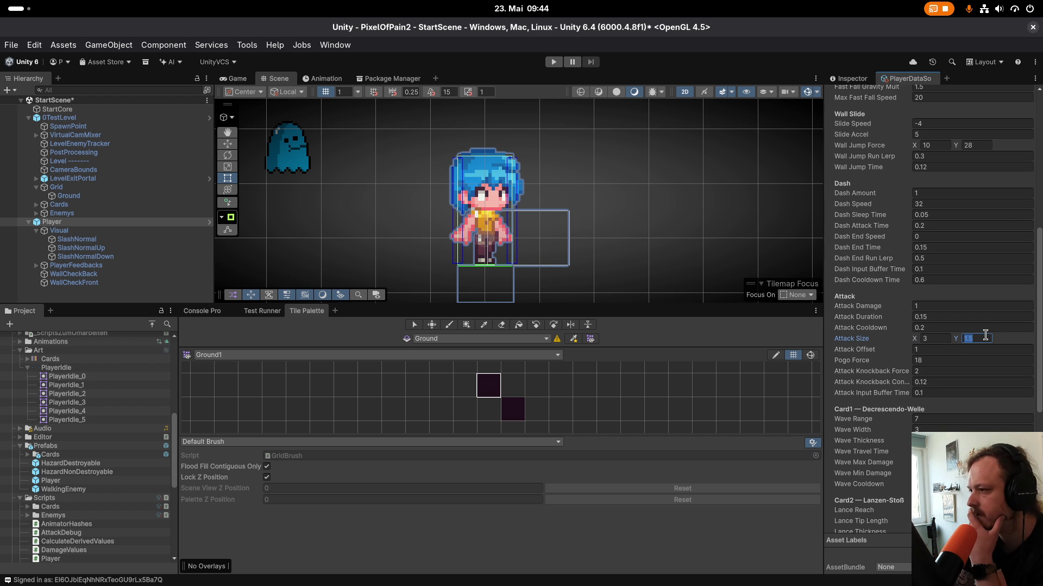
key("Right")
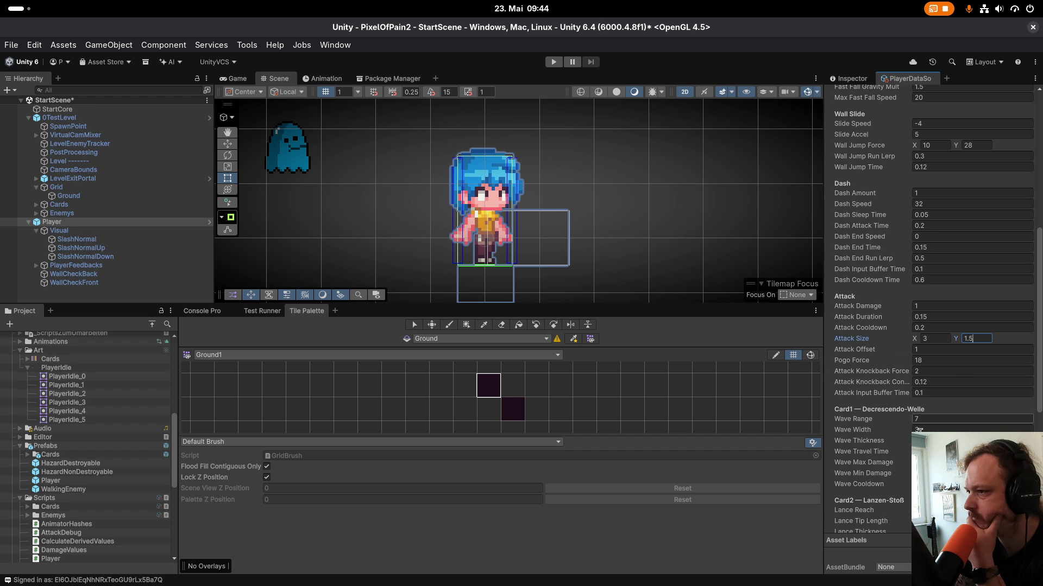
left_click(69, 241)
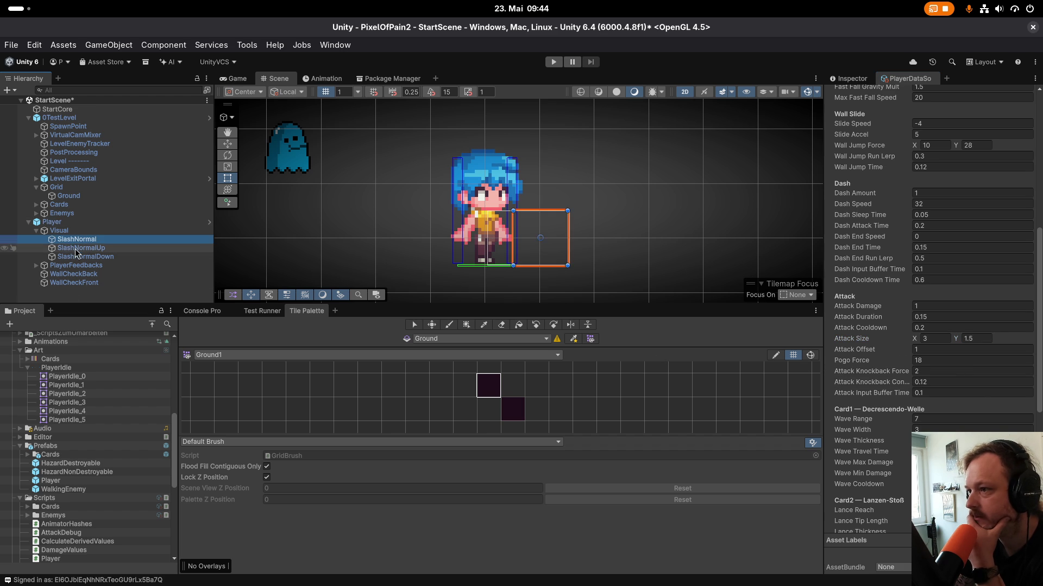
Review the three slash hitboxes and set SlashNormal's Y position to 1.02.
left_click(75, 249)
left_click(79, 258)
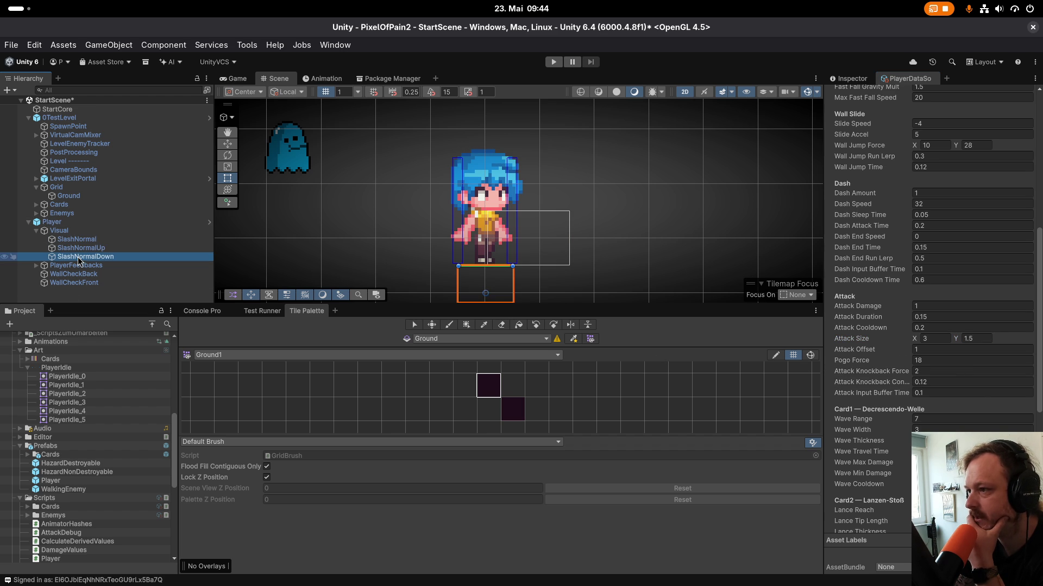
left_click(77, 239)
left_click(848, 79)
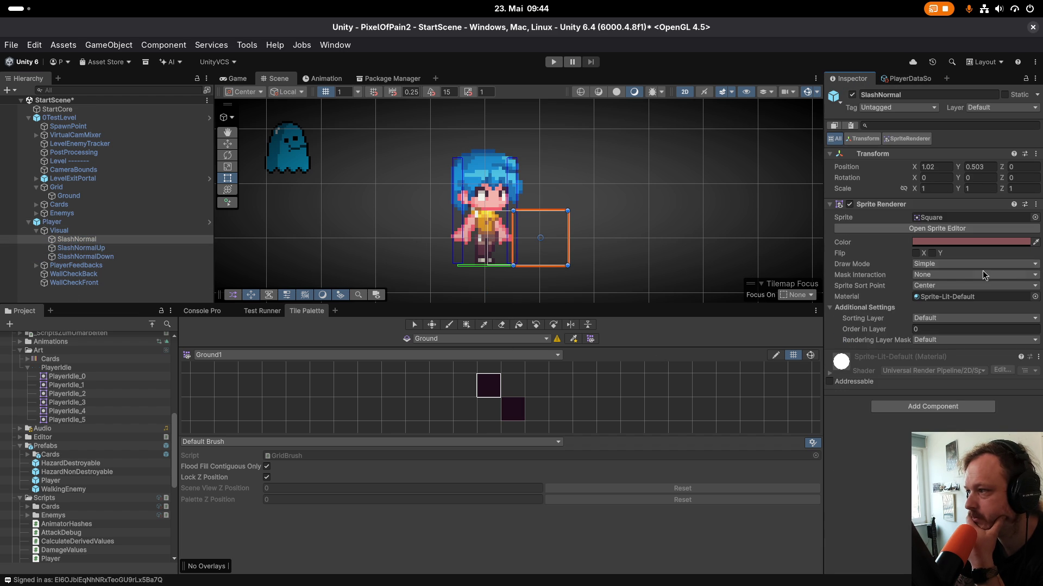
left_click_drag(956, 205, 953, 200)
left_click(975, 168)
type("1.38")
key("BackSpace")
key("BackSpace")
type("02")
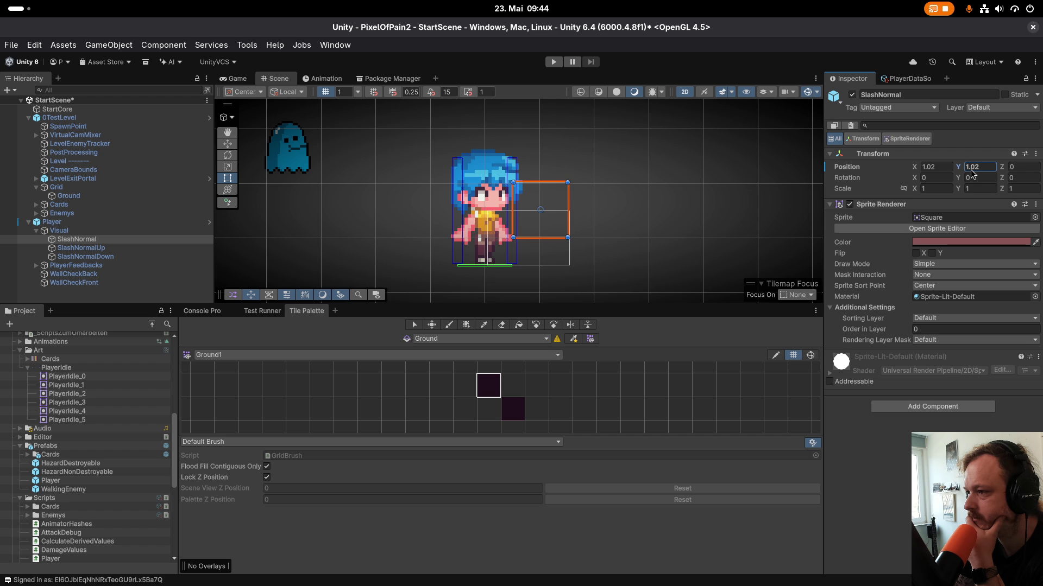
left_click_drag(951, 198, 949, 201)
Reselect SlashNormal and round its position to X 1, Y 1.
left_click(85, 233)
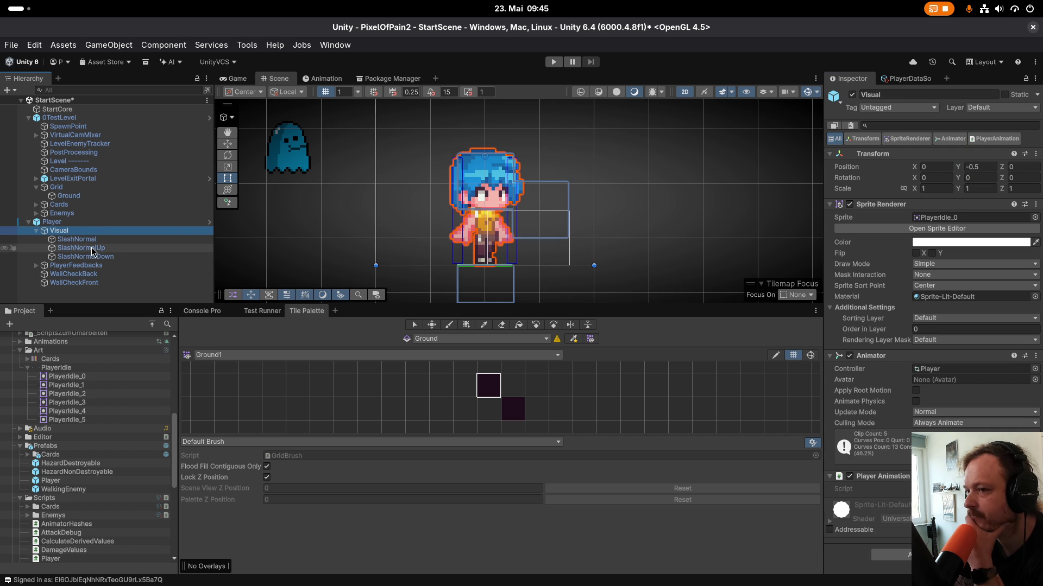
left_click(88, 241)
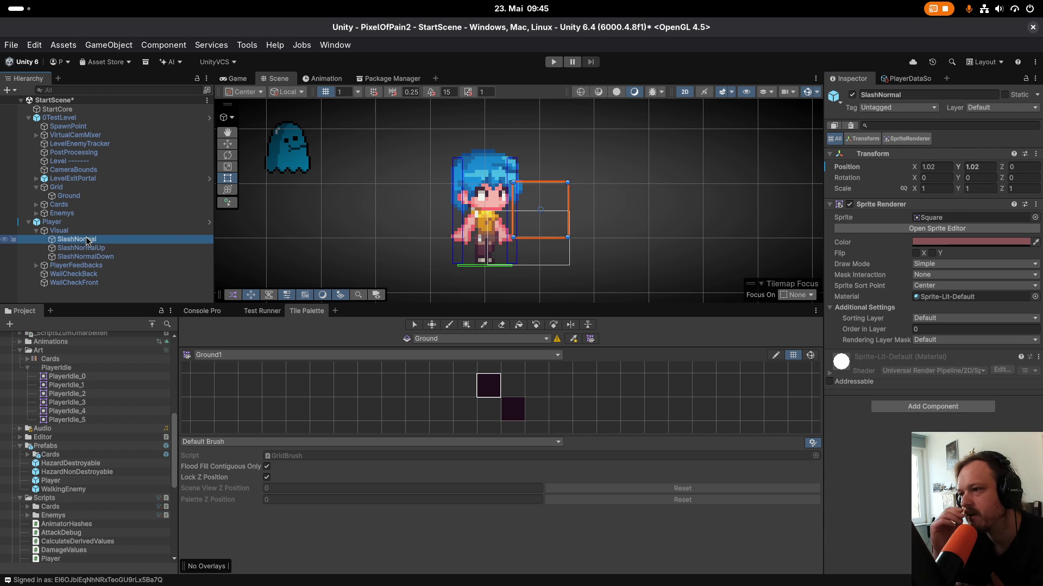
left_click(93, 257)
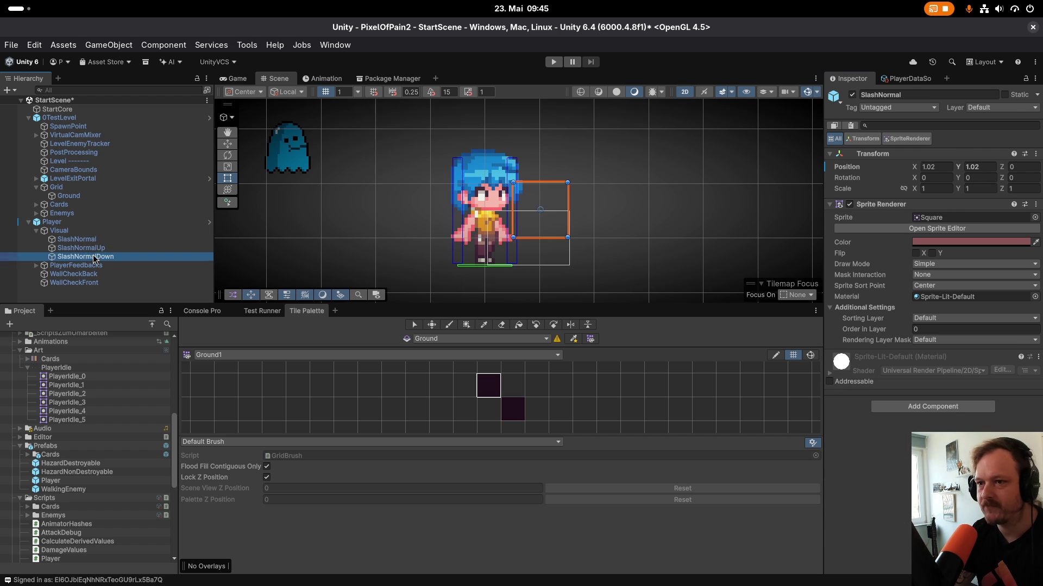
left_click(78, 241, "shift")
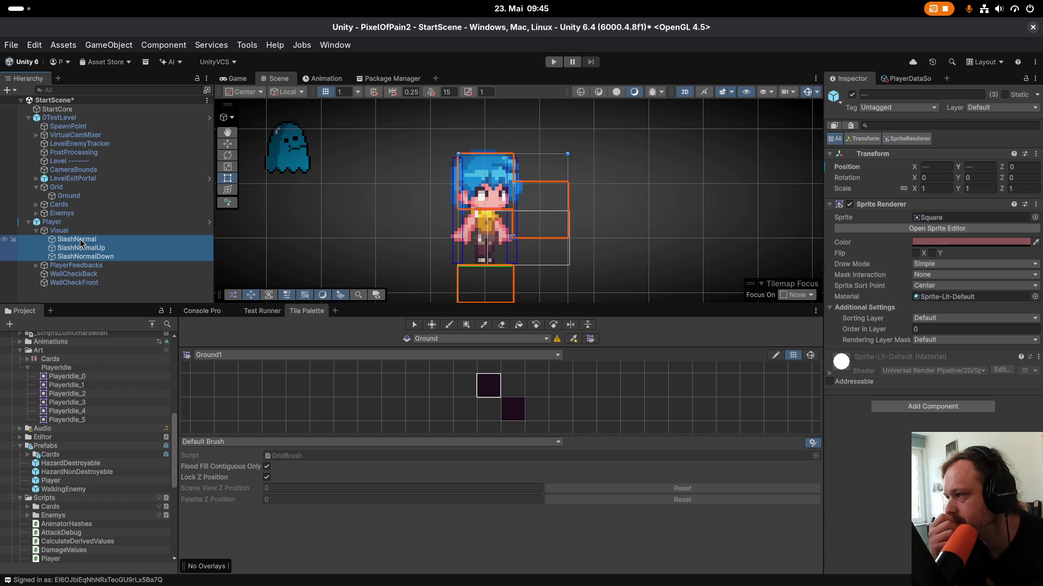
left_click(132, 230)
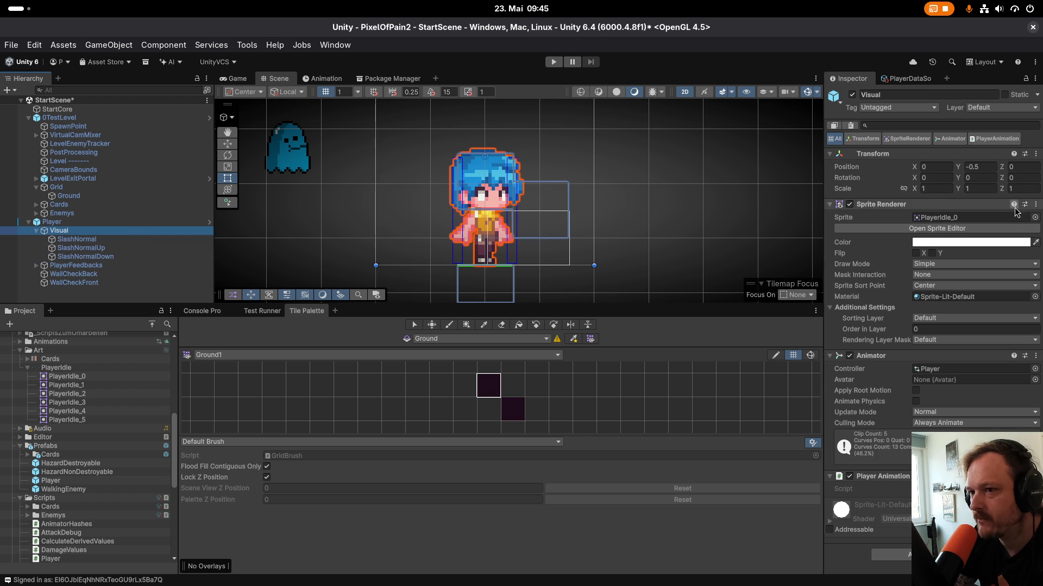
left_click(74, 240)
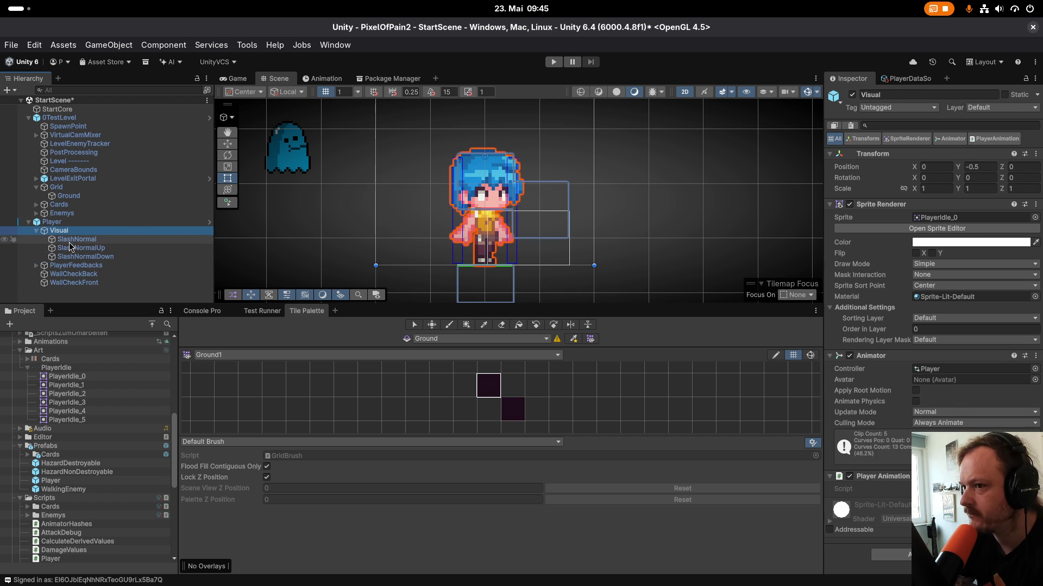
left_click(972, 167)
type("1")
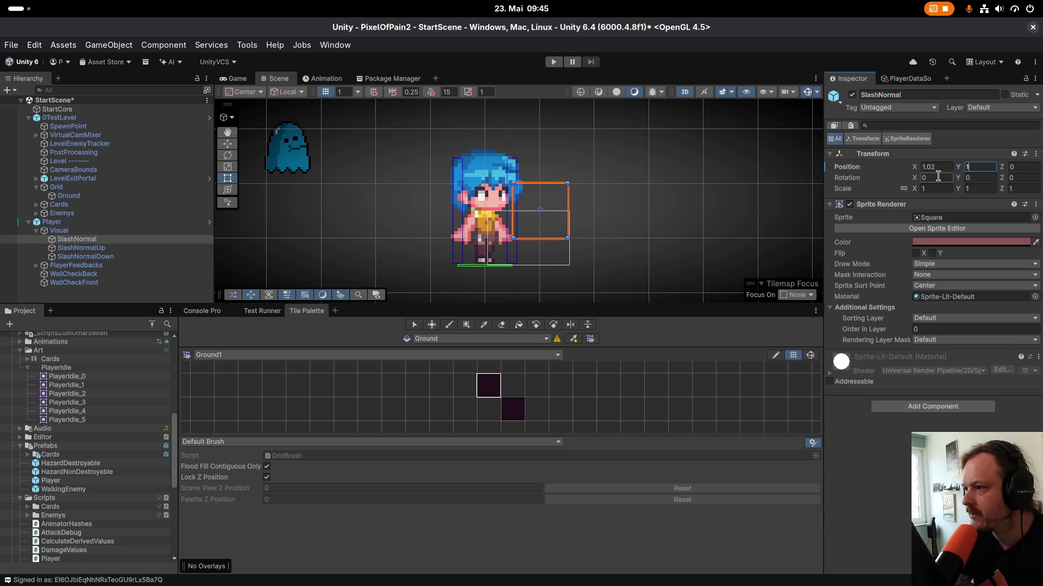
left_click(938, 170)
type("1")
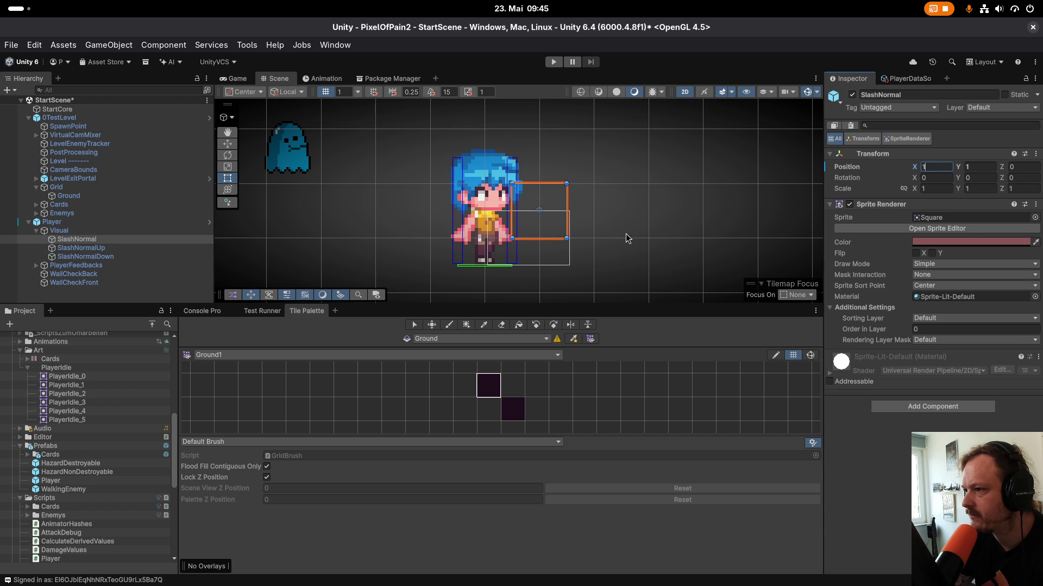
Move the SlashNormalUp hitbox to X 0, Y 2.5 above the player.
left_click(119, 249)
left_click(945, 165)
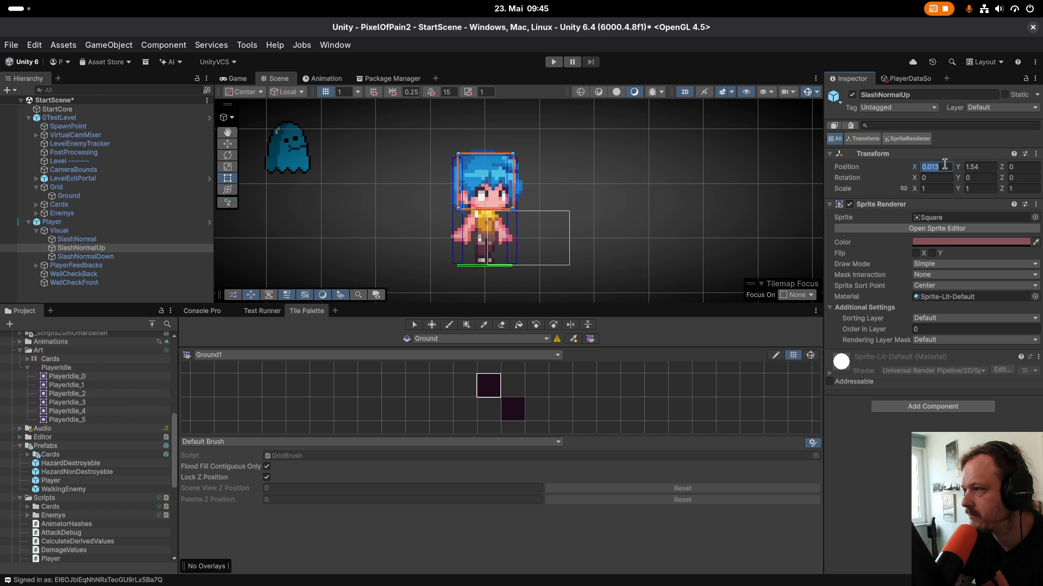
type("0")
left_click(980, 168)
type("2")
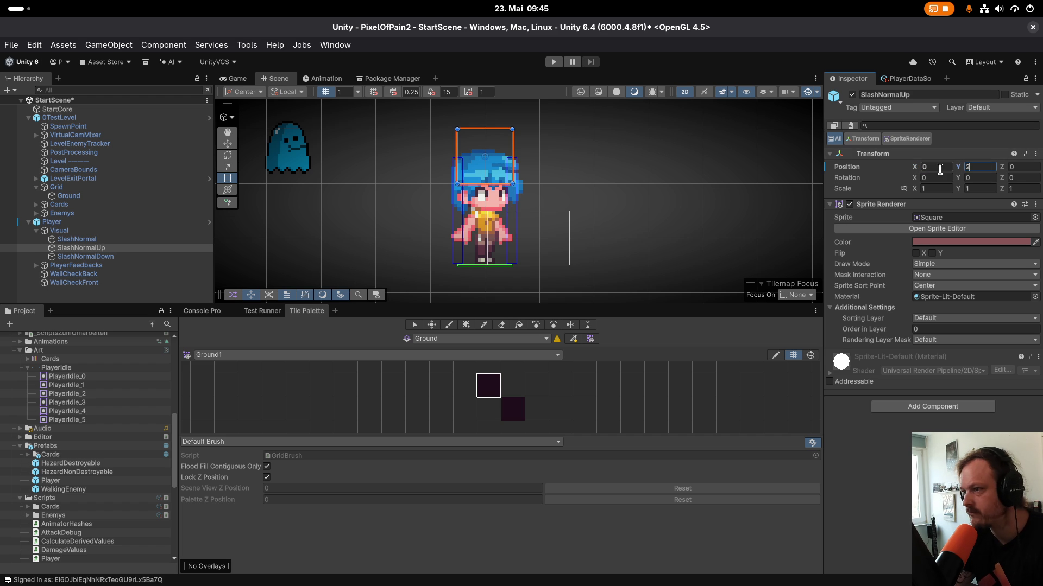
key("Return")
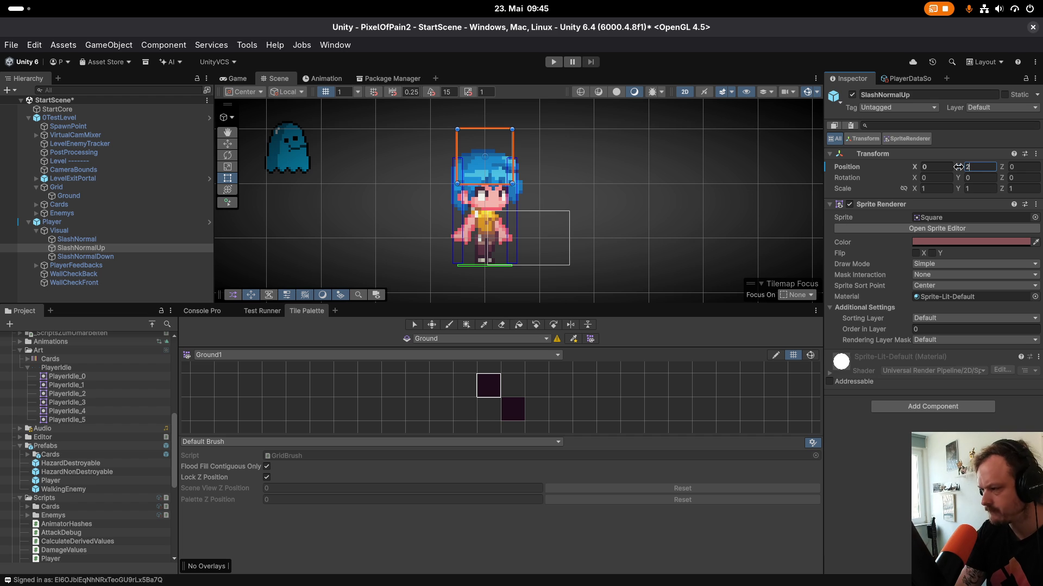
type(".5")
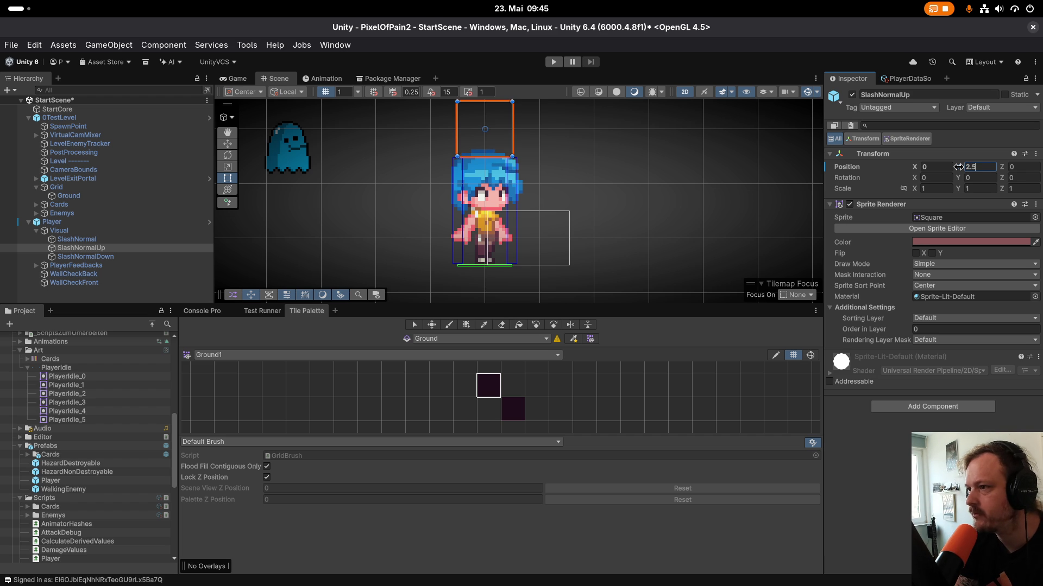
Move the SlashNormalDown hitbox to X 0, Y -0.5, undoing a stray Y entry of 0.
left_click(127, 258)
left_click(989, 167)
left_click(947, 169)
type("0")
left_click(991, 169)
key("BackSpace")
key("BackSpace")
scroll(601, 150, "down", 3)
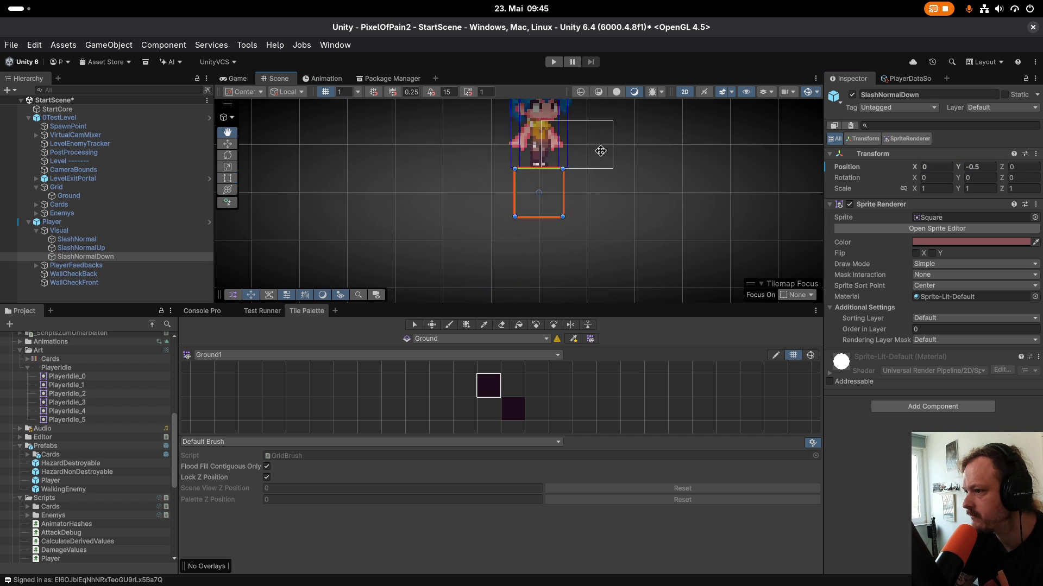
scroll(622, 204, "up", 2)
left_click(988, 167)
type("0")
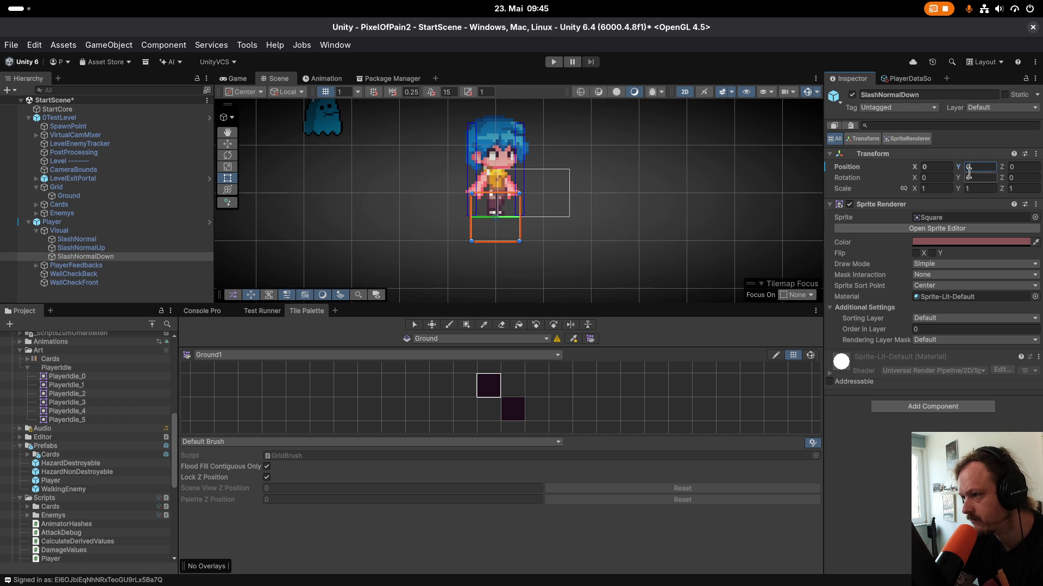
left_click(34, 45)
left_click(60, 63)
Select the Player object and check its prefab overrides.
scroll(338, 219, "down", 2)
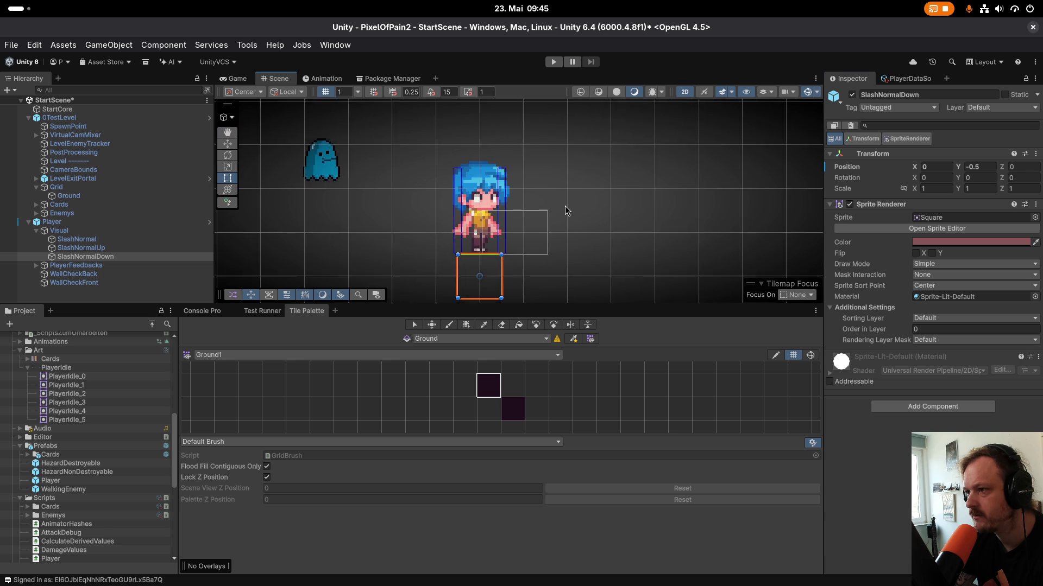
left_click(76, 222)
left_click(891, 137)
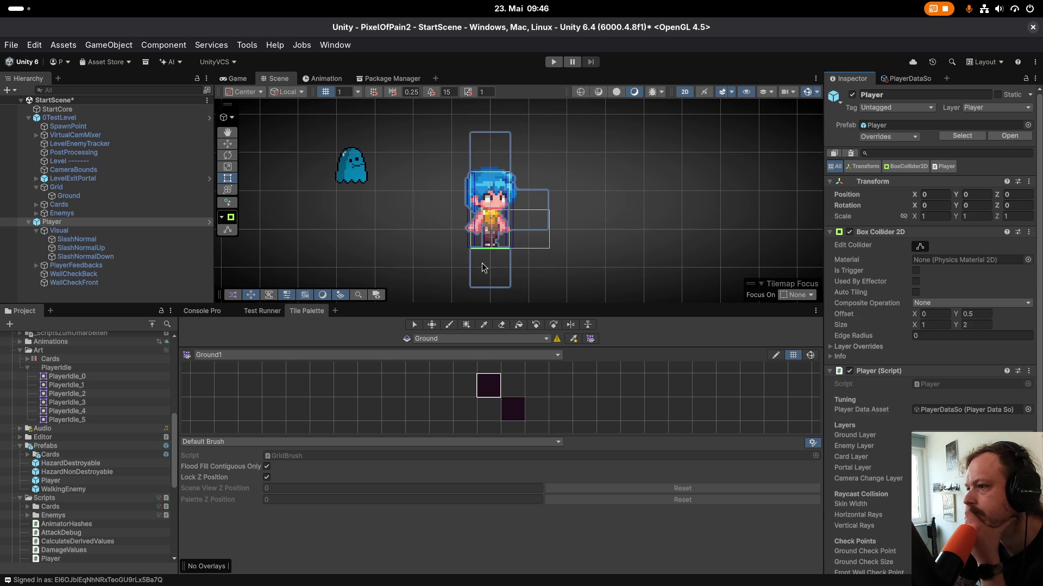
scroll(525, 256, "up", 5)
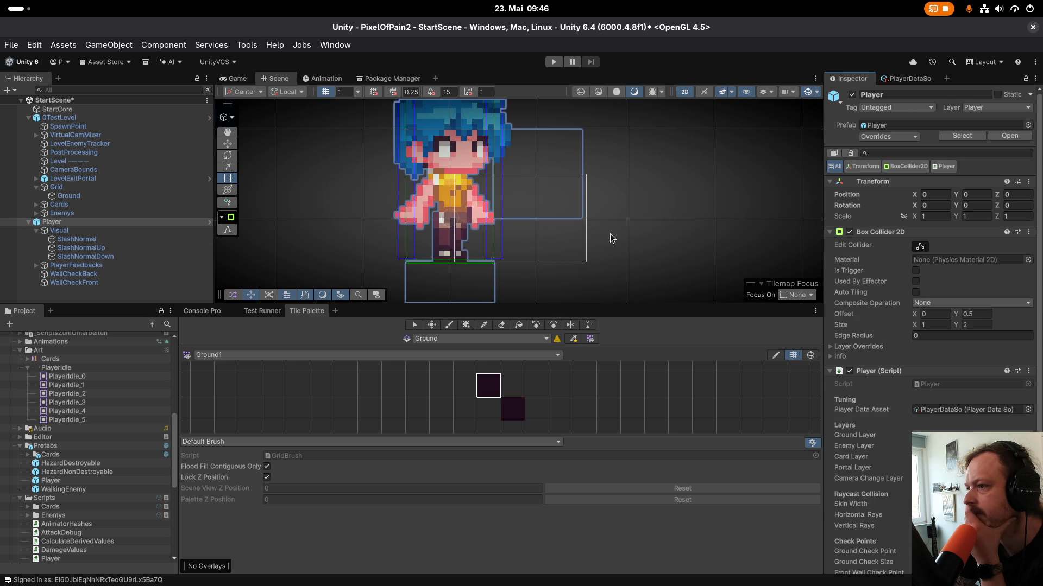
scroll(604, 243, "down", 3)
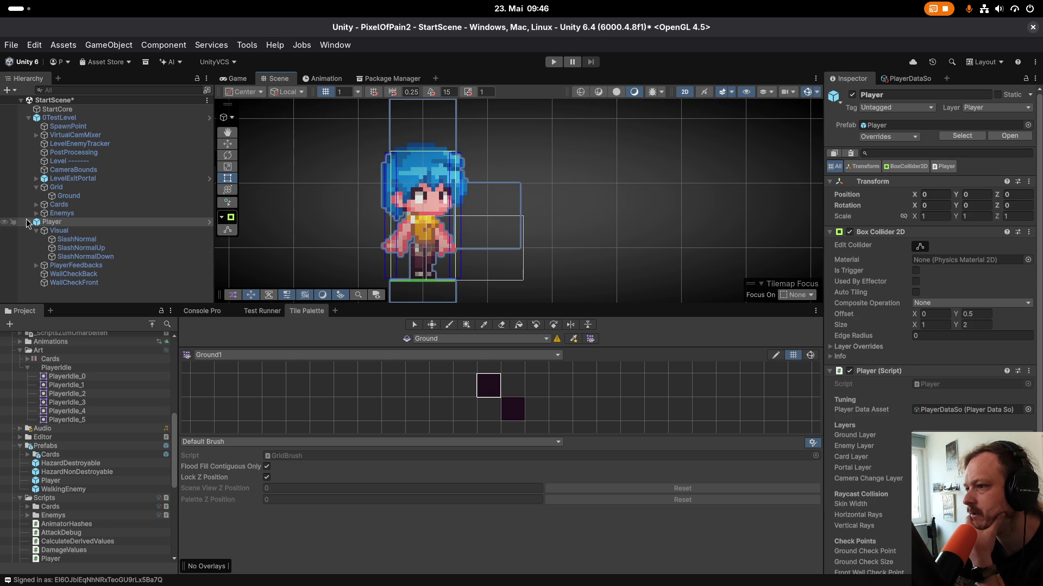
left_click(62, 233)
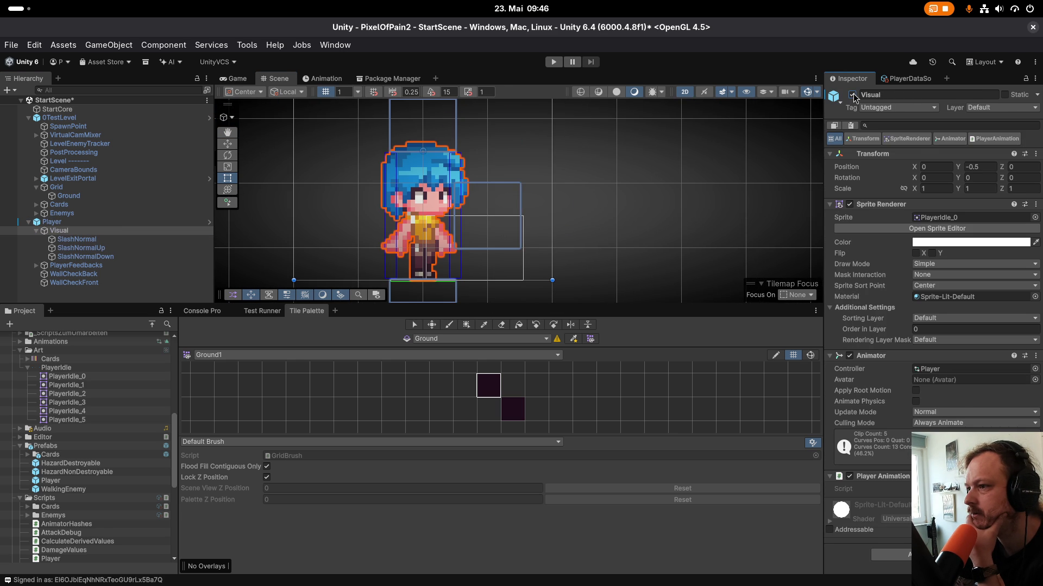
left_click(93, 223)
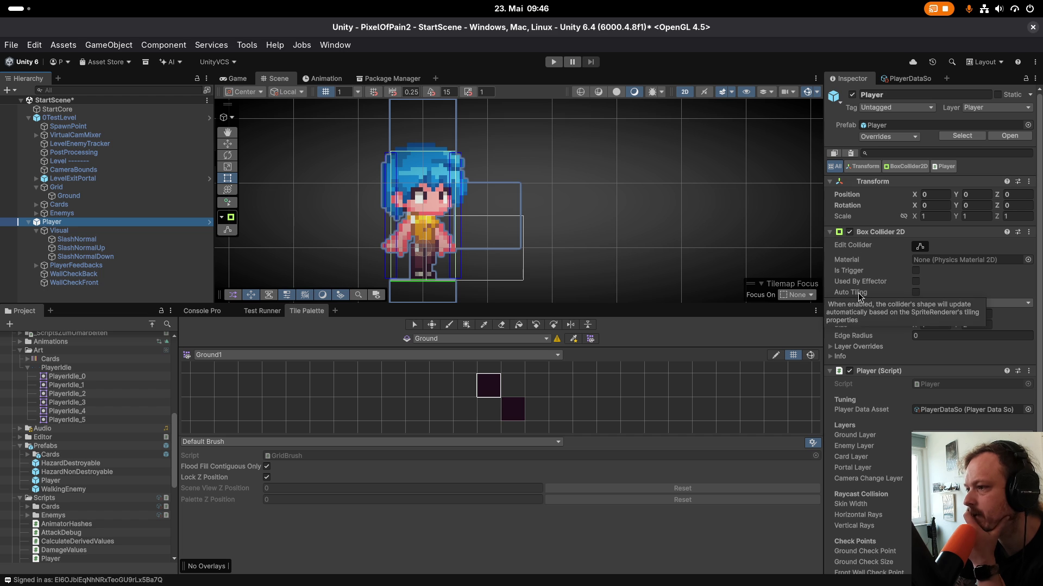
scroll(855, 304, "down", 2)
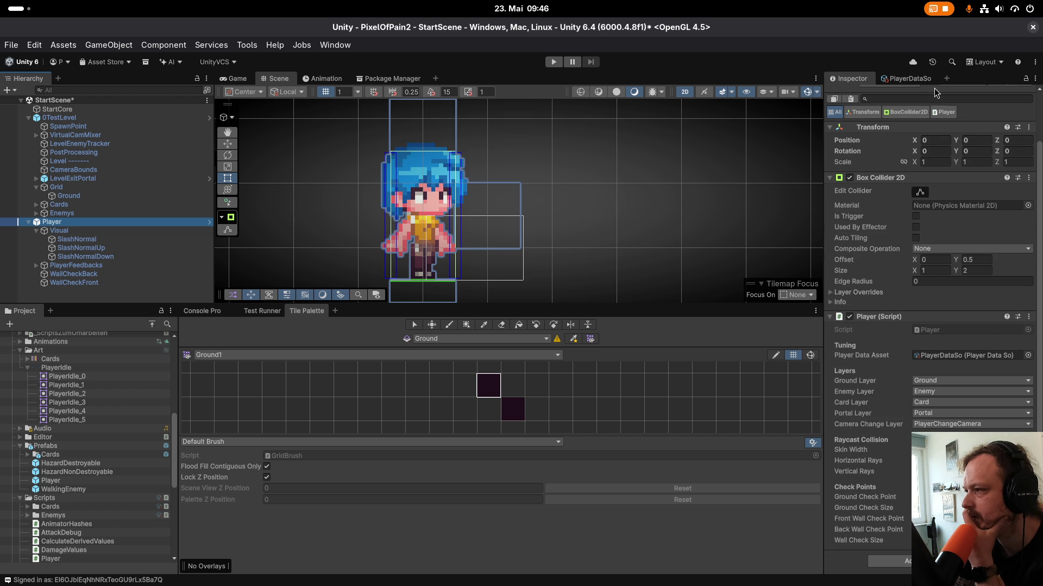
left_click(921, 78)
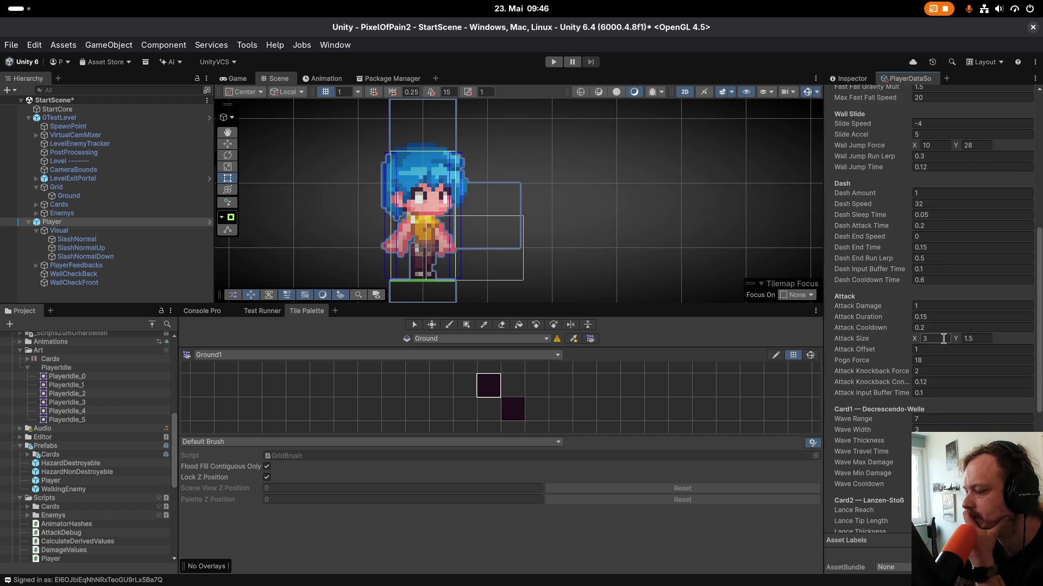
left_click(850, 78)
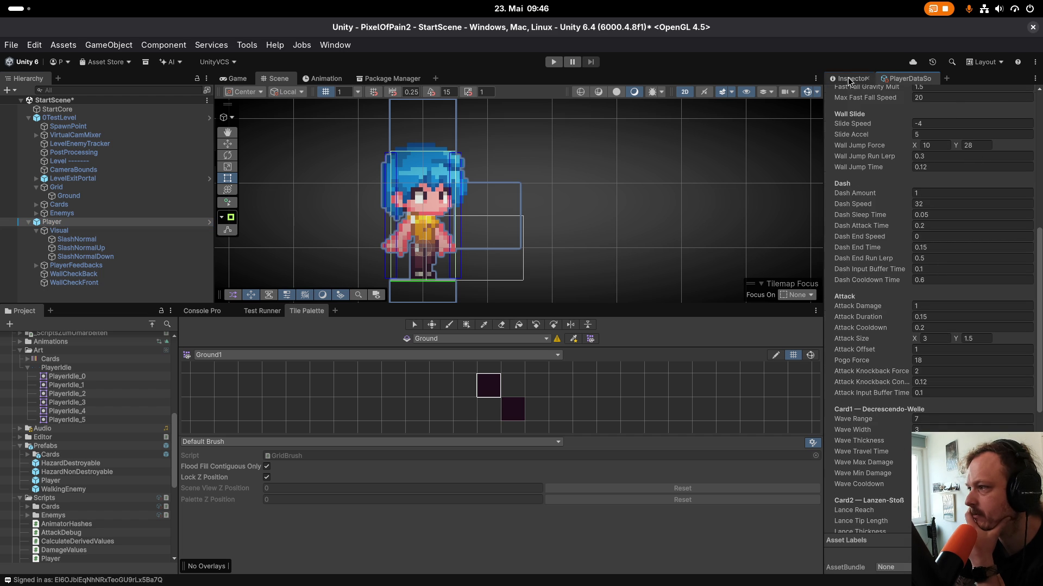
scroll(862, 165, "up", 3)
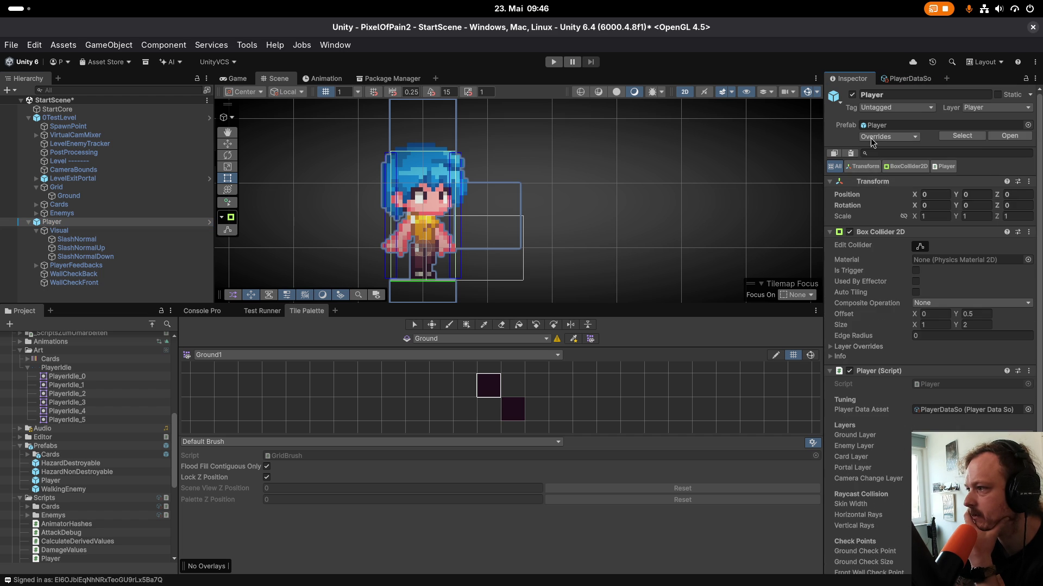
left_click(69, 120)
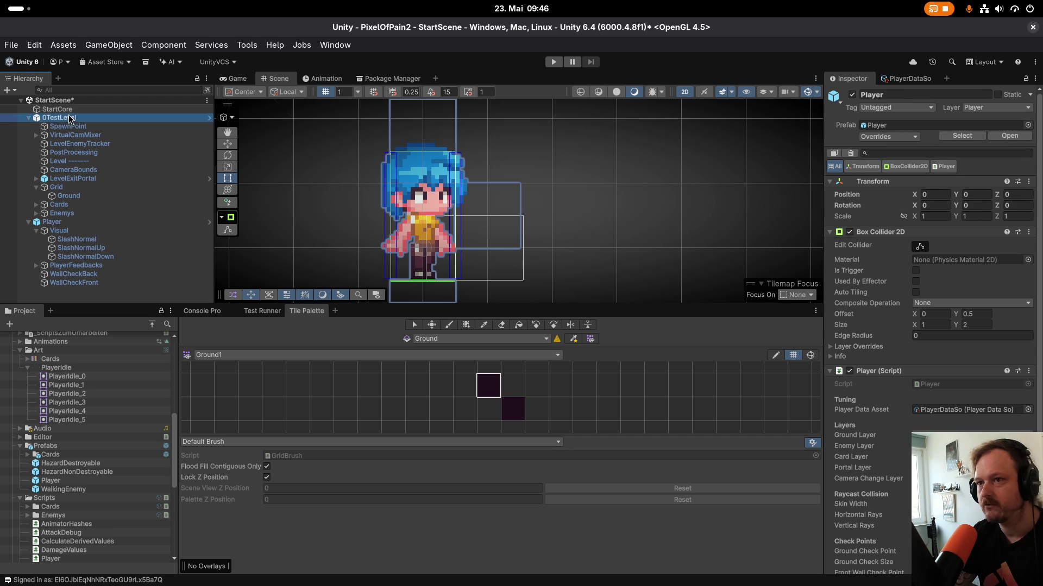
Delete 0TestLevel and every other object except StartCore, then save the start scene.
right_click(67, 124)
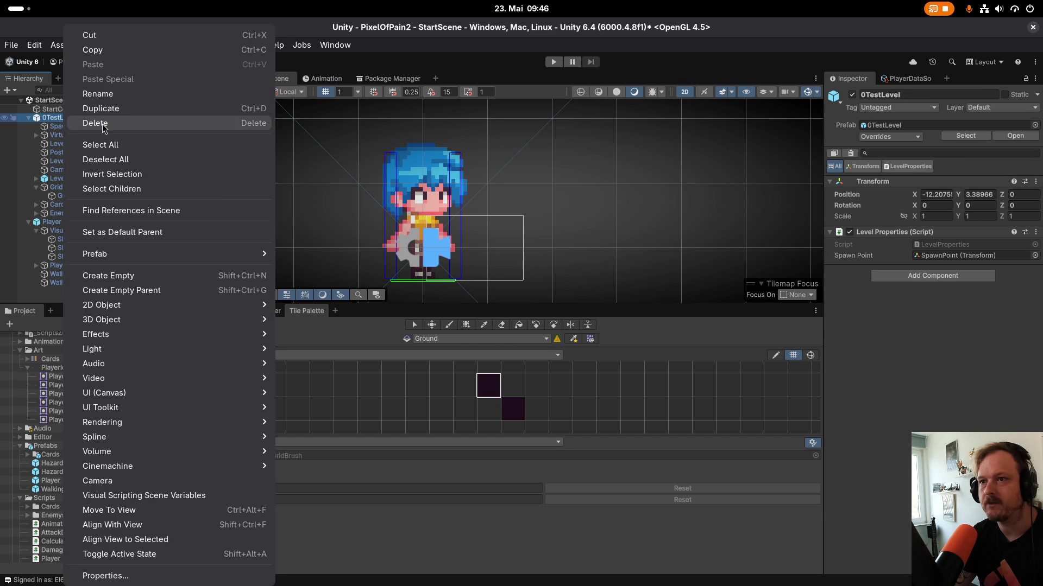
left_click(76, 123)
right_click(76, 122)
left_click(114, 150)
key("Delete")
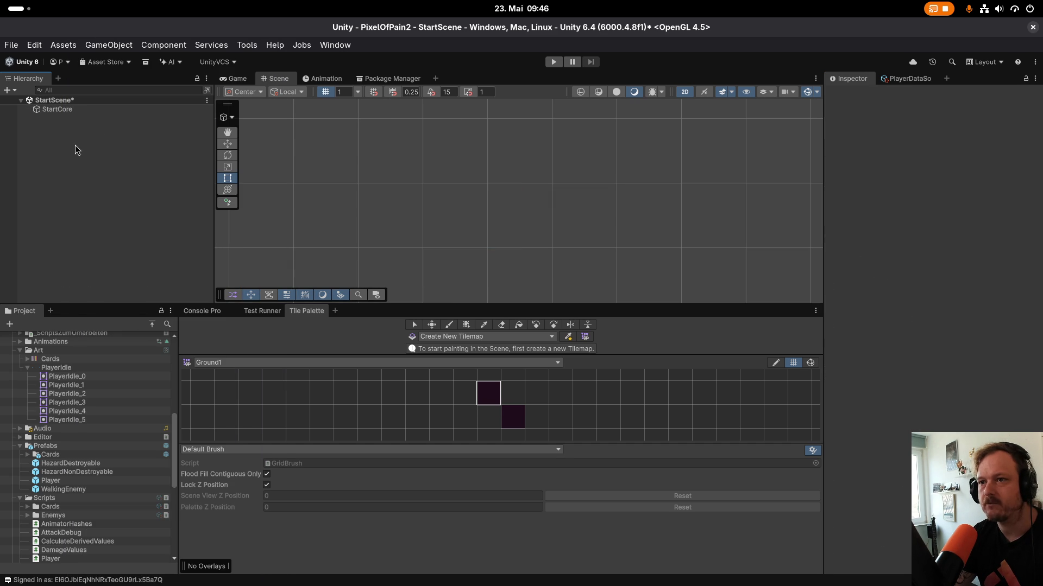
key("ctrl+s")
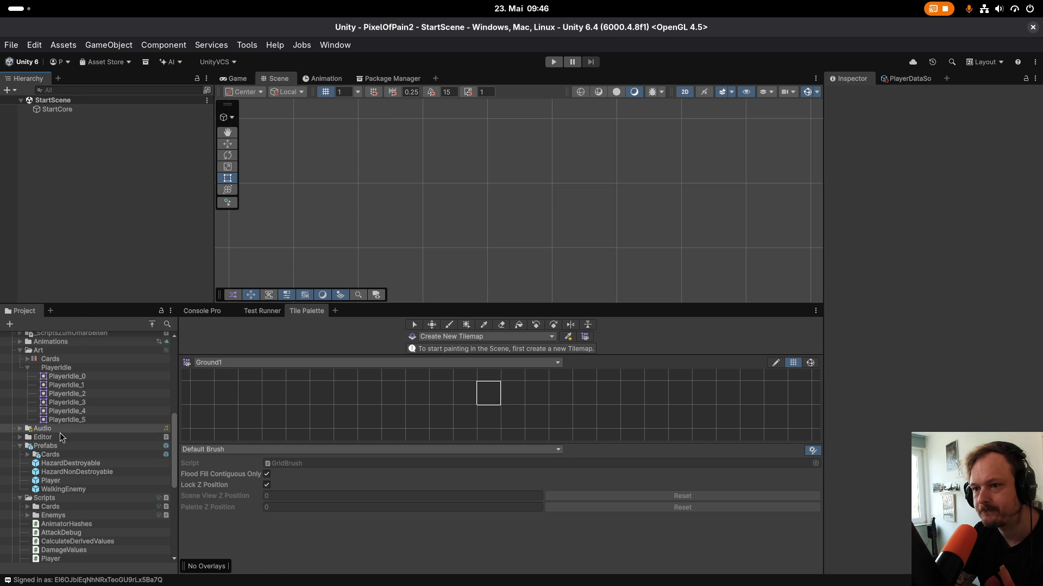
Open the 0TestLevel prefab for editing.
scroll(100, 479, "up", 5)
double_click(65, 436)
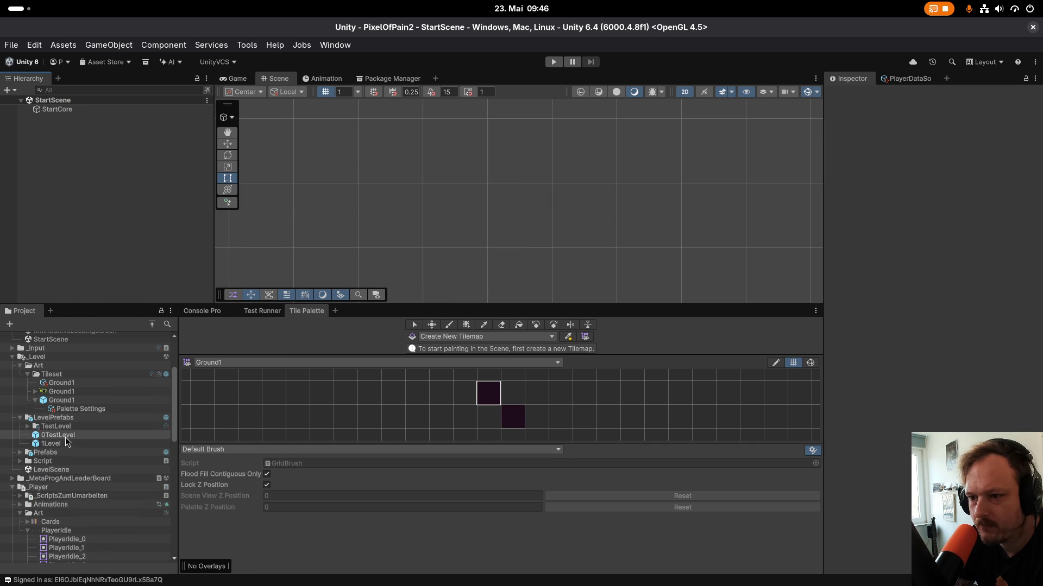
scroll(521, 237, "down", 3)
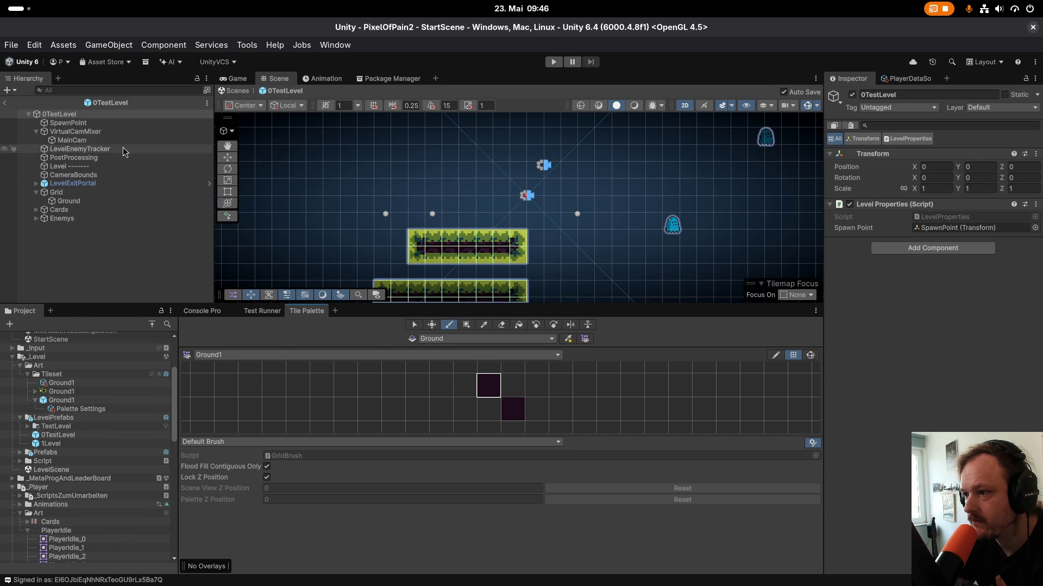
Paint Ground tiles to fill the gaps between the 0TestLevel platforms, then exit the prefab and play.
left_click(69, 201)
mouse_move(537, 247)
left_mouse_down()
mouse_move(607, 247)
mouse_move(549, 272)
mouse_move(605, 277)
mouse_move(538, 280)
mouse_move(575, 285)
left_mouse_up()
mouse_move(543, 250)
left_mouse_down()
mouse_move(586, 242)
mouse_move(478, 277)
mouse_move(500, 288)
mouse_move(386, 271)
mouse_move(426, 296)
mouse_move(378, 295)
left_mouse_up()
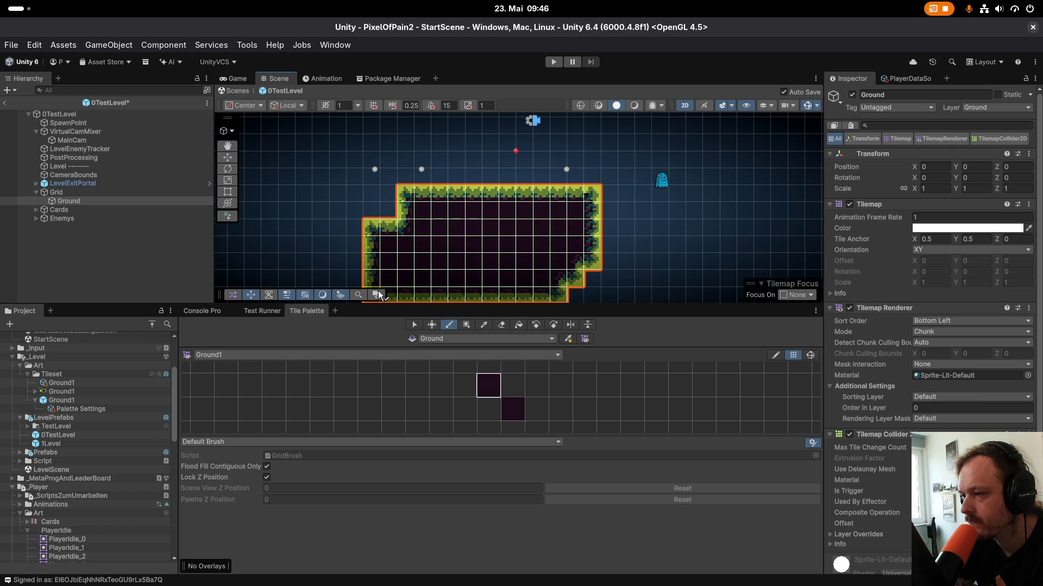
key("Up")
key("Right")
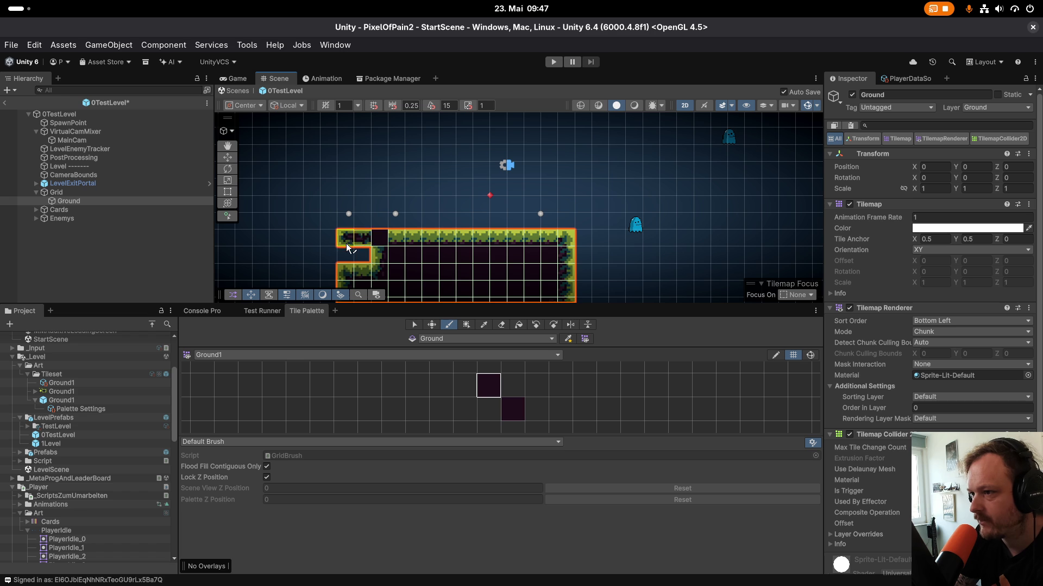
left_click(360, 261)
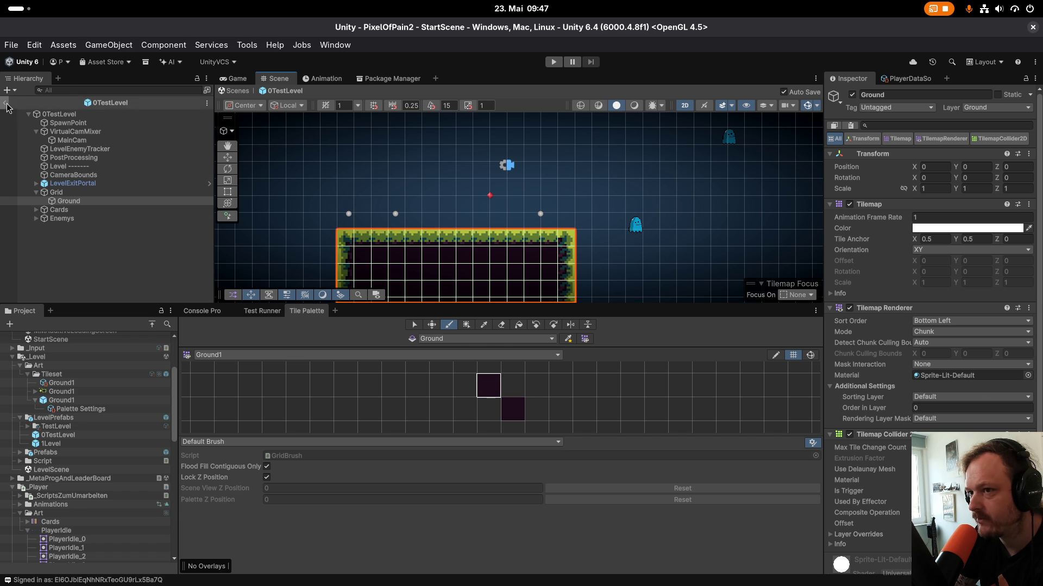
left_click(5, 103)
left_click(553, 61)
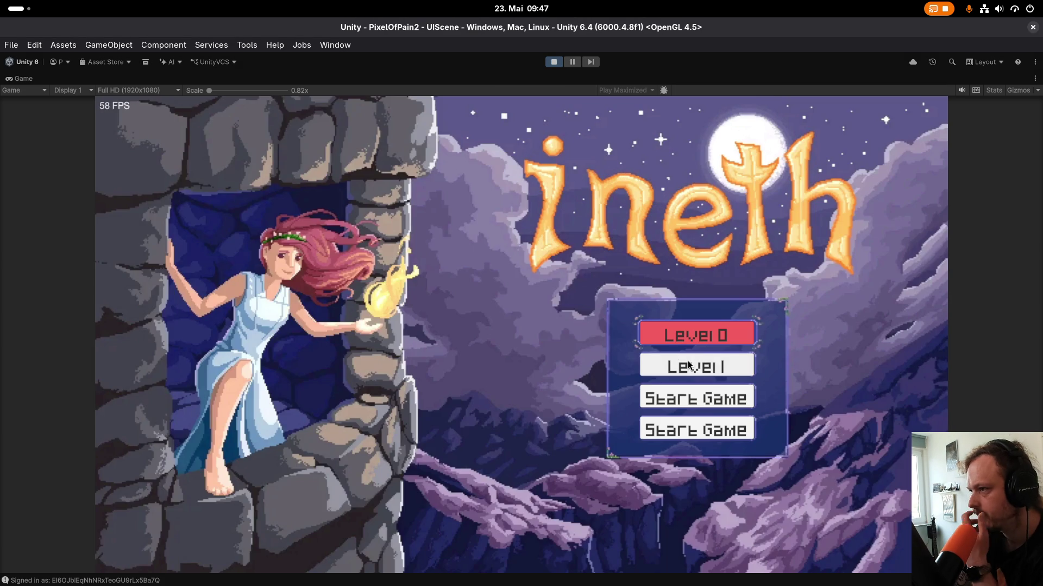
Start Level 1, walk the player left and perform two melee attacks.
left_click(689, 366)
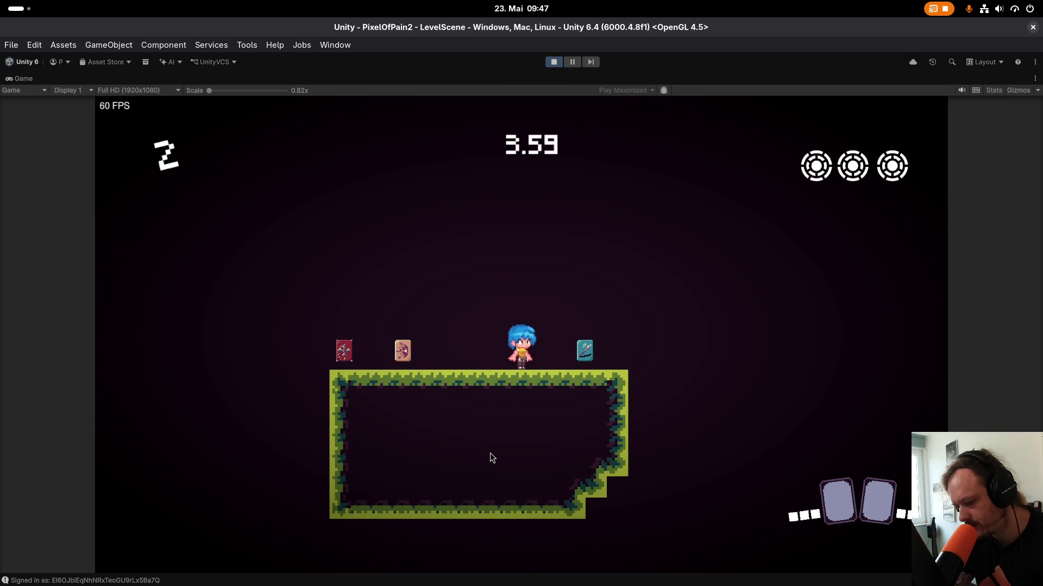
key("a")
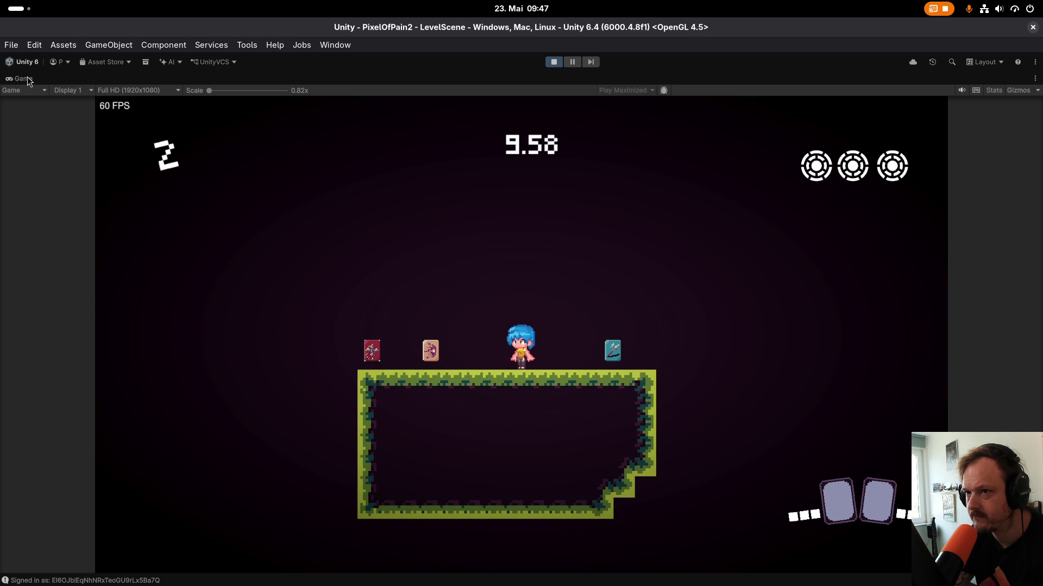
left_click(543, 341)
left_click(543, 341)
Jump the player repeatedly, then steer it right onto the platform.
key("space")
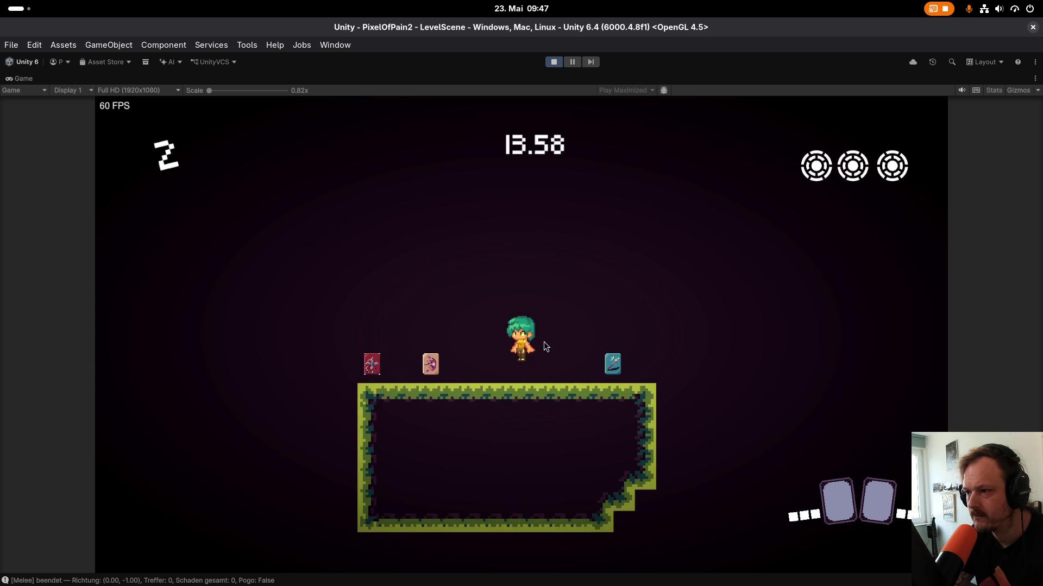
key("space")
key("space")
key("space")
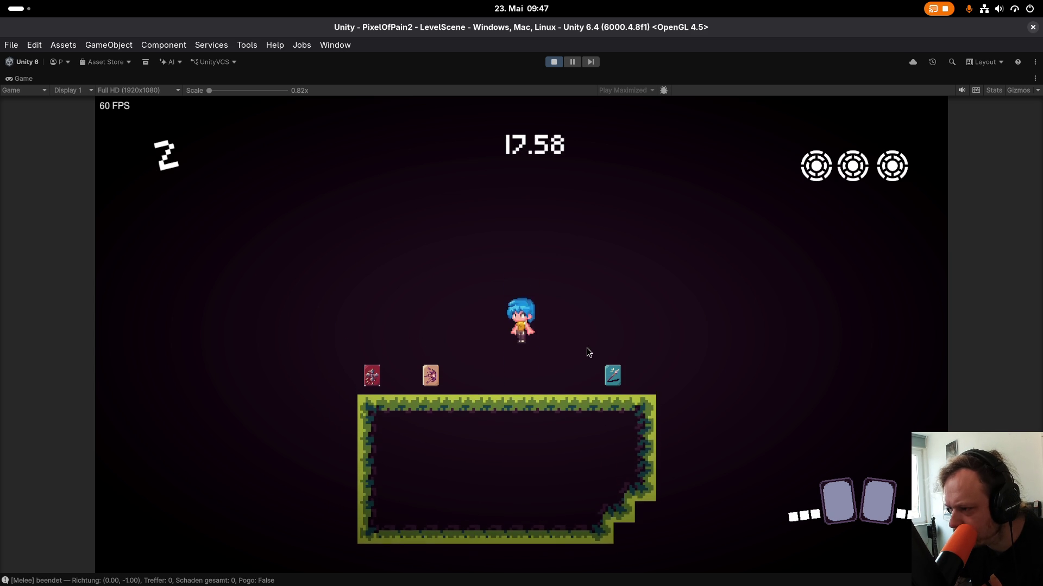
key("space")
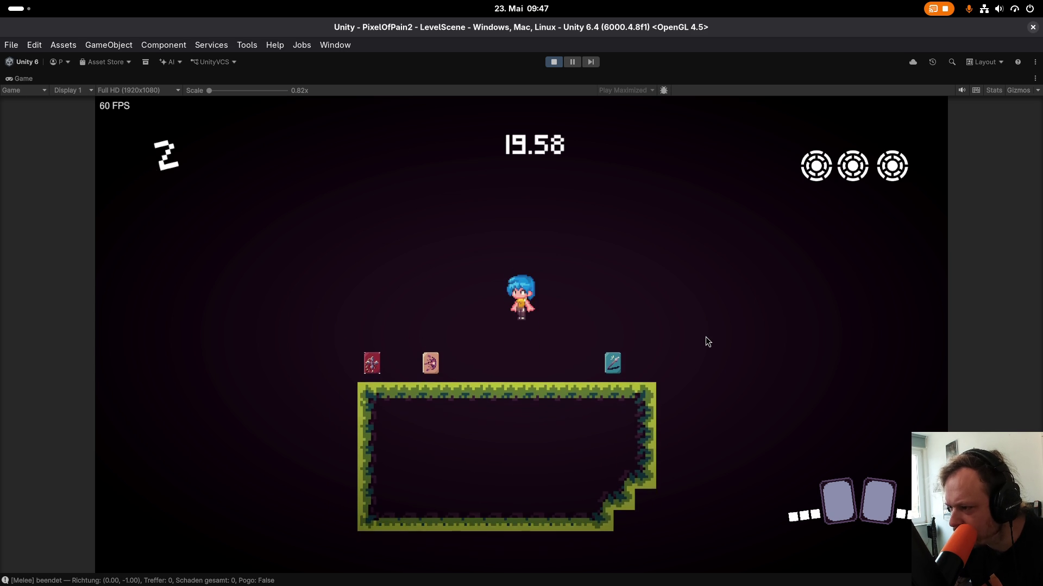
key("space")
key("space")
key("space")
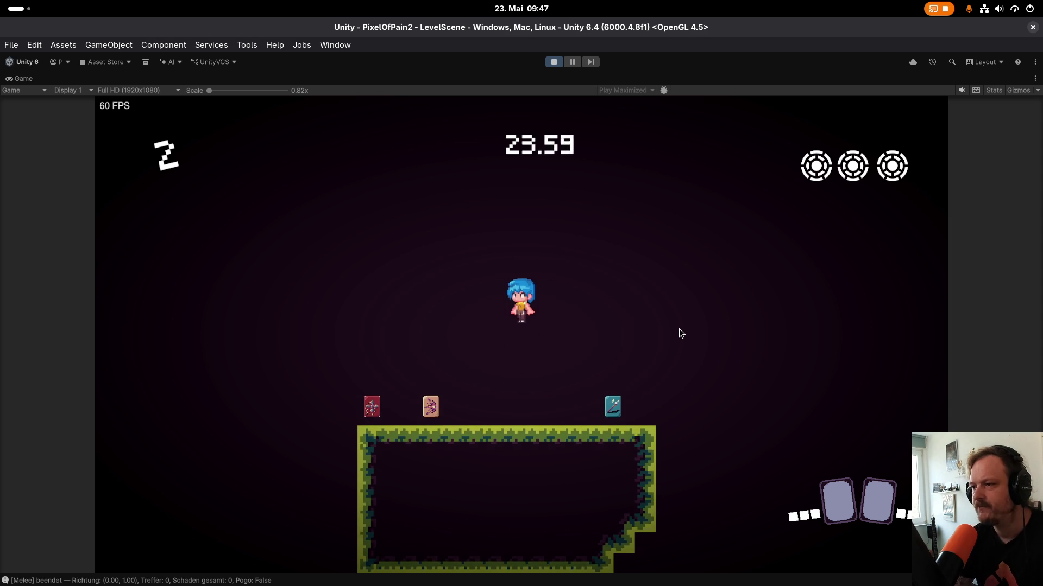
key("space")
key("space")
key("space")
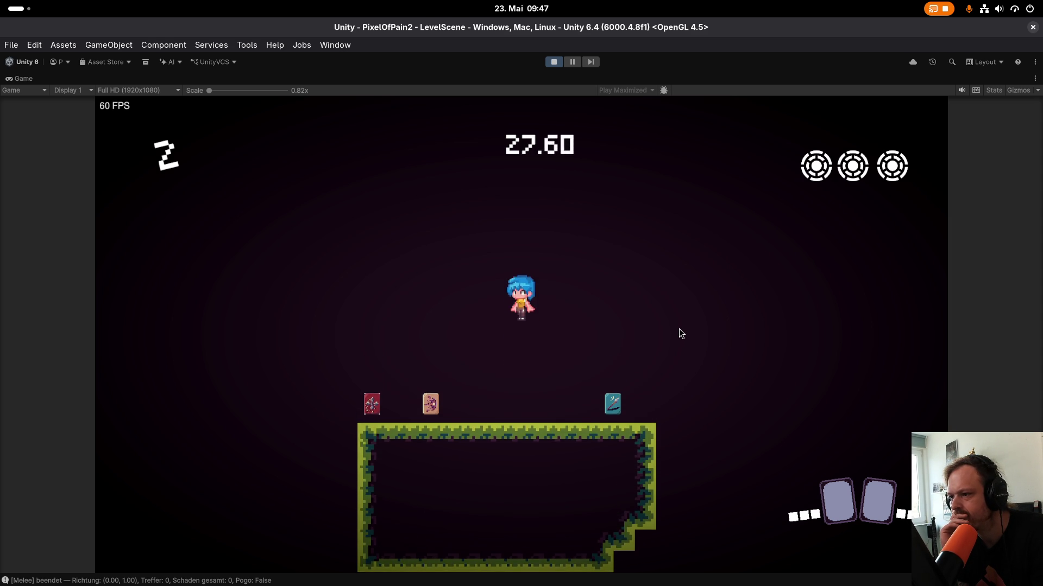
key("space")
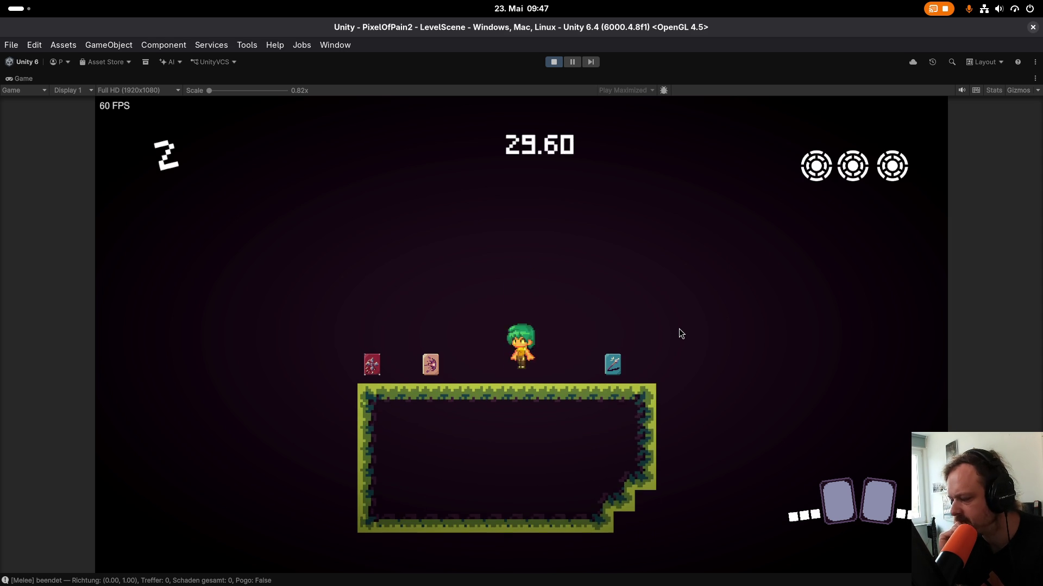
key("space")
key("space")
key("space")
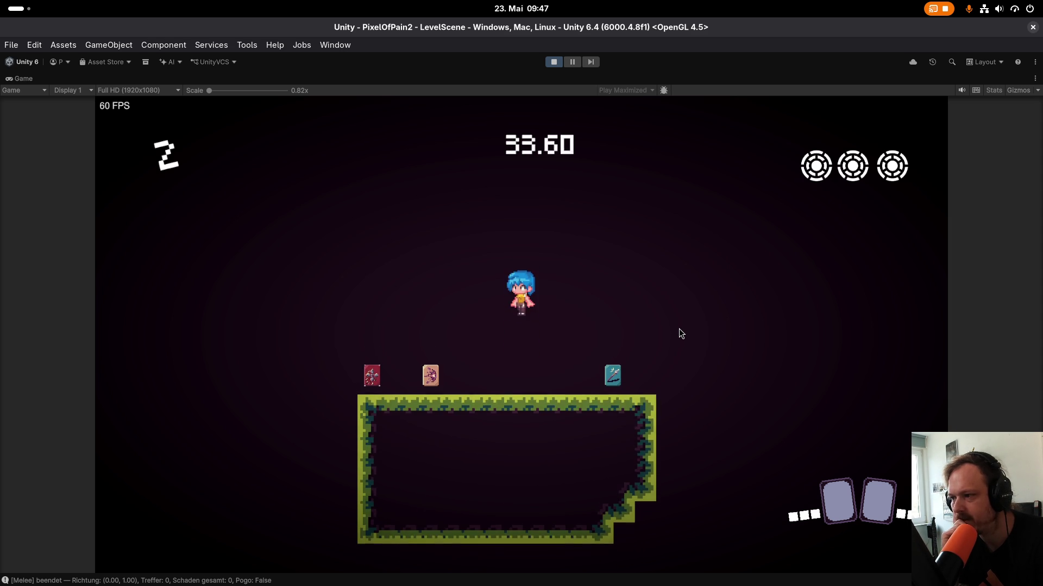
key("space")
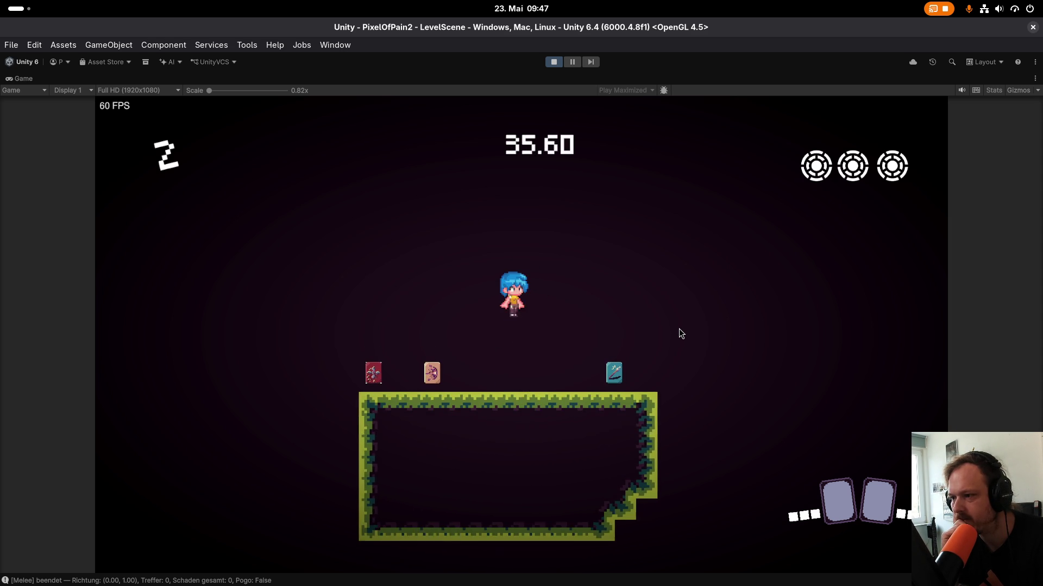
key("space")
key("space")
key("space")
key("d")
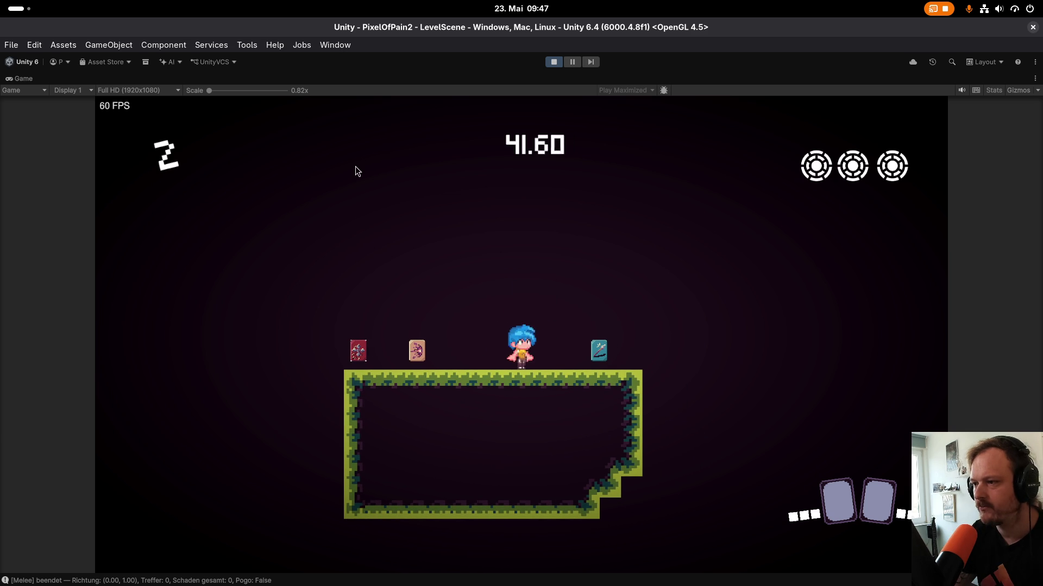
Restore the editor layout and dock an enlarged Scene view beside Tile Palette in the bottom panel.
double_click(21, 80)
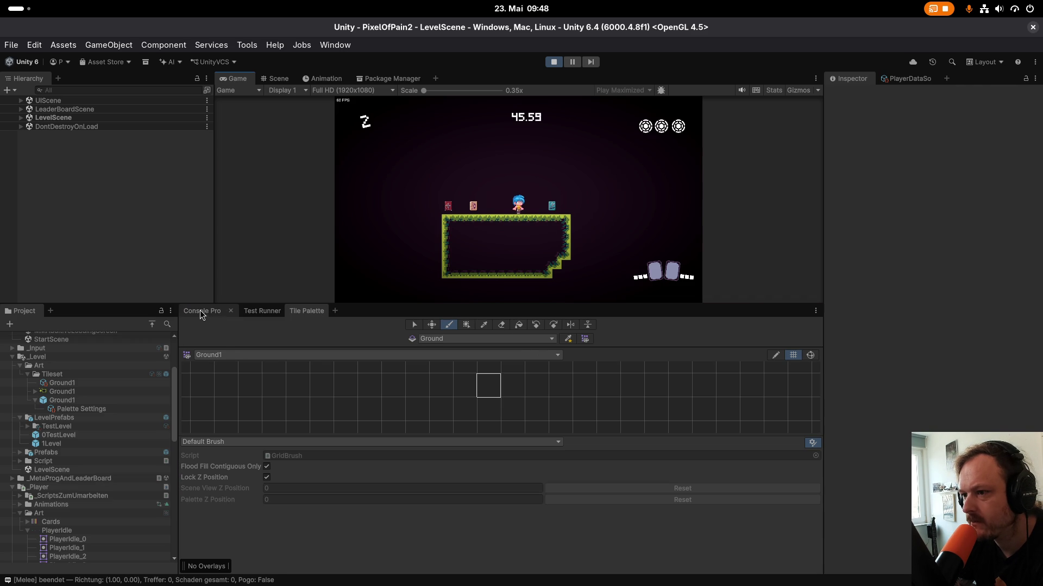
mouse_move(279, 79)
left_mouse_down()
mouse_move(349, 309)
mouse_move(362, 321)
left_mouse_up()
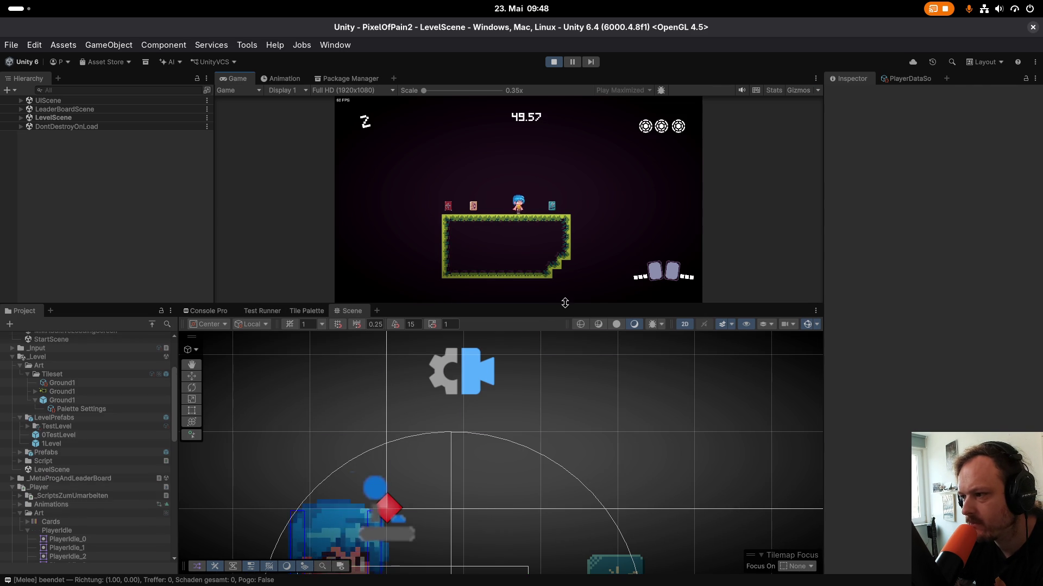
left_click_drag(565, 303, 565, 205)
scroll(686, 333, "up", 5)
scroll(509, 346, "down", 2)
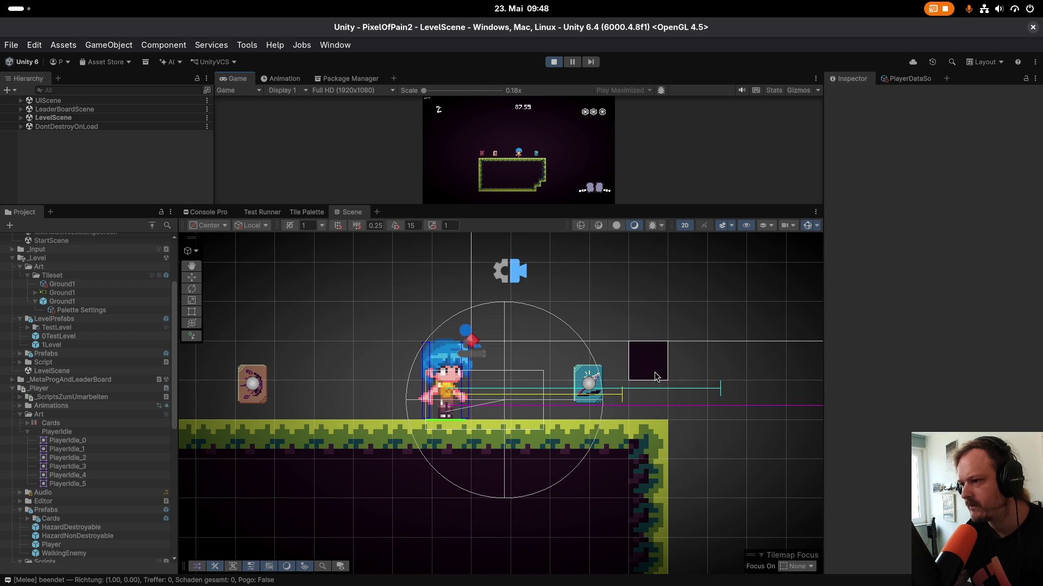
Attack and jump twice in the running game, placing a ground tile on the platform.
left_click(572, 145)
key("space")
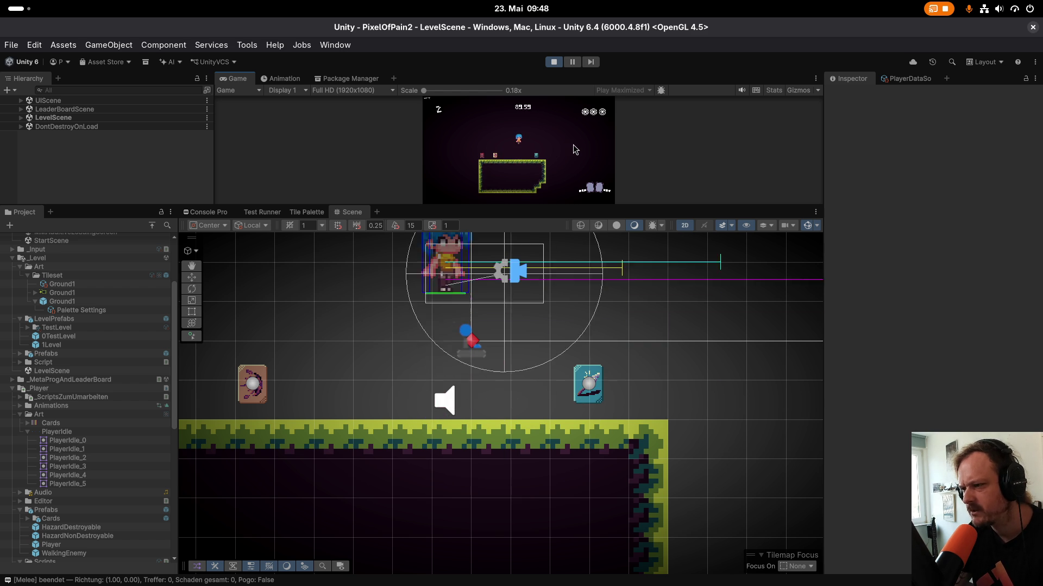
key("space")
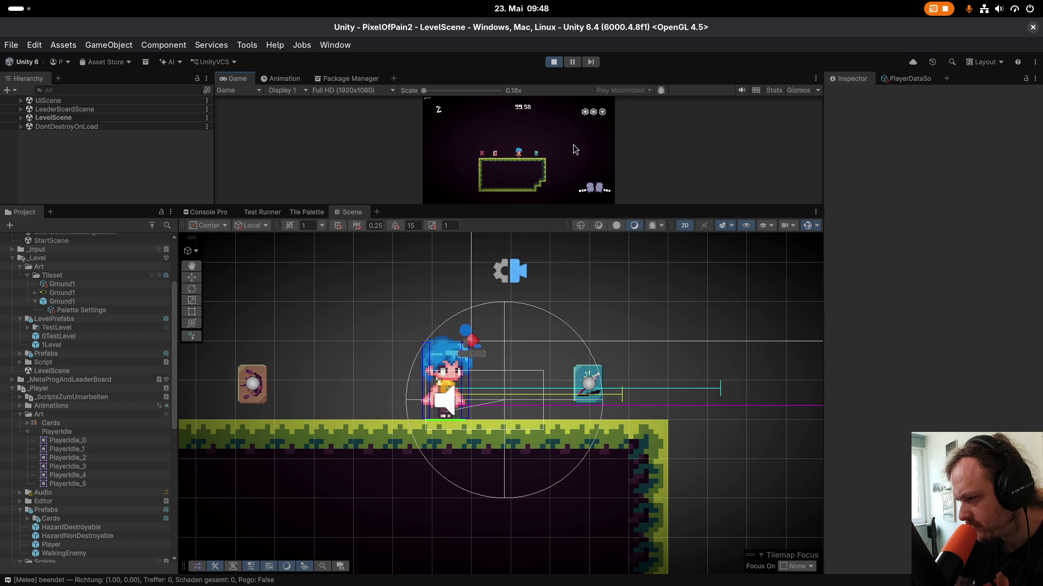
left_click(380, 448)
scroll(494, 406, "up", 3)
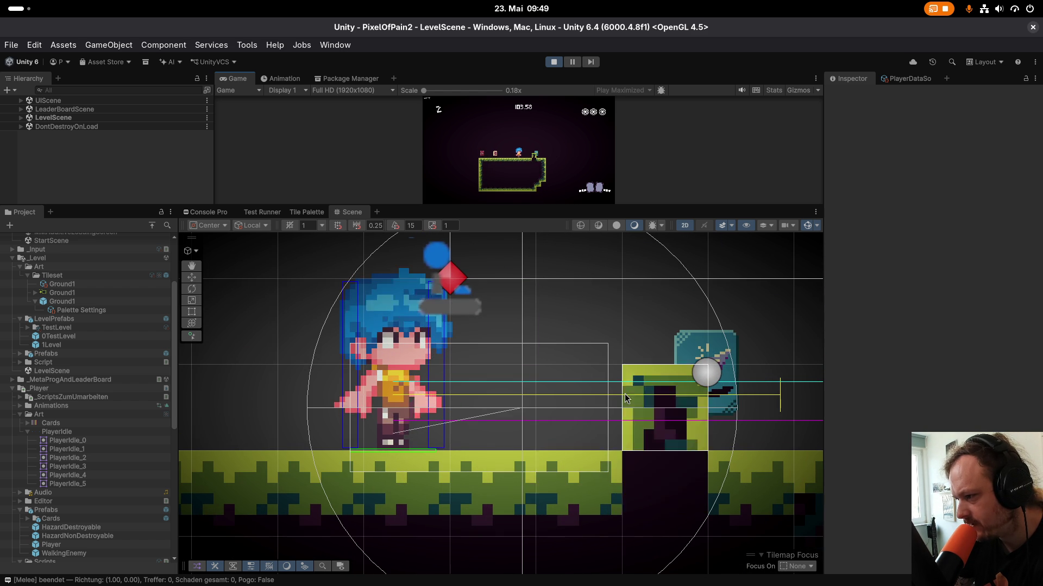
Select the Ground1 tile then LeaderBoardScene, switch to the Move tool and zoom on the player.
left_click(76, 284)
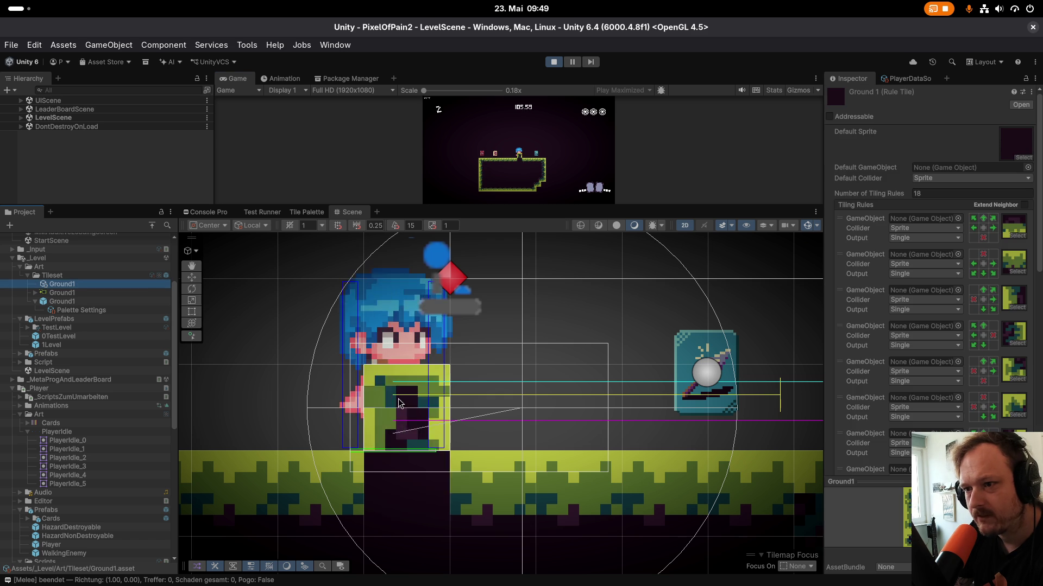
left_click(59, 109)
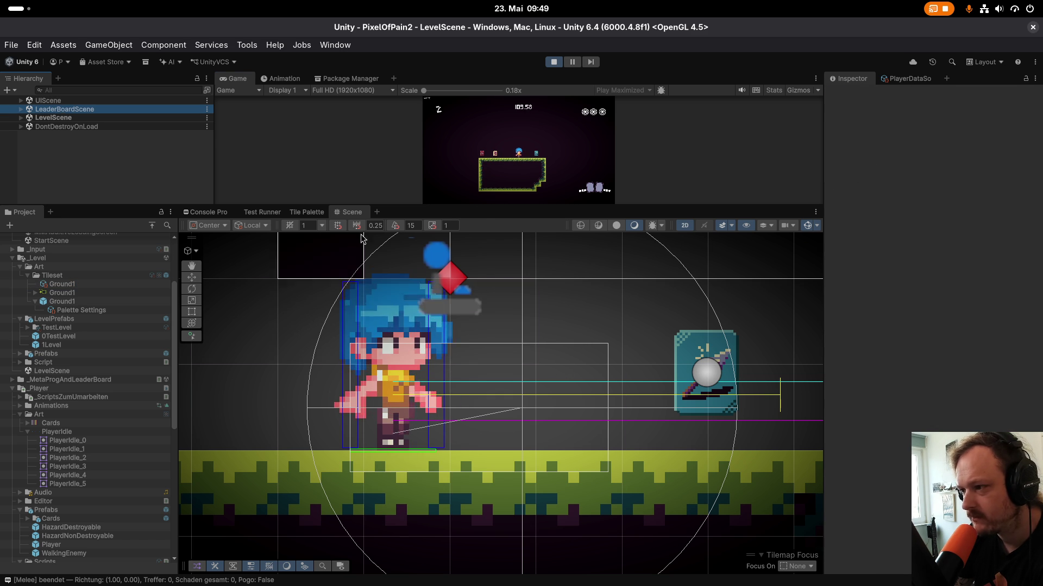
key("w")
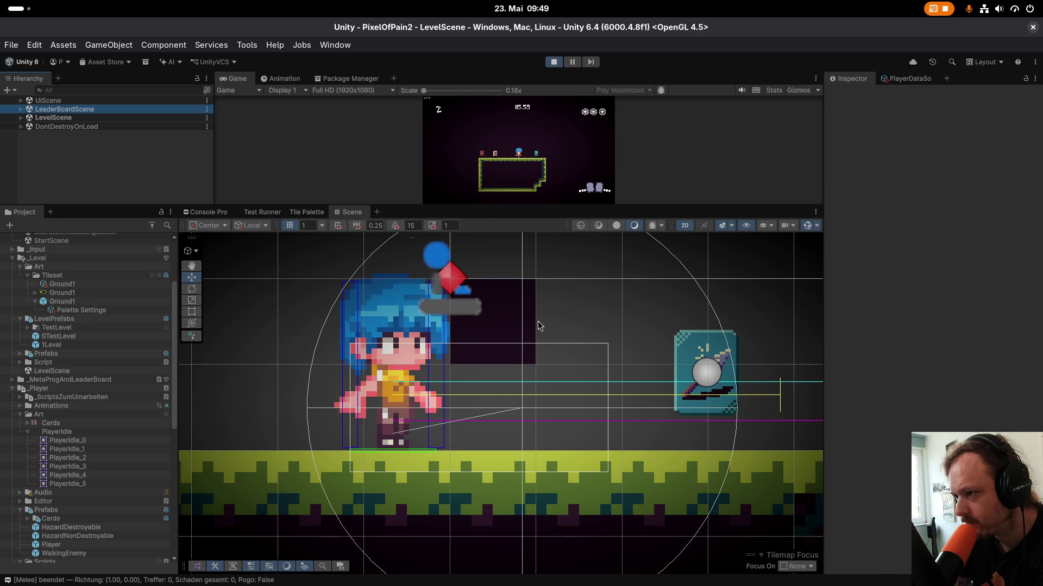
scroll(537, 326, "down", 5)
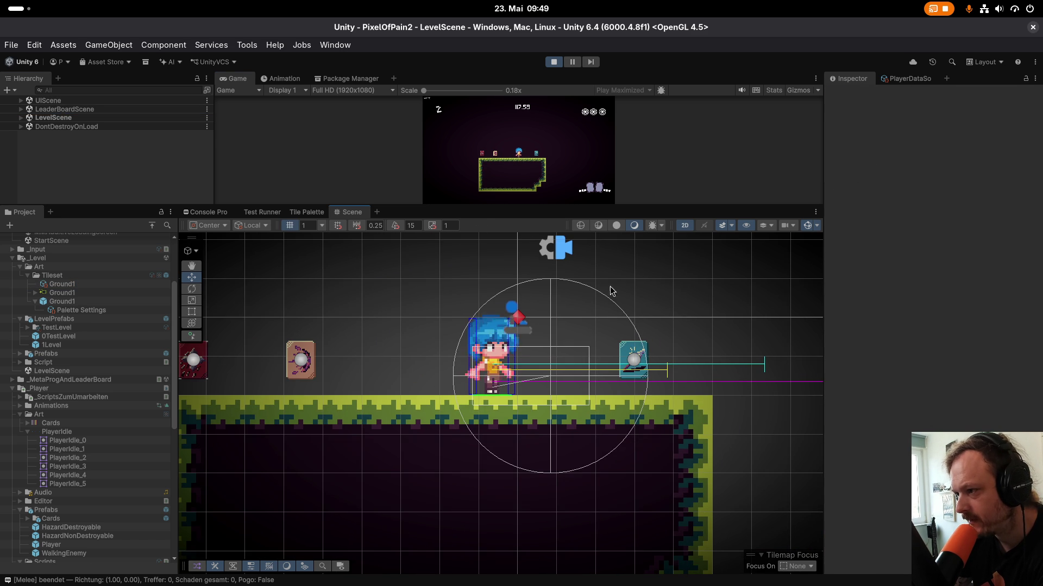
scroll(471, 354, "up", 5)
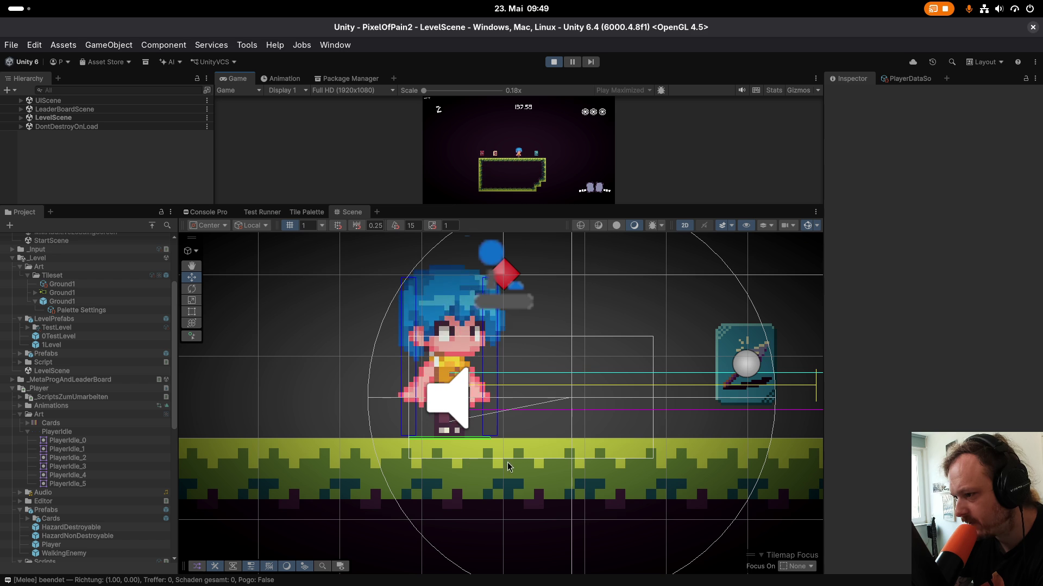
Scrub the PlayerDataSo Attack Offset value while watching the hitbox move, then stop play mode.
left_click(909, 78)
scroll(869, 271, "down", 5)
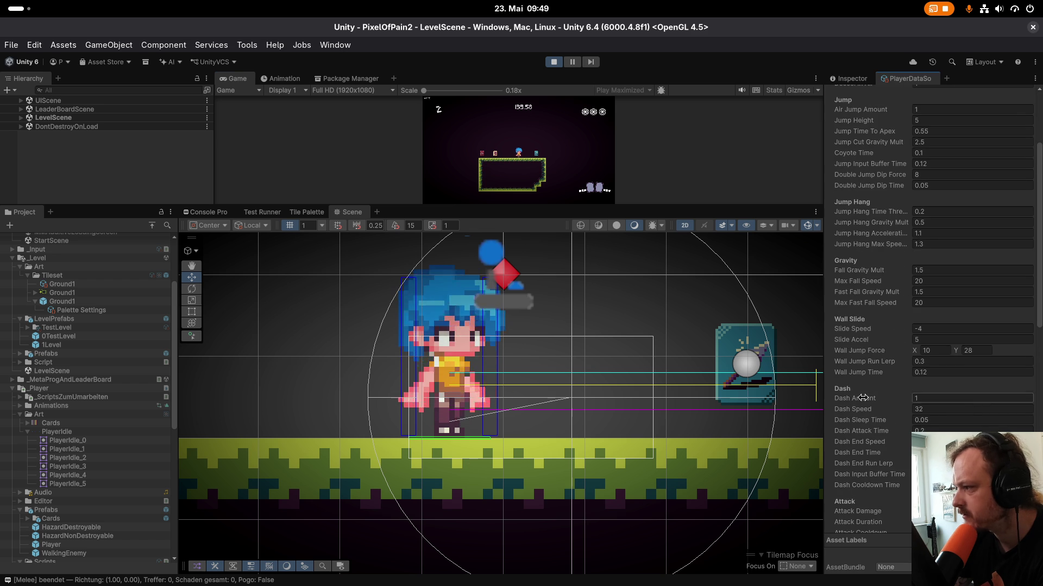
scroll(846, 431, "down", 3)
scroll(849, 426, "down", 3)
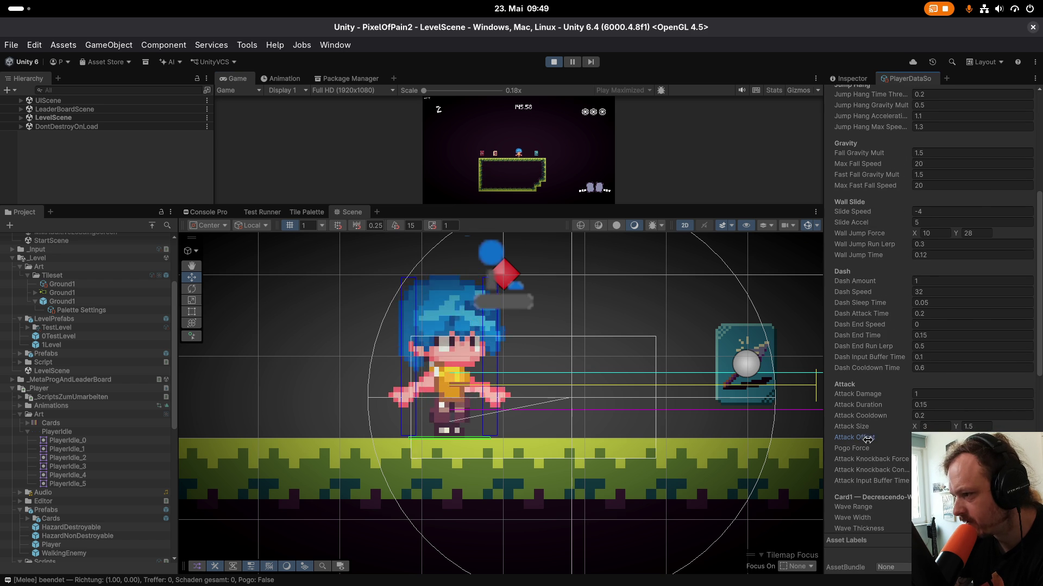
mouse_move(871, 439)
left_mouse_down()
mouse_move(881, 440)
mouse_move(857, 439)
mouse_move(878, 442)
left_mouse_up()
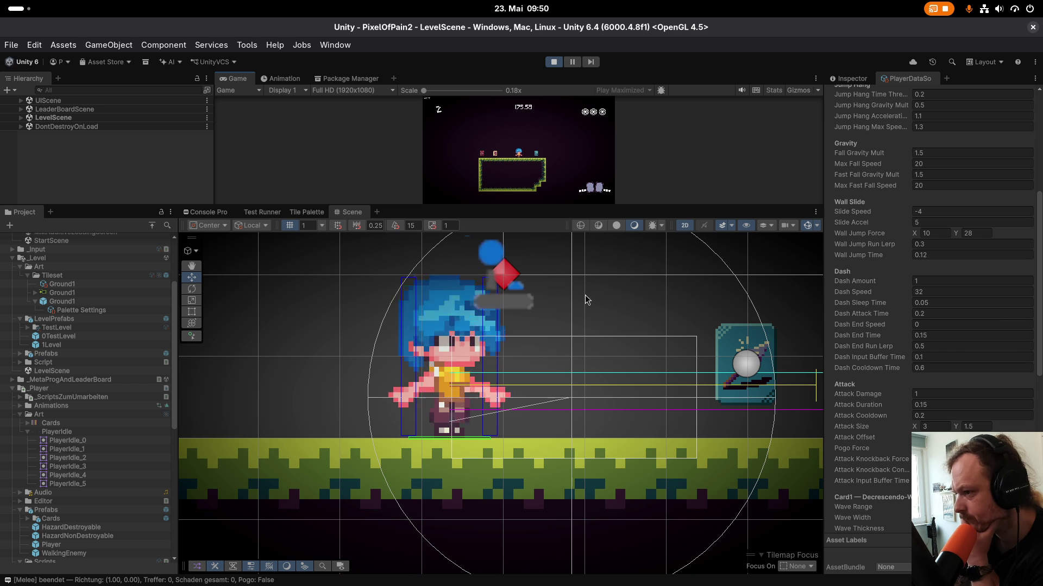
left_click(553, 63)
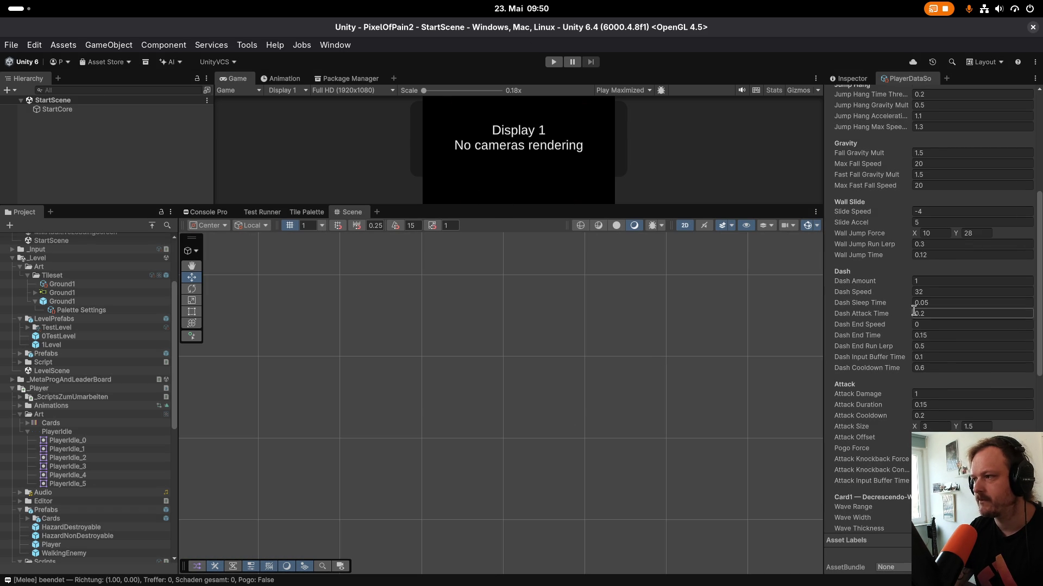
Open PlayerDataSo.cs in Rider and select the attackOffset field and its tooltip under Attack.
scroll(972, 313, "up", 10)
double_click(947, 130)
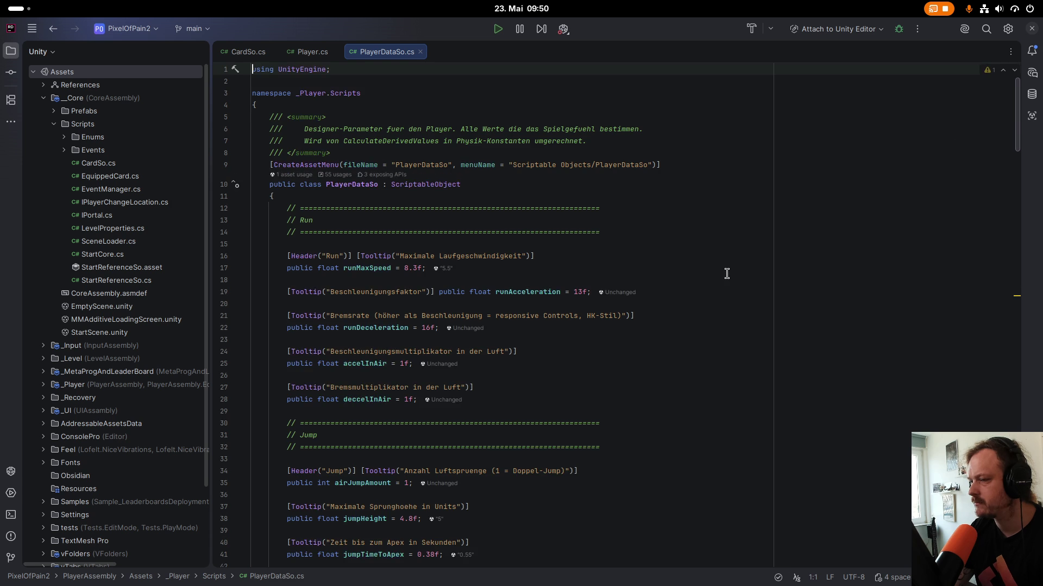
scroll(587, 377, "down", 20)
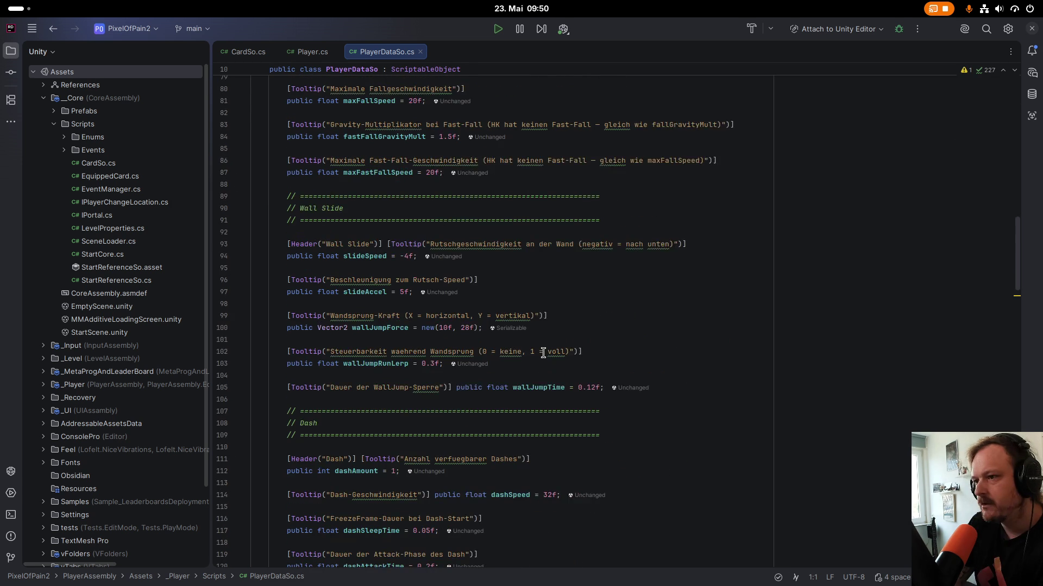
scroll(543, 353, "down", 6)
scroll(575, 261, "down", 13)
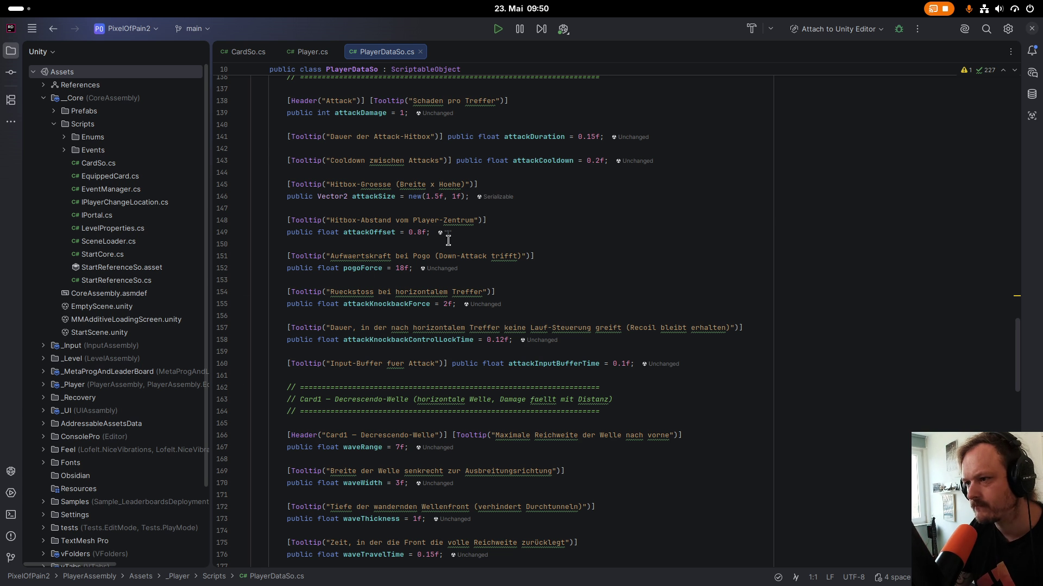
mouse_move(433, 233)
left_mouse_down()
mouse_move(287, 220)
mouse_move(299, 219)
left_mouse_up()
key("ctrl+c")
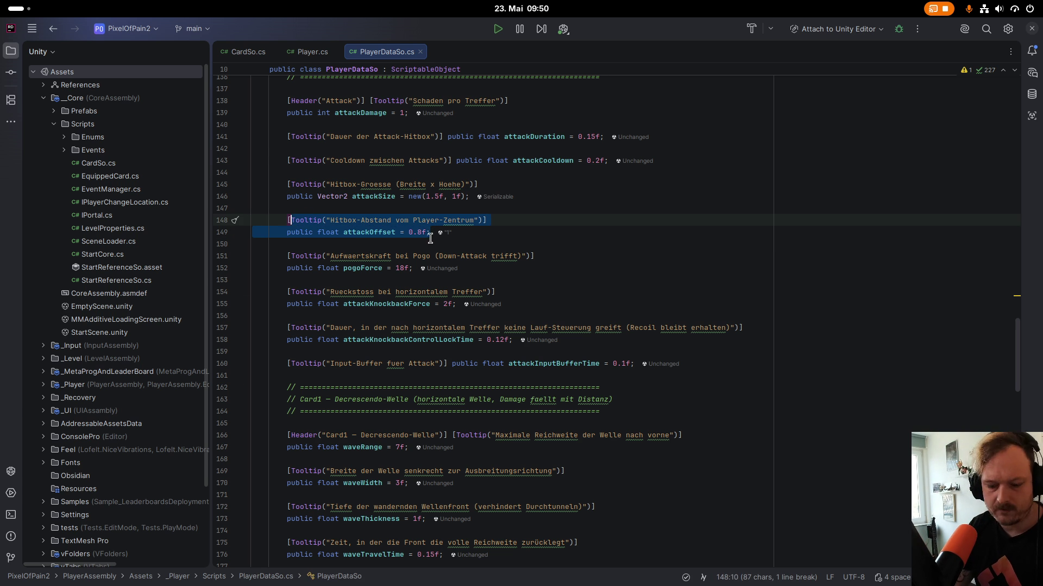
Paste the attackOffset lines below as attackOffsetY with a ZentrumY tooltip, restoring the missing '['.
left_click(449, 244)
key("Return")
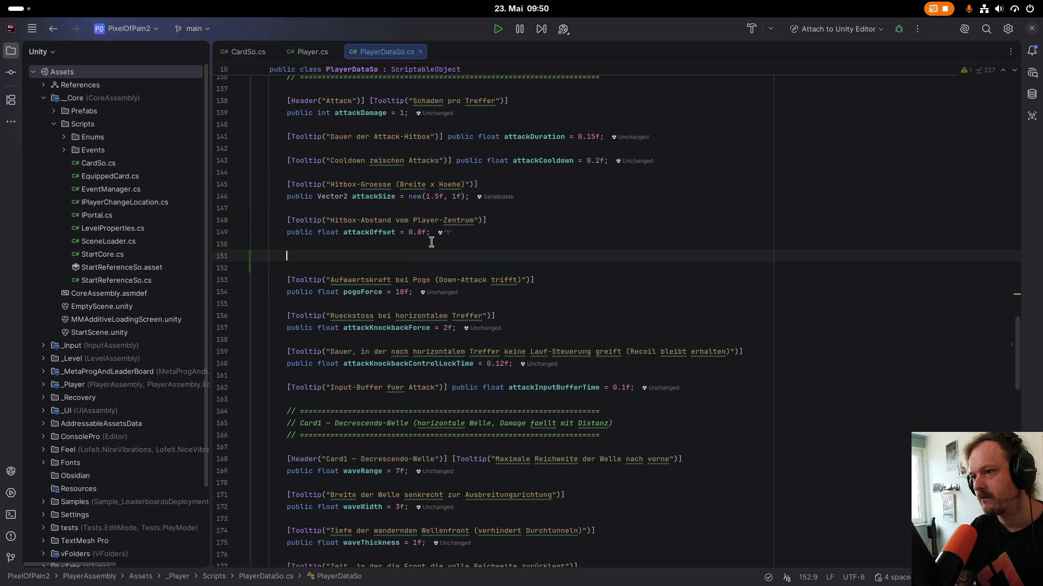
key("ctrl+v")
left_click(395, 268)
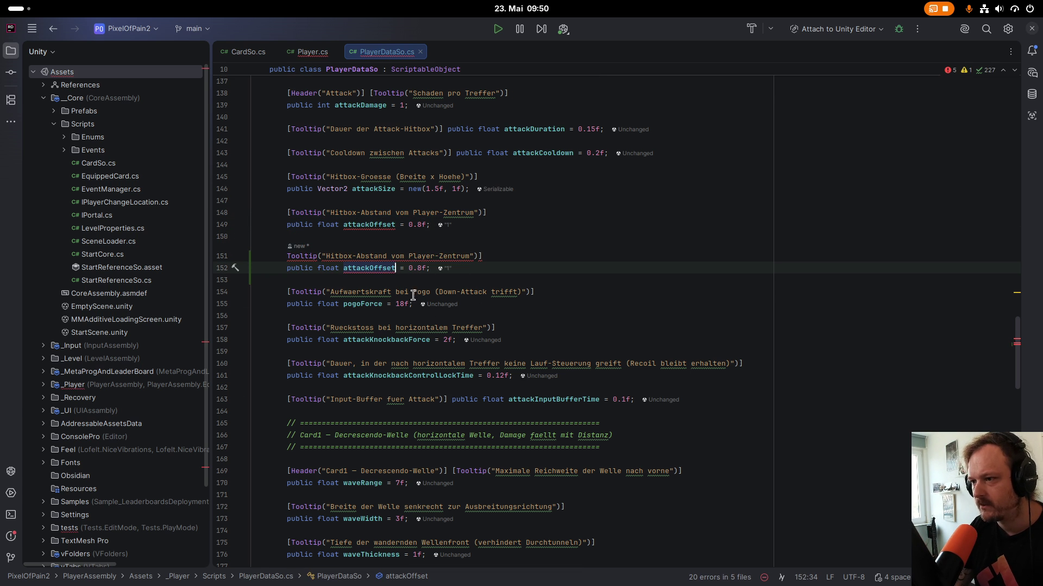
type("Y")
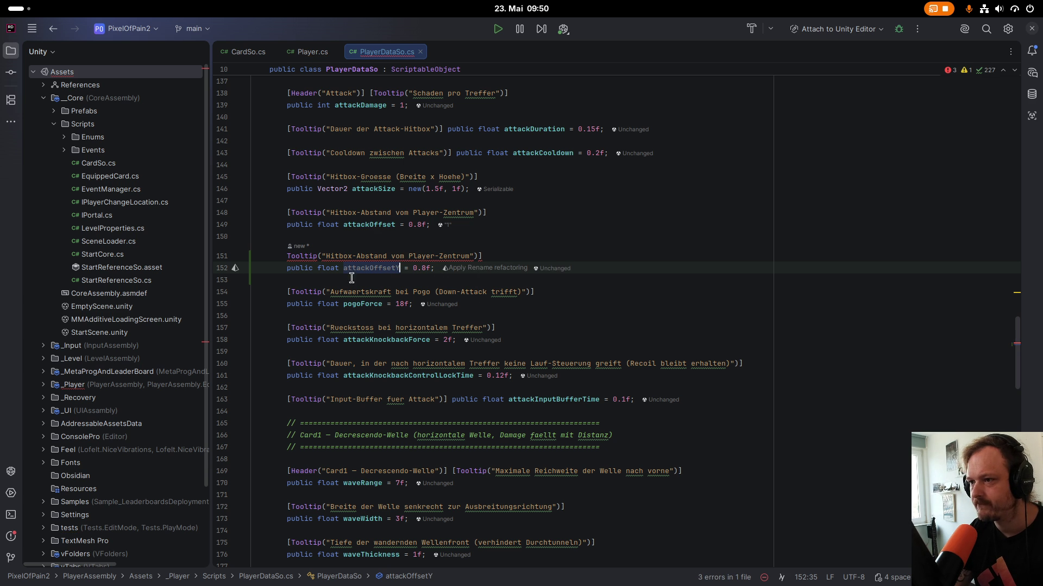
left_click(470, 256)
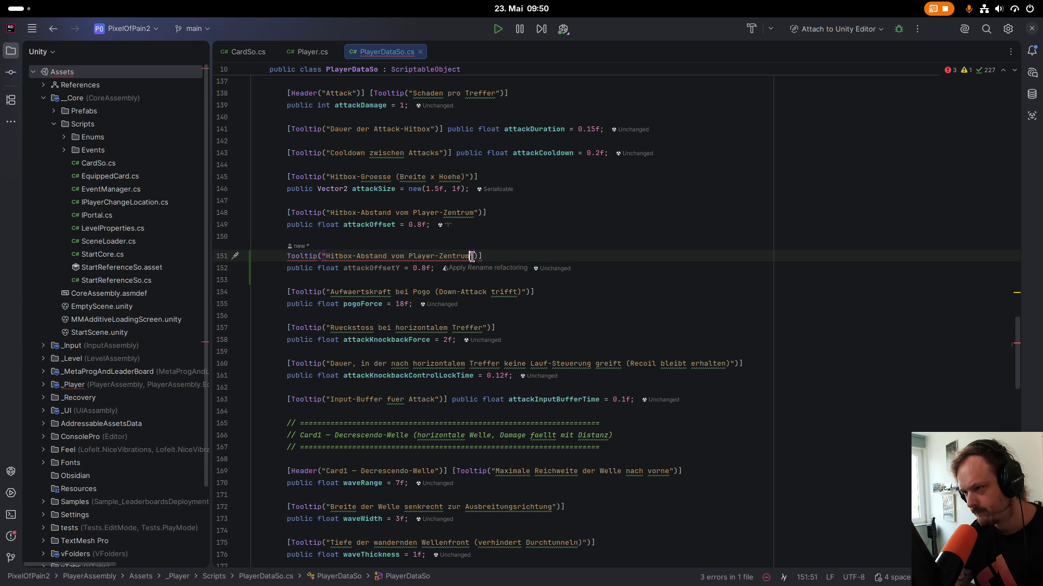
type("Y")
key("Up")
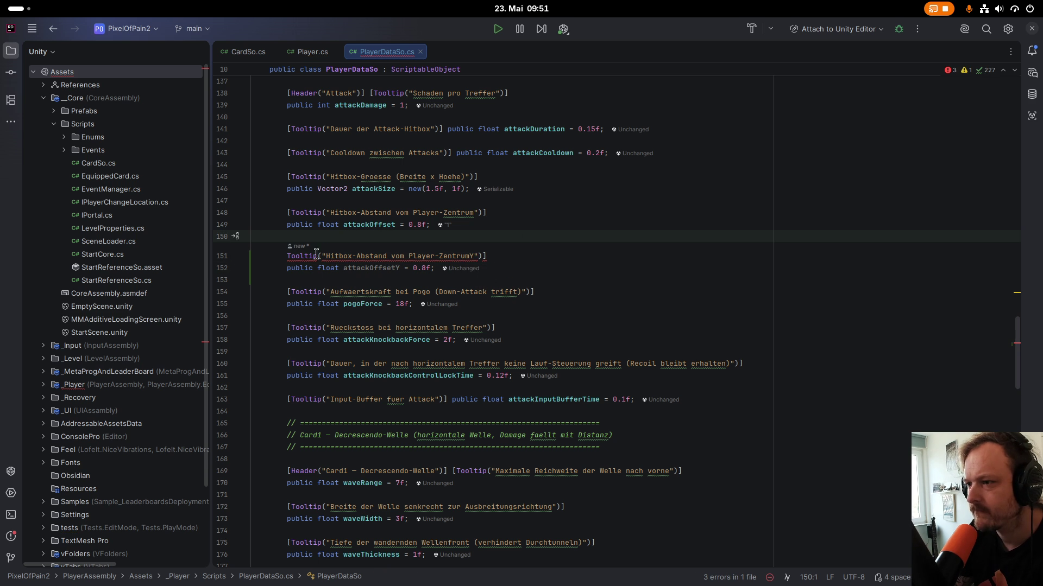
mouse_move(302, 255)
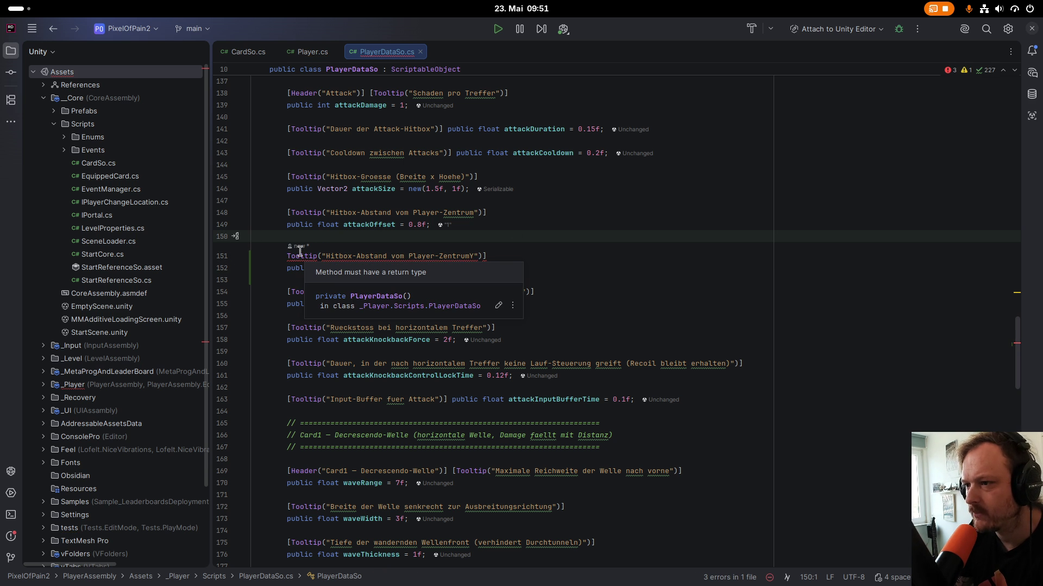
left_click(291, 258)
type("[")
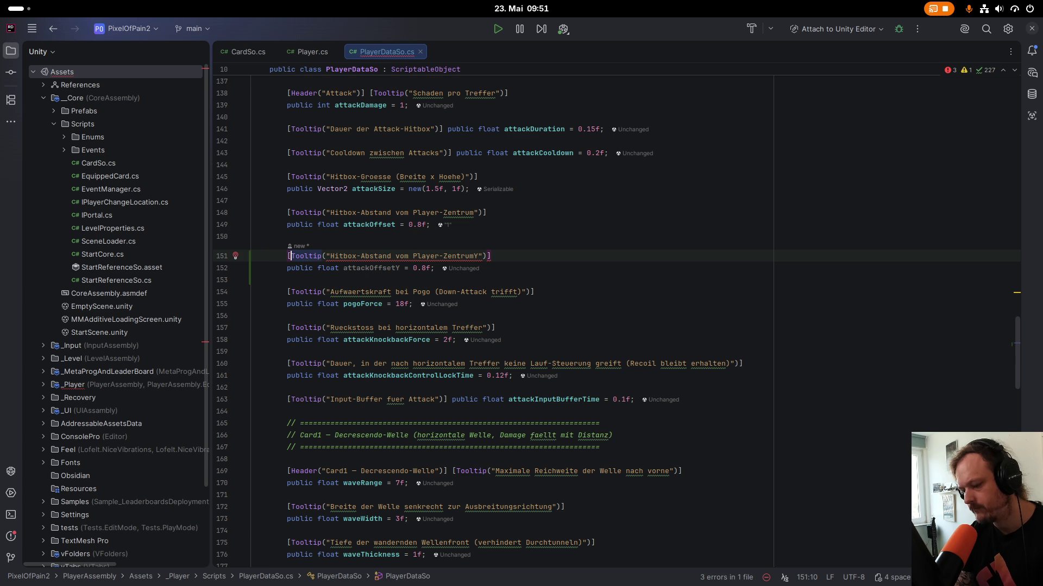
left_click(606, 271)
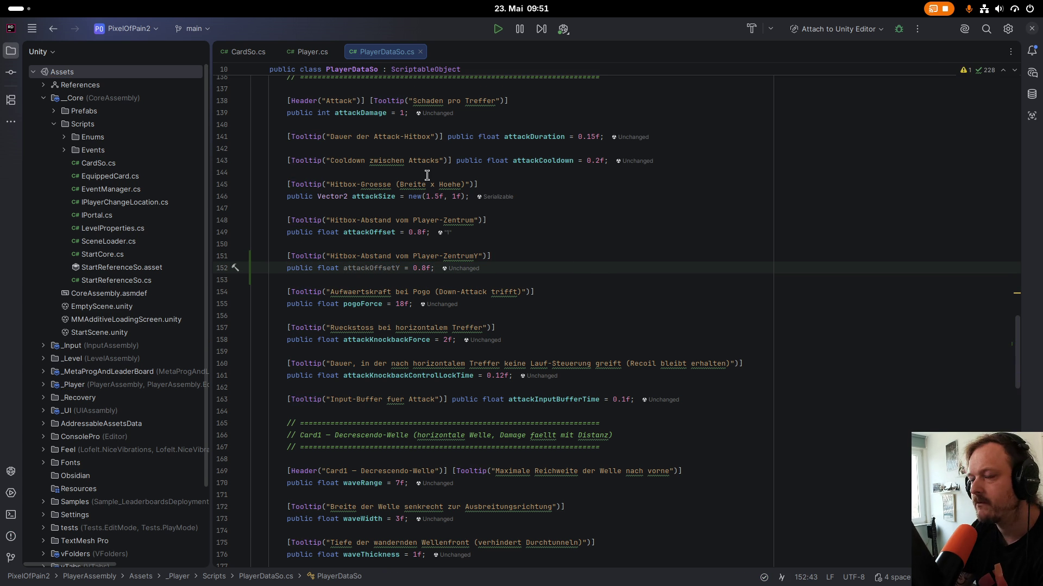
Read through Player.cs, briefly checking where AttackDirection is used.
left_click(301, 54)
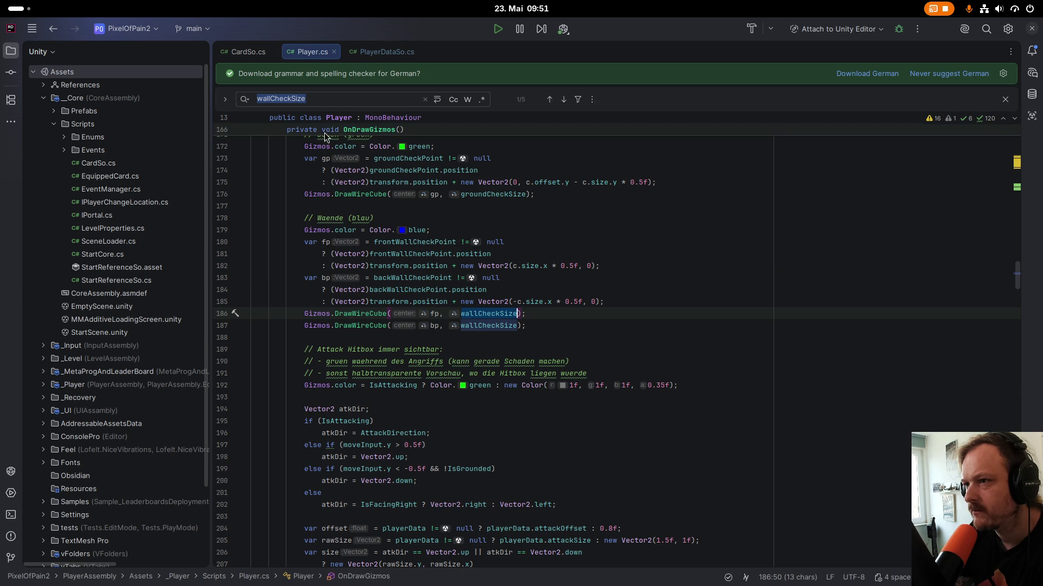
scroll(460, 396, "up", 8)
left_click_drag(1018, 255, 1039, 136)
scroll(487, 399, "down", 4)
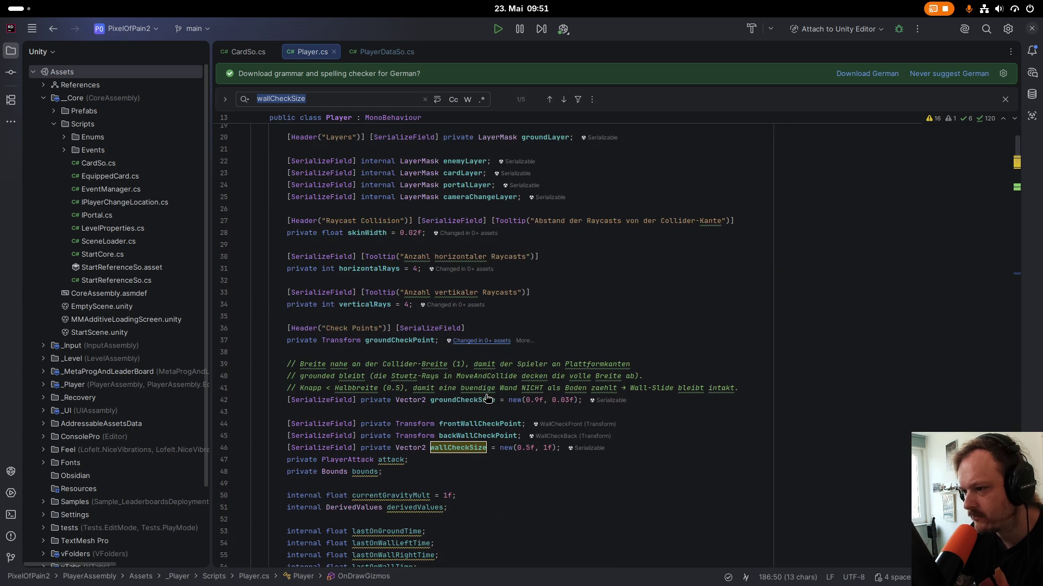
scroll(488, 399, "down", 11)
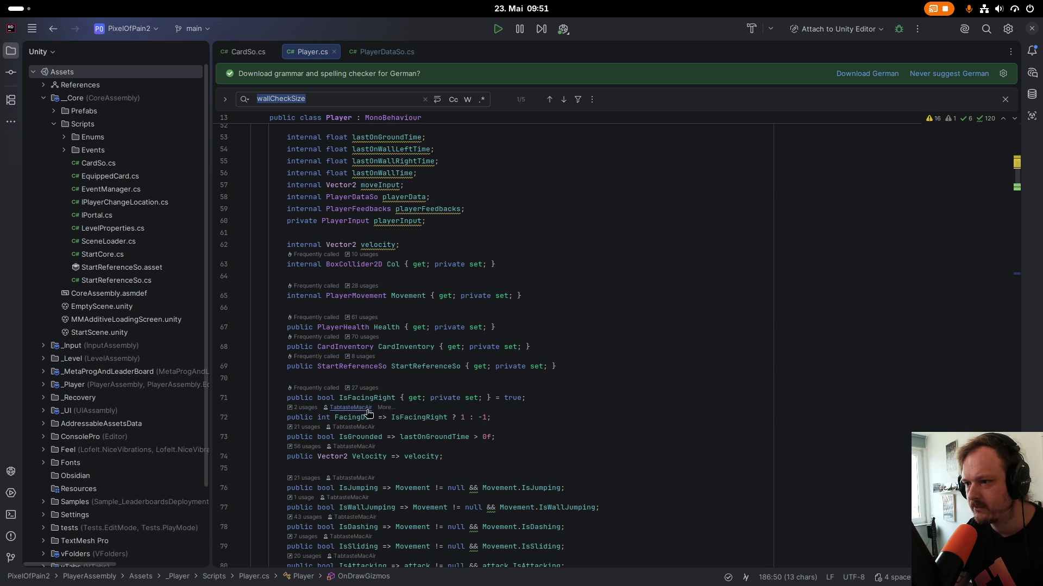
scroll(367, 426, "down", 4)
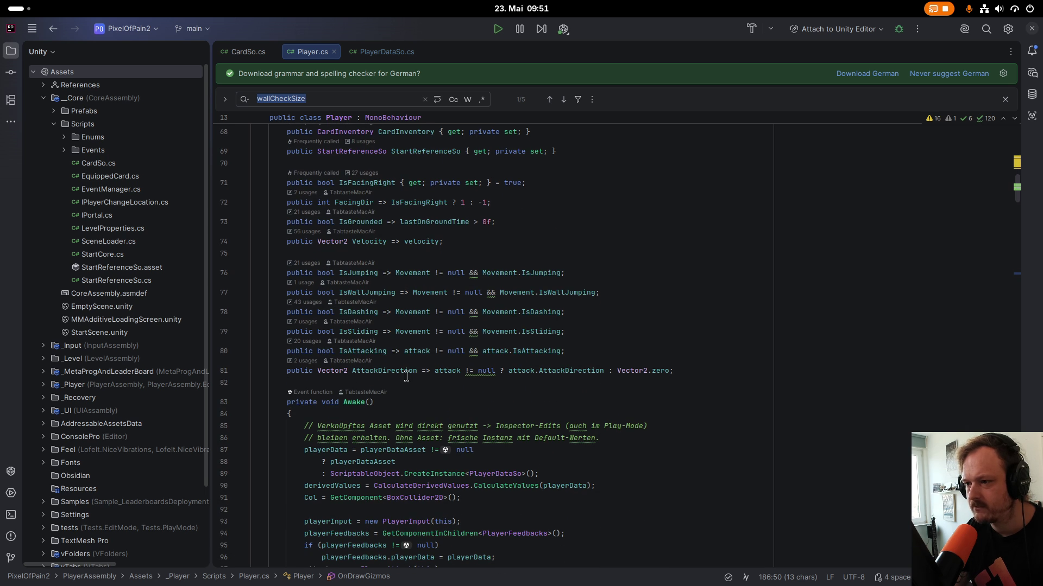
scroll(405, 397, "up", 3)
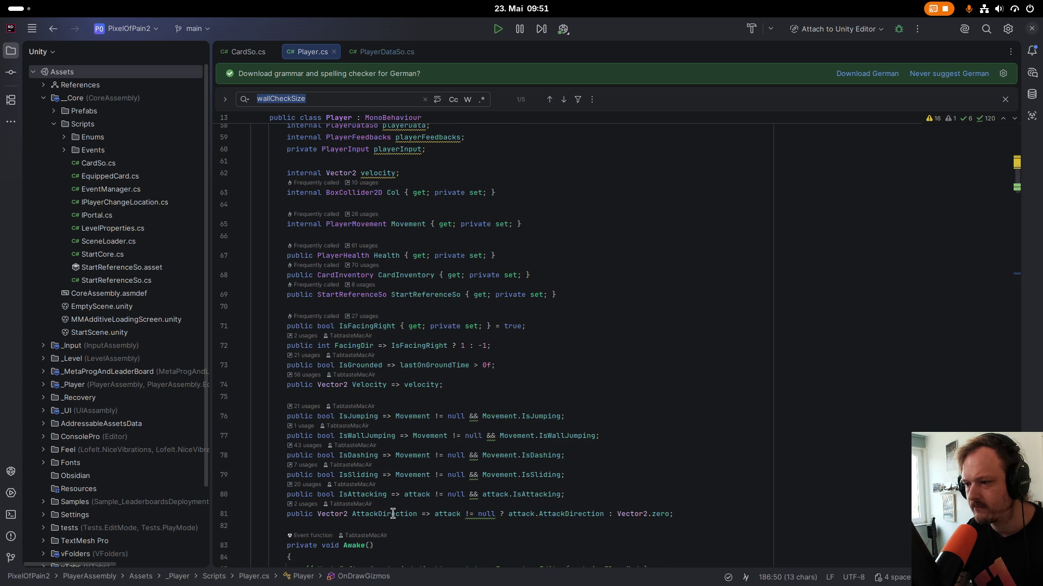
left_click(393, 513, "ctrl")
left_click(722, 316)
scroll(530, 368, "up", 4)
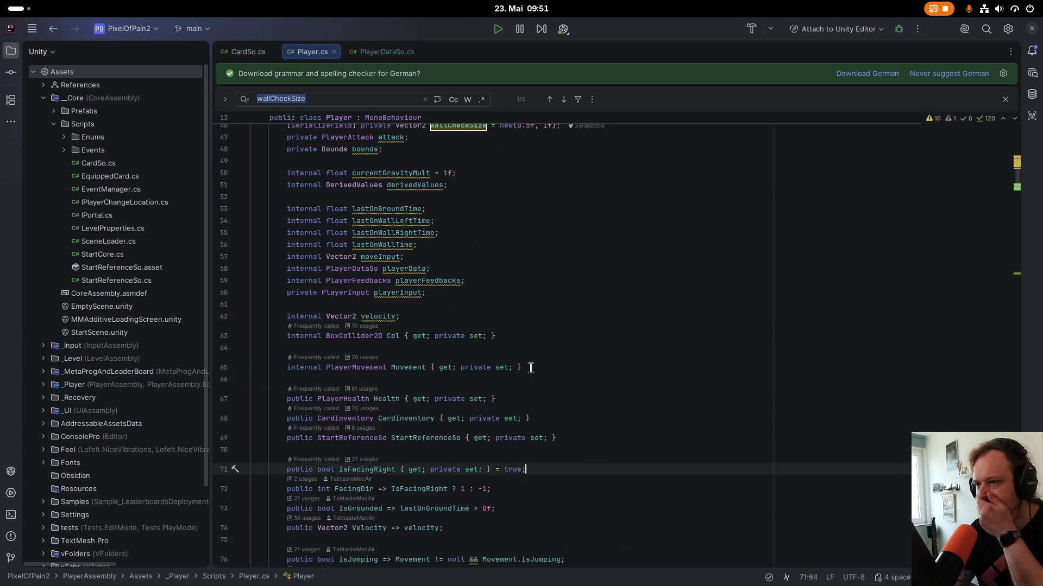
scroll(352, 351, "up", 1)
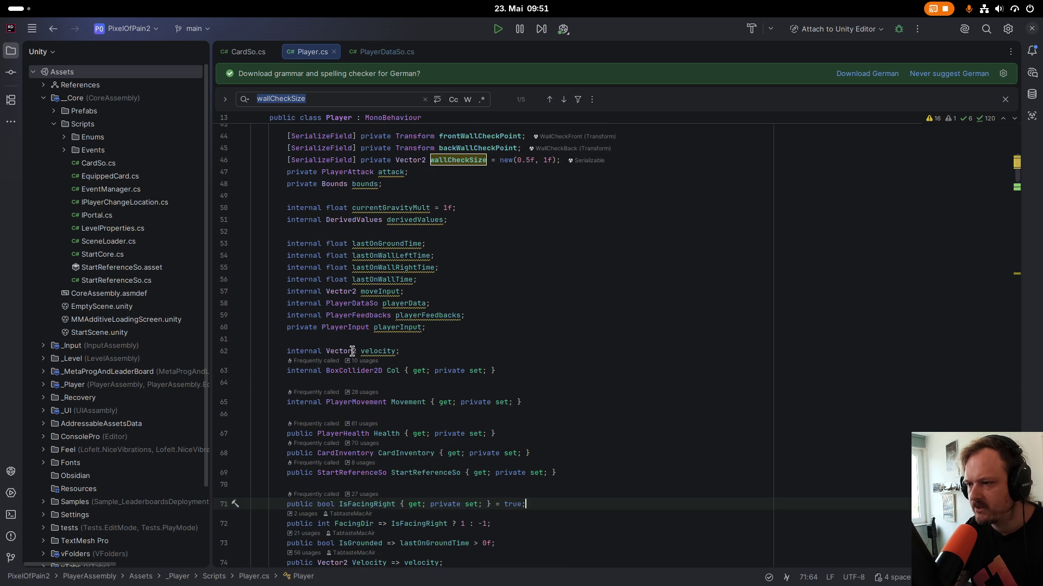
scroll(339, 333, "up", 2)
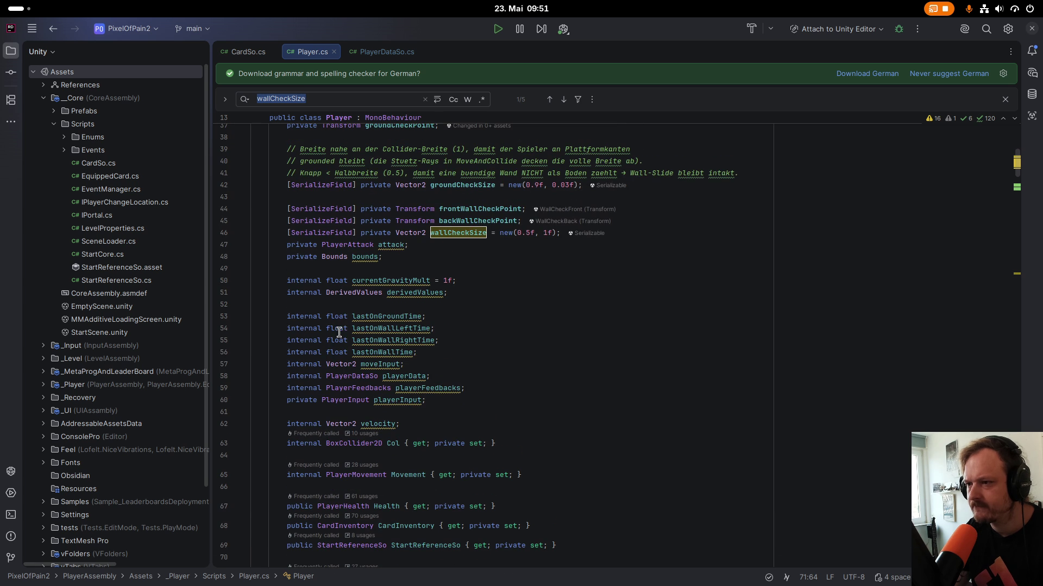
scroll(440, 281, "up", 3)
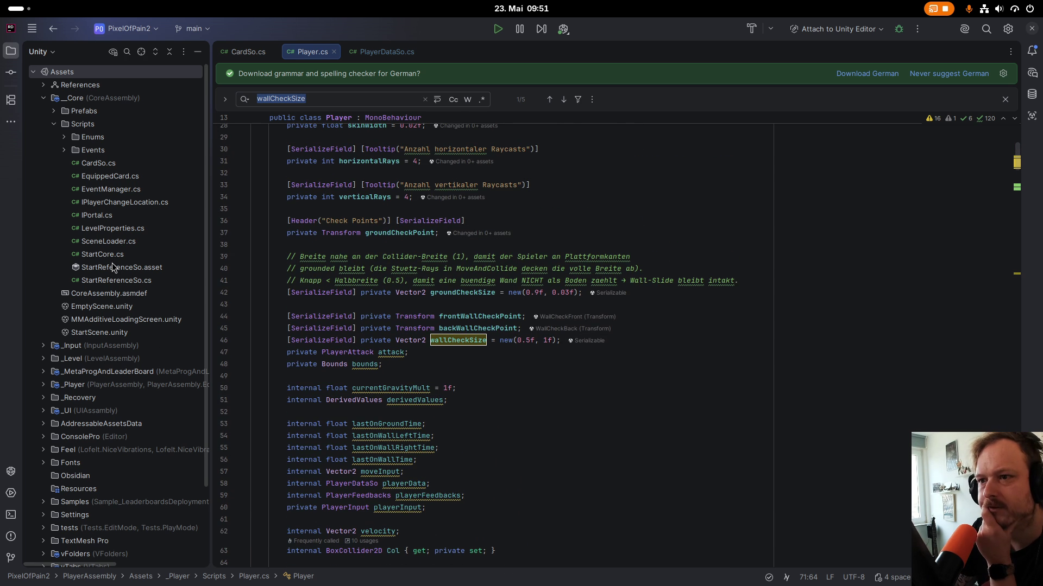
scroll(90, 232, "down", 3)
Expand _Player > Scripts and open PlayerAttack.cs.
left_click(44, 291)
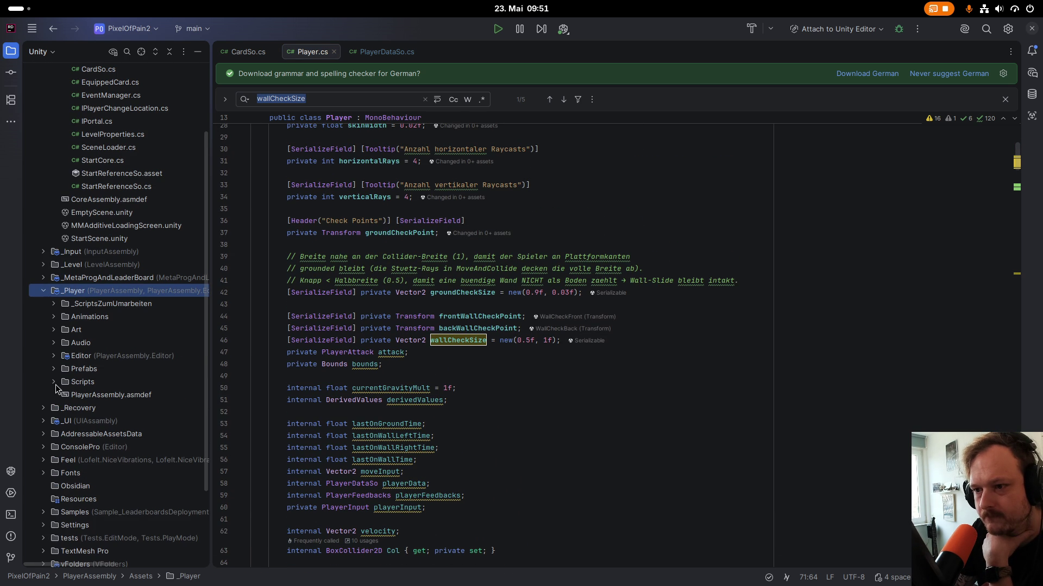
left_click(55, 383)
scroll(98, 391, "down", 4)
left_click(110, 385)
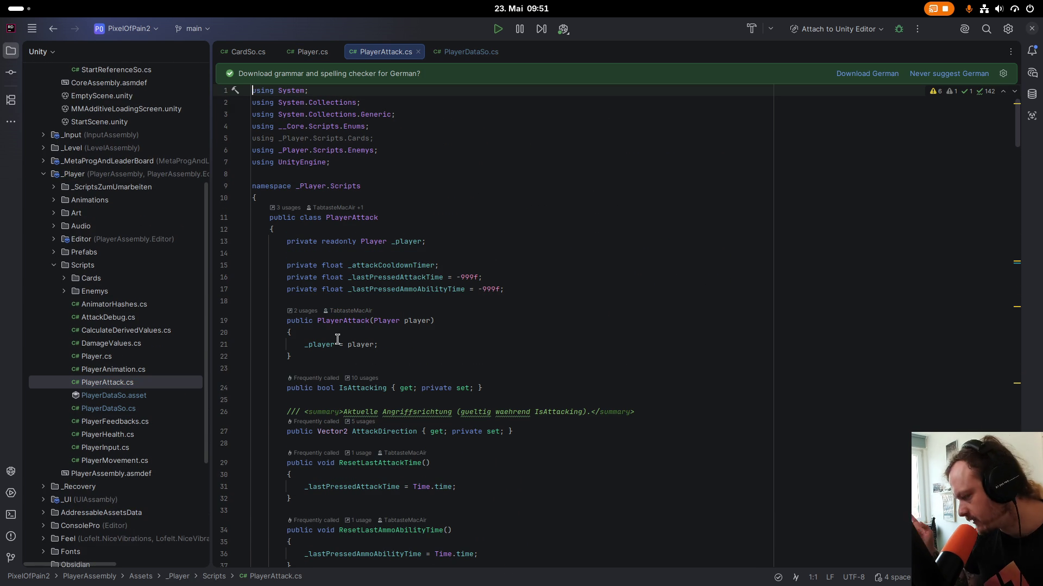
Review the PlayerAttack.cs code, then return to PlayerDataSo.cs with the attackOffsetY field at line 152.
scroll(377, 379, "down", 1)
scroll(377, 380, "down", 10)
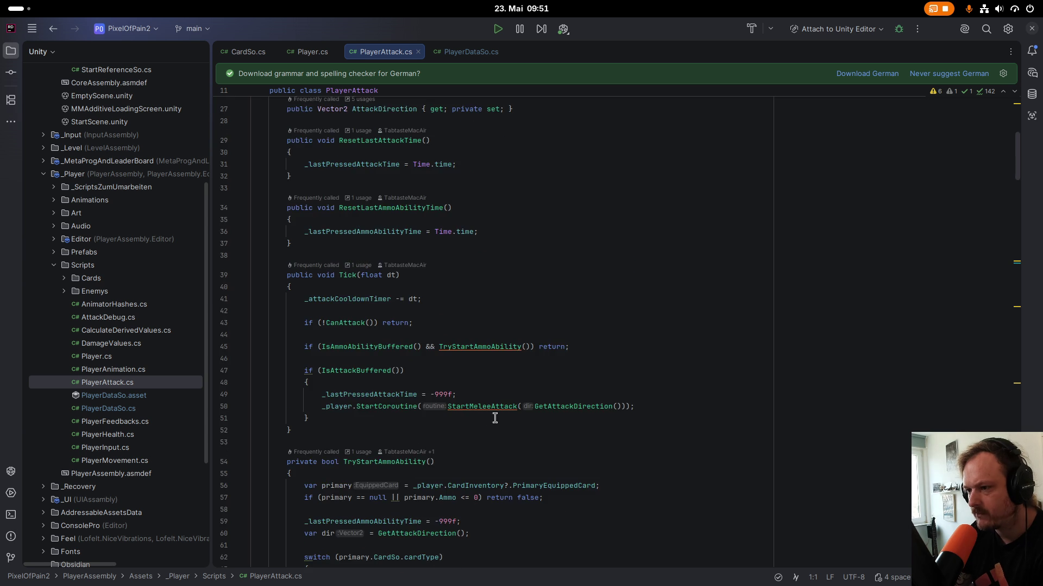
scroll(496, 394, "down", 4)
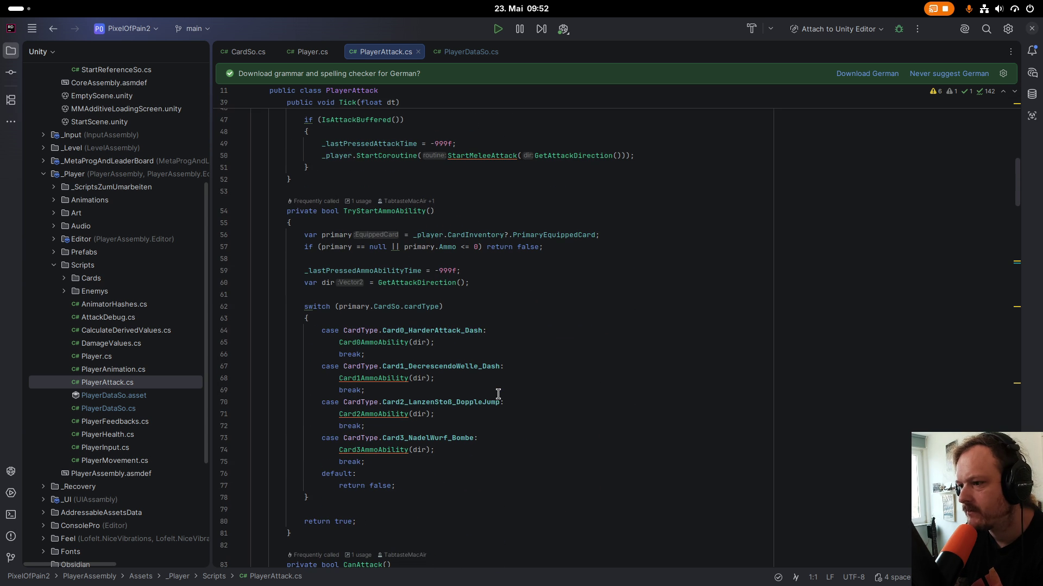
scroll(498, 393, "down", 10)
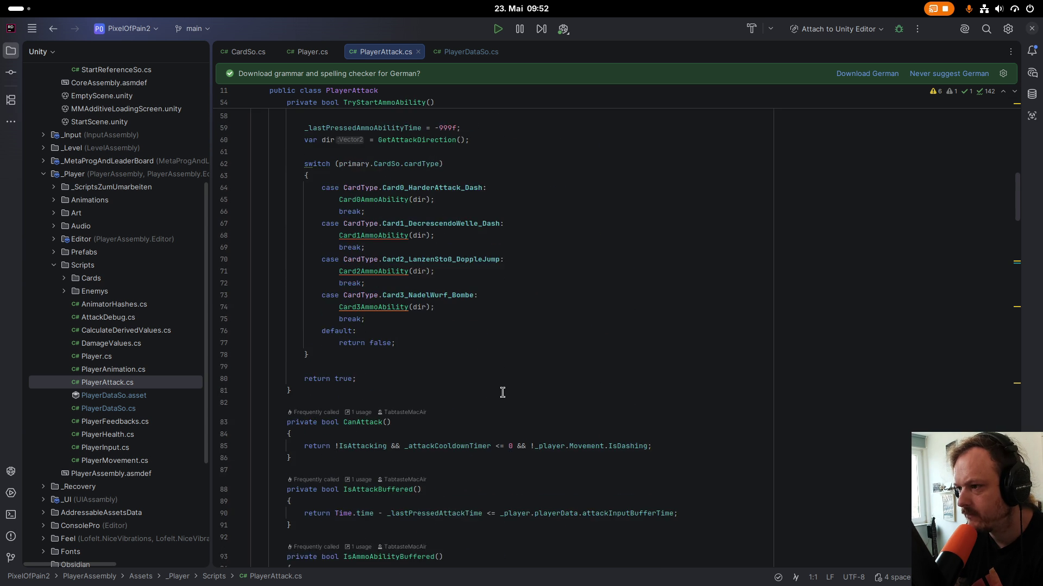
scroll(505, 392, "down", 1)
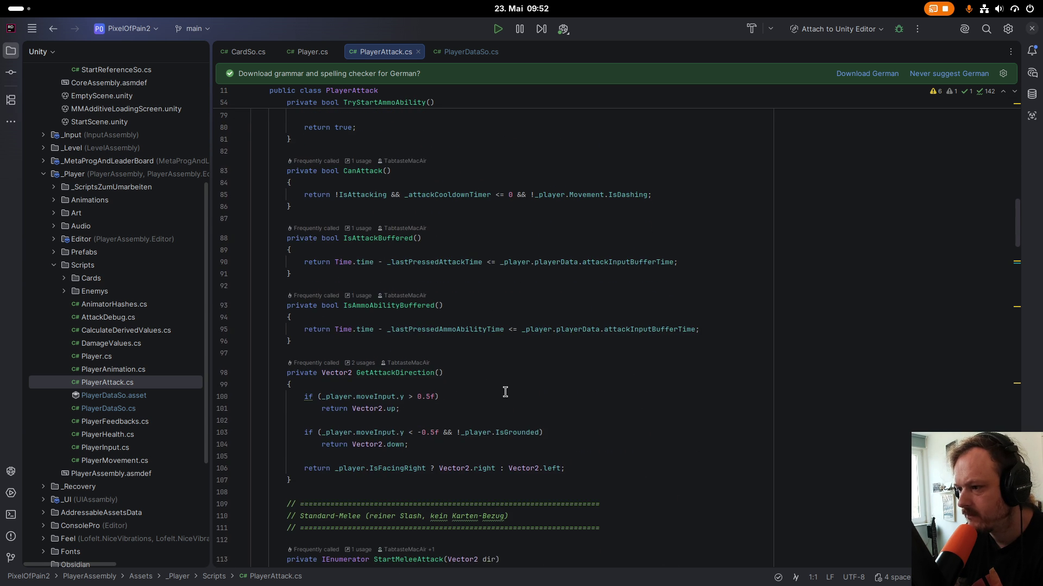
scroll(505, 391, "up", 20)
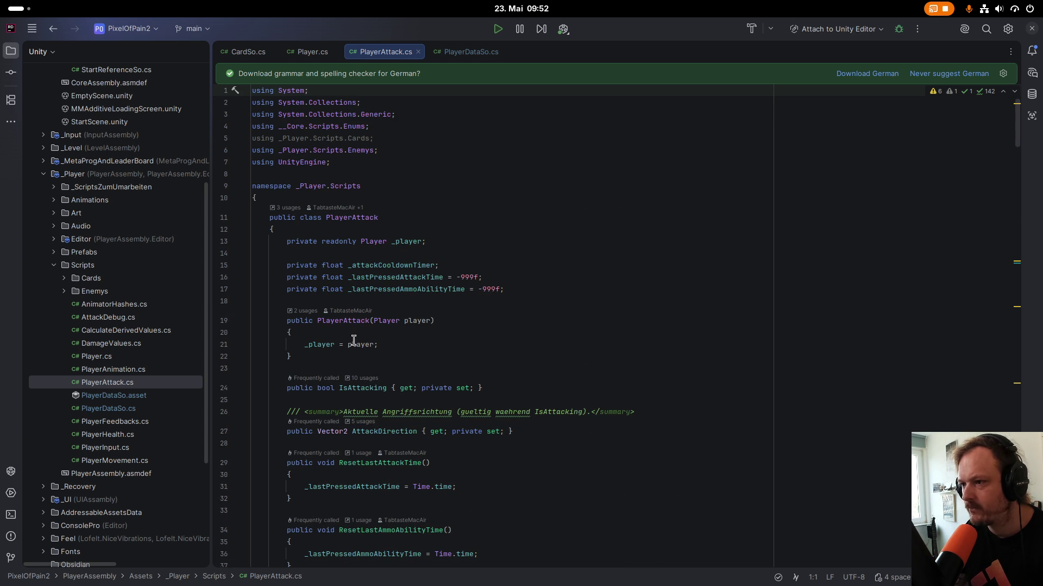
scroll(402, 358, "down", 9)
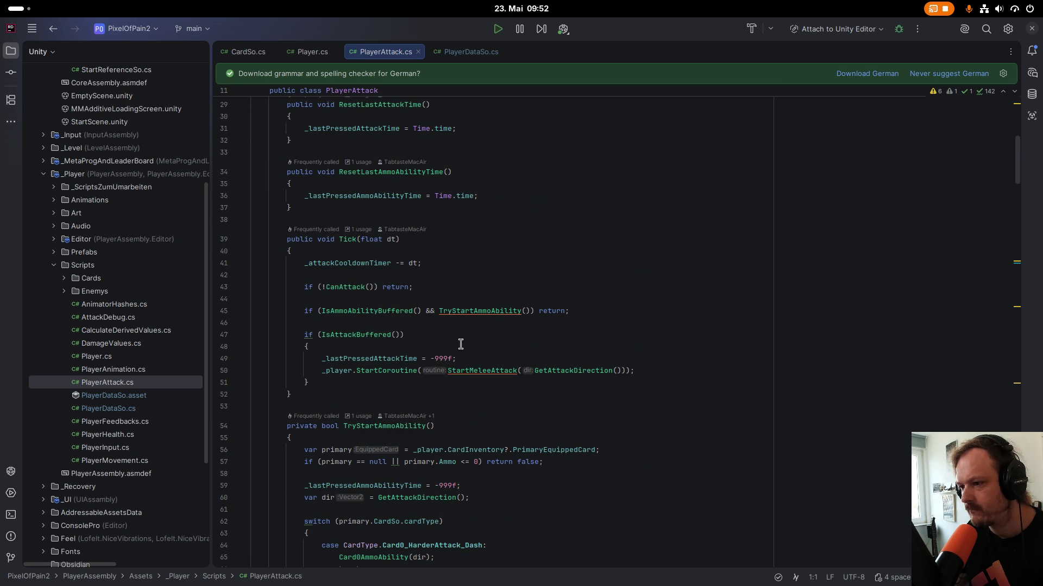
key("ctrl+Tab")
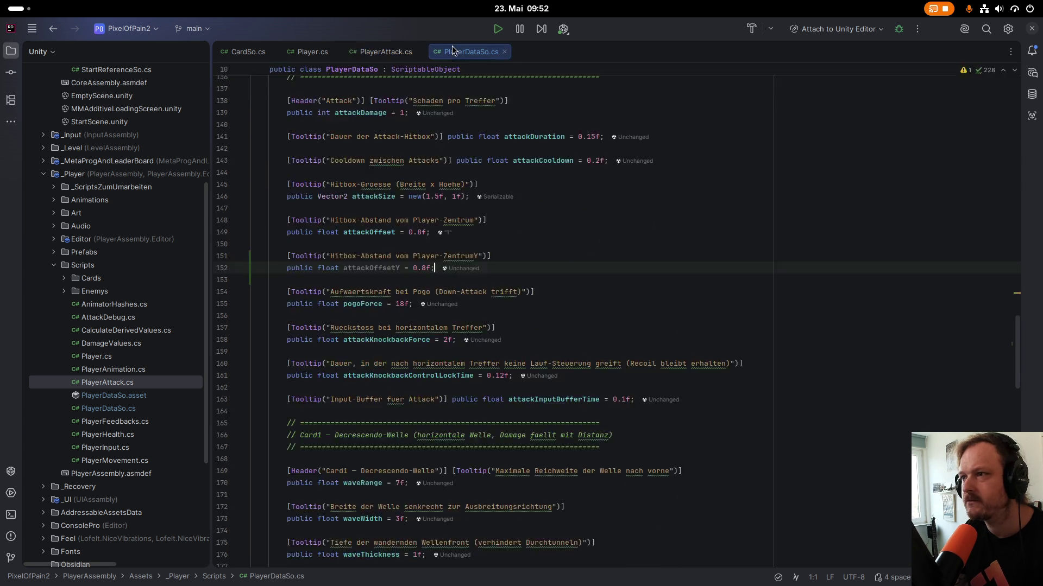
Search PlayerAttack.cs for the copied attackOffset name, which finds 0 results.
double_click(381, 233)
key("ctrl+c")
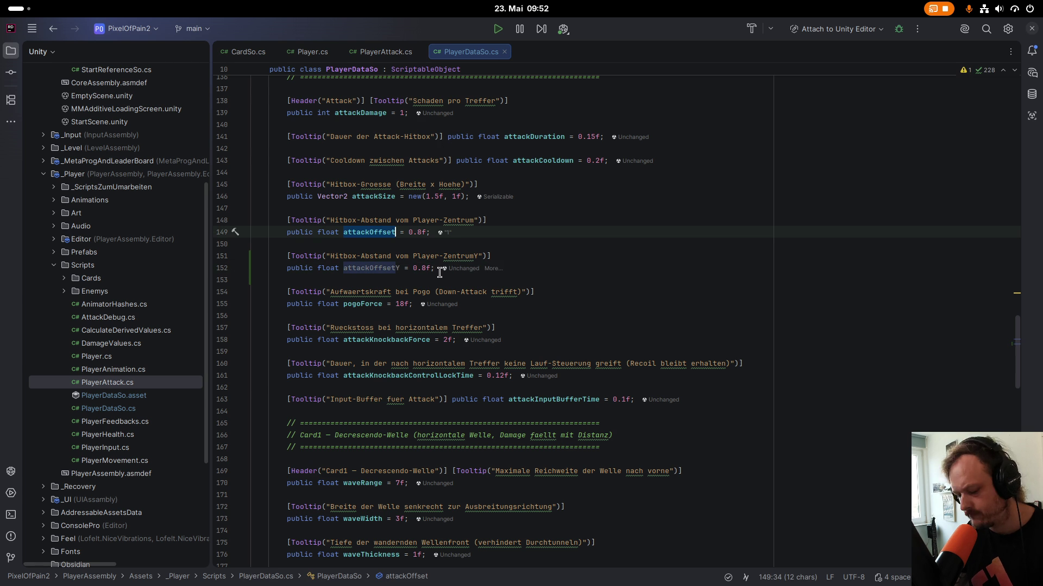
key("ctrl+Tab")
key("ctrl+f")
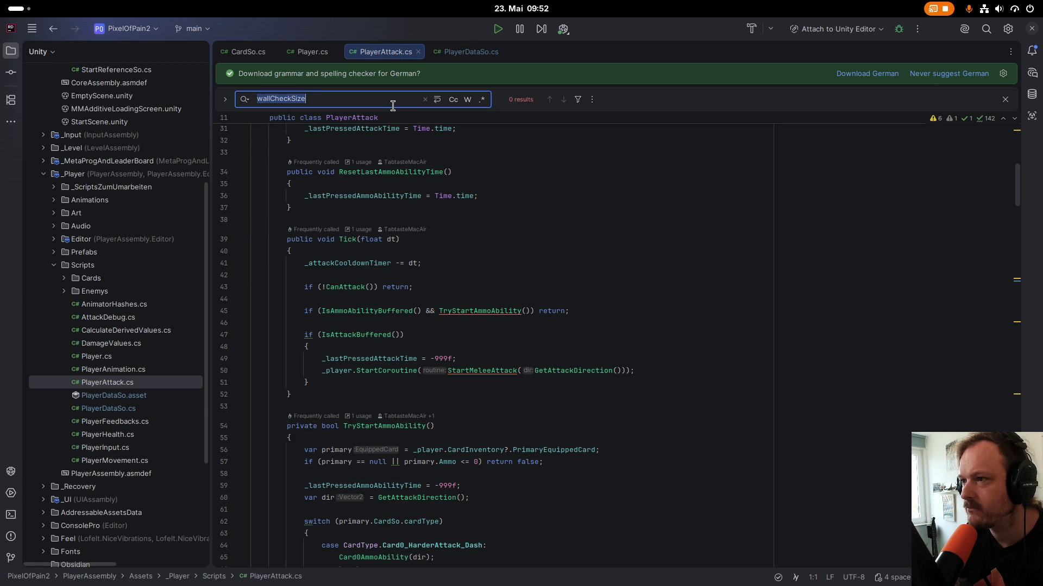
key("ctrl+v")
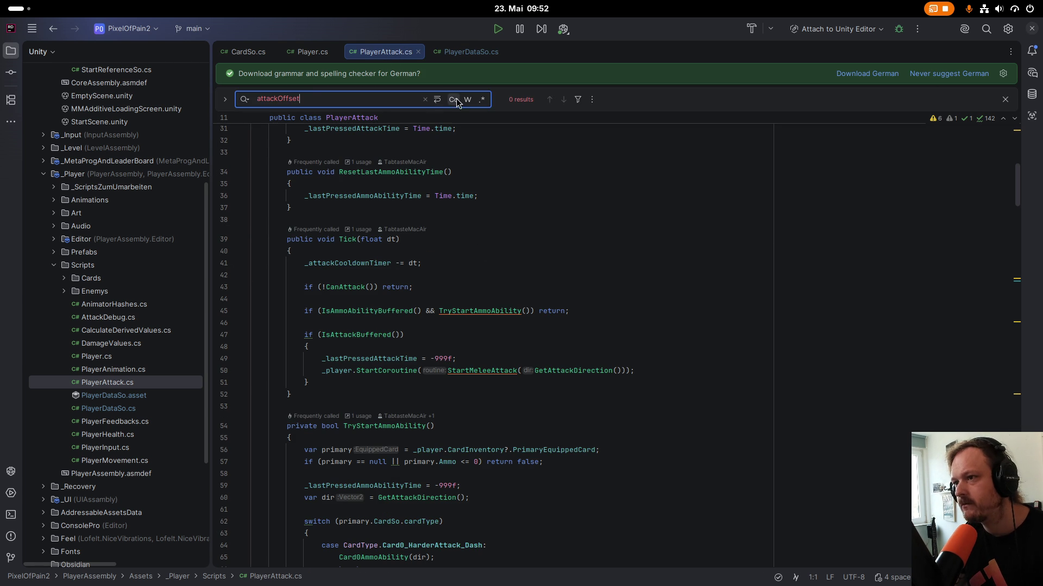
left_click(536, 221)
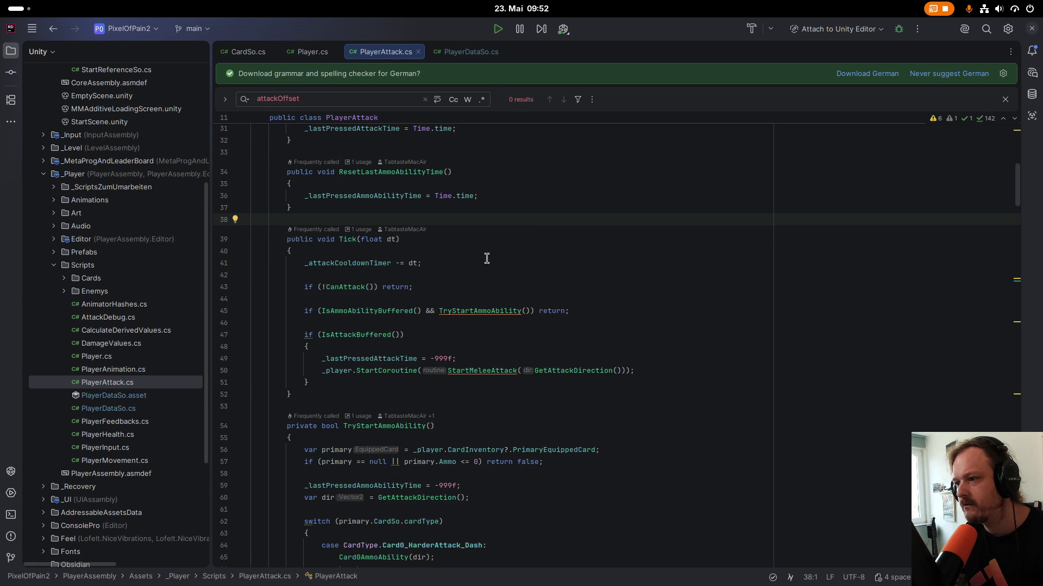
Inspect RunHitboxAttack's hitboxSize and highlight the dv parameter's usages deriving hitboxCenter from dv.Offset.
scroll(487, 258, "down", 15)
scroll(548, 236, "down", 5)
scroll(544, 235, "down", 4)
scroll(345, 320, "down", 5)
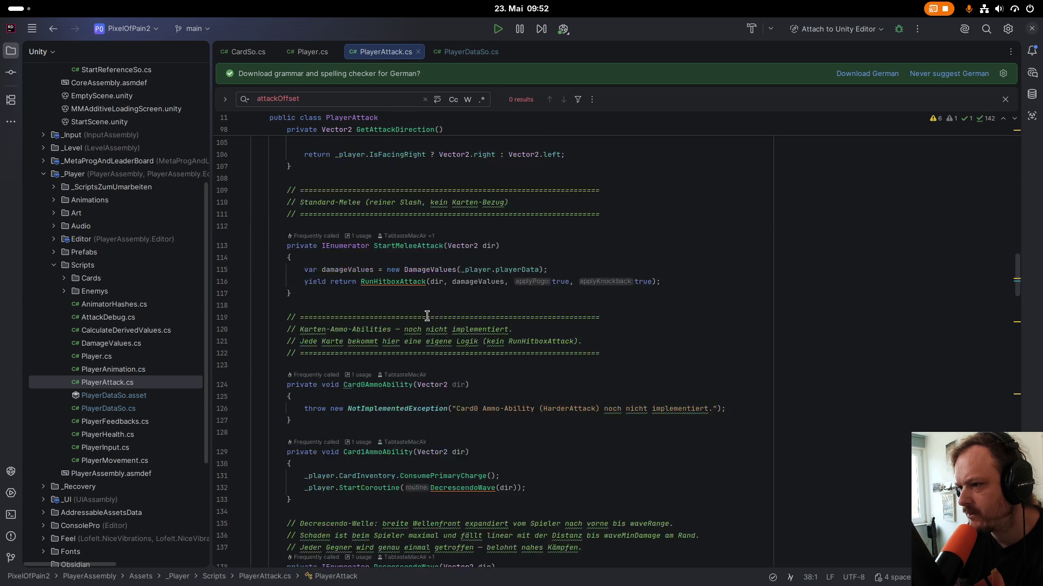
scroll(375, 307, "down", 15)
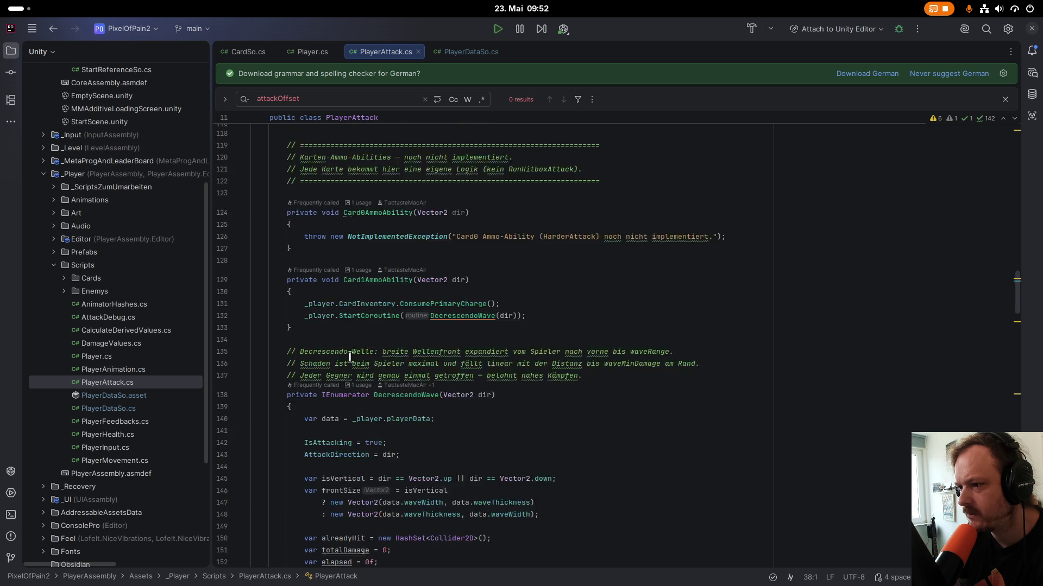
scroll(381, 347, "down", 15)
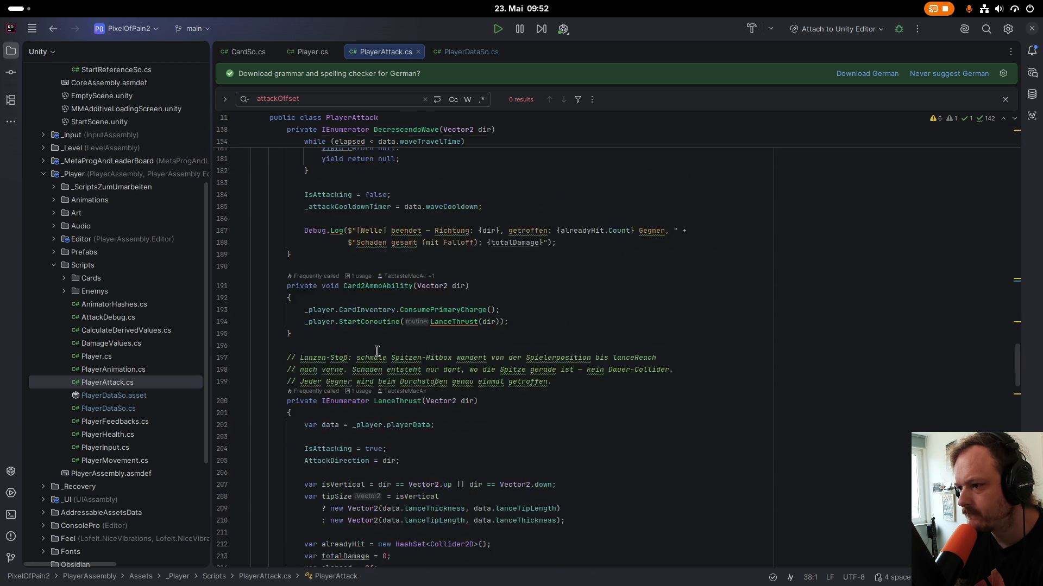
scroll(389, 345, "down", 15)
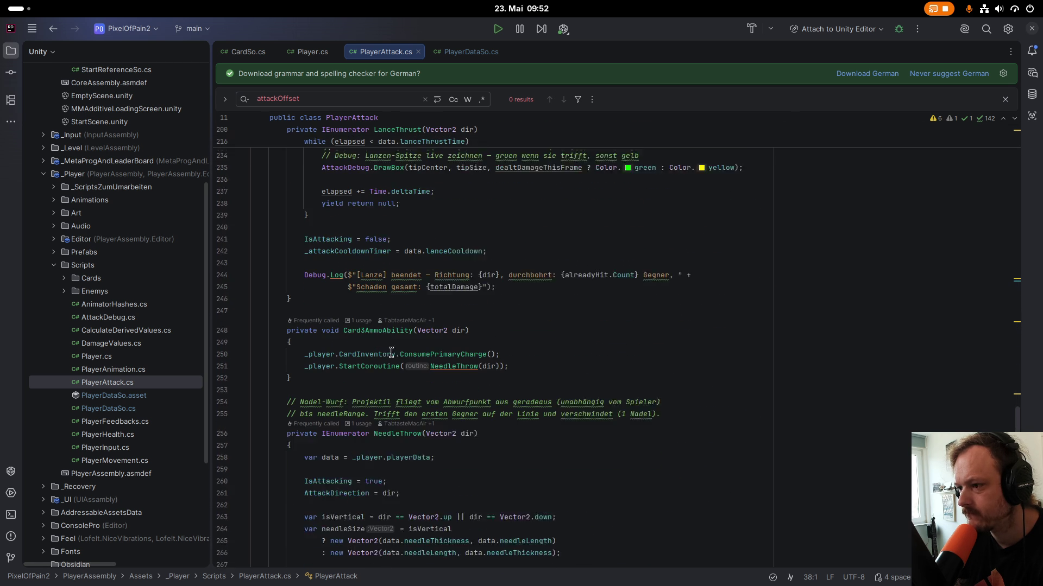
scroll(396, 343, "down", 10)
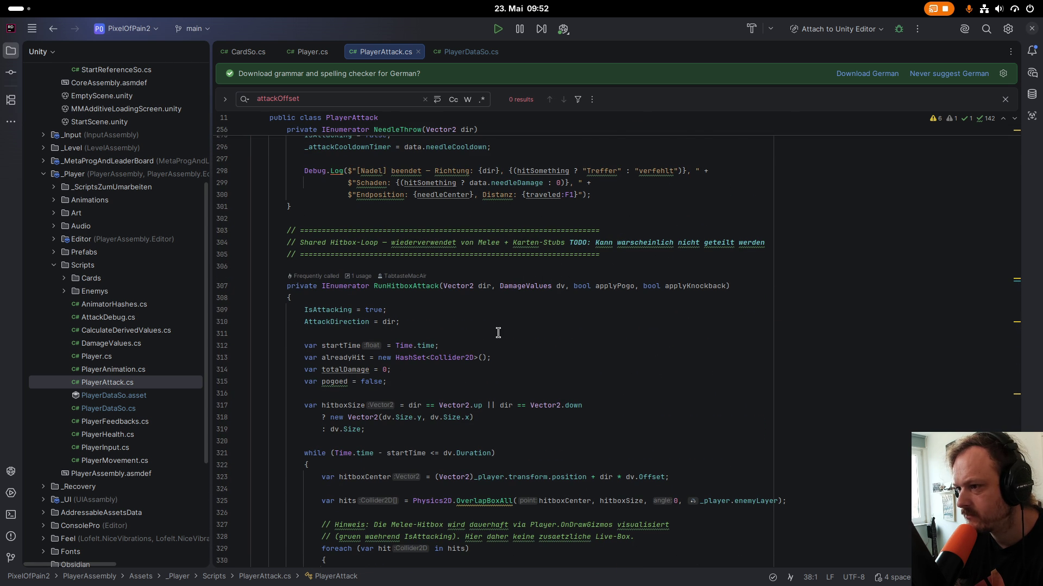
scroll(498, 333, "down", 5)
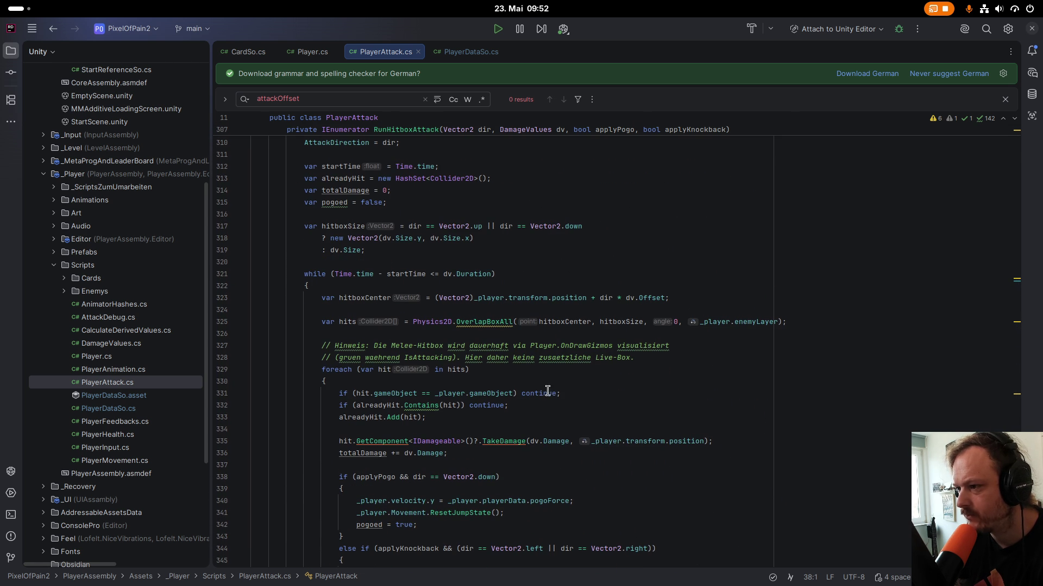
left_click(620, 321, "ctrl")
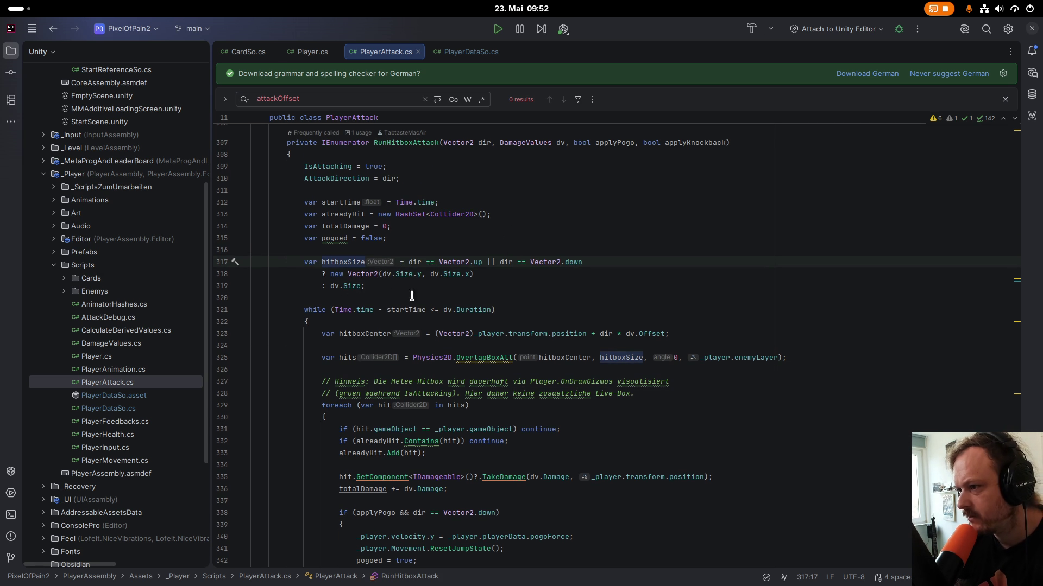
left_click(332, 288, "ctrl")
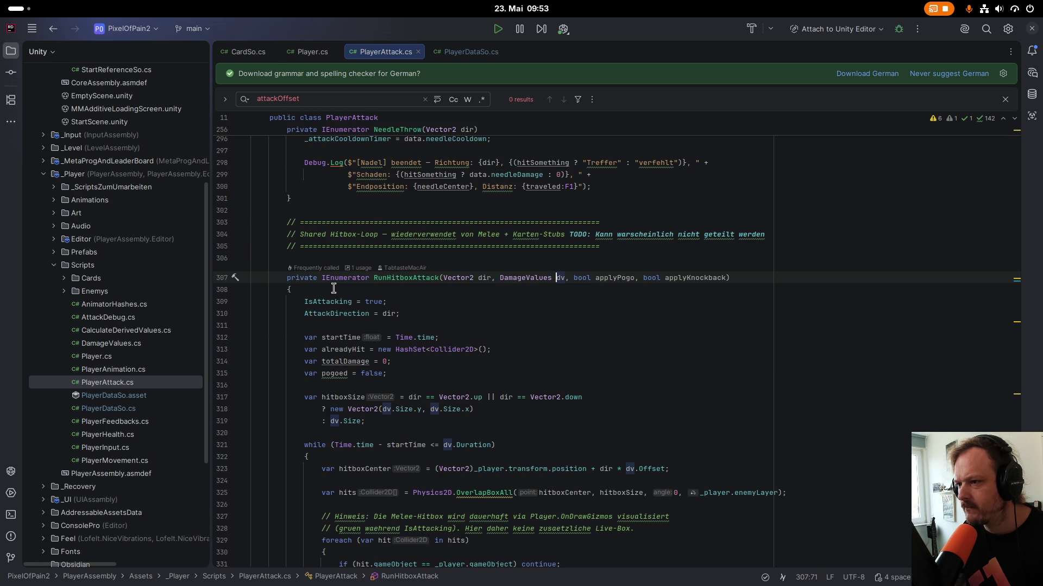
mouse_move(529, 281)
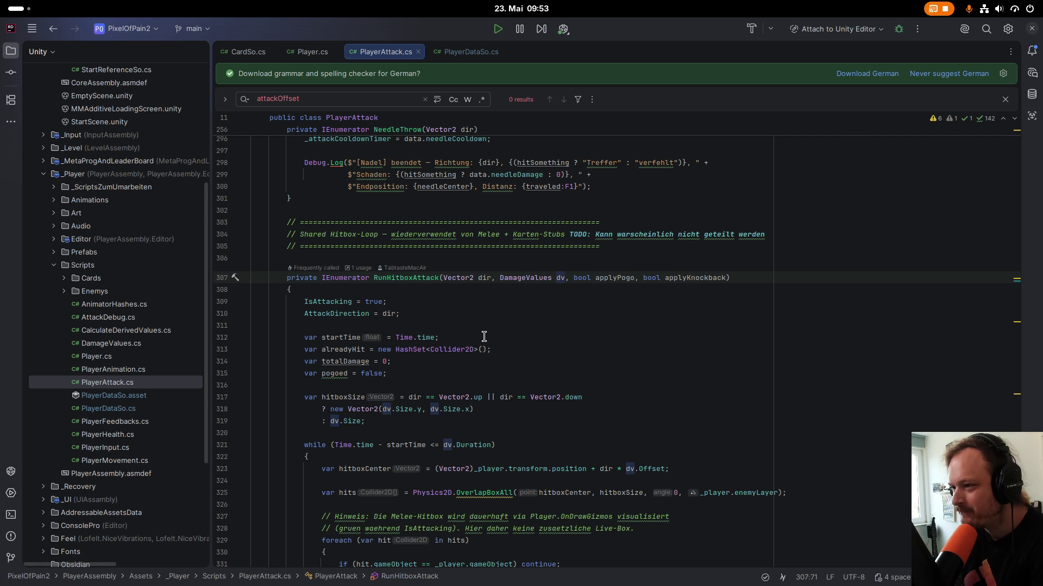
Add 'public readonly float OffsetY;' below the Offset field in DamageValues.cs.
left_click(534, 280, "ctrl")
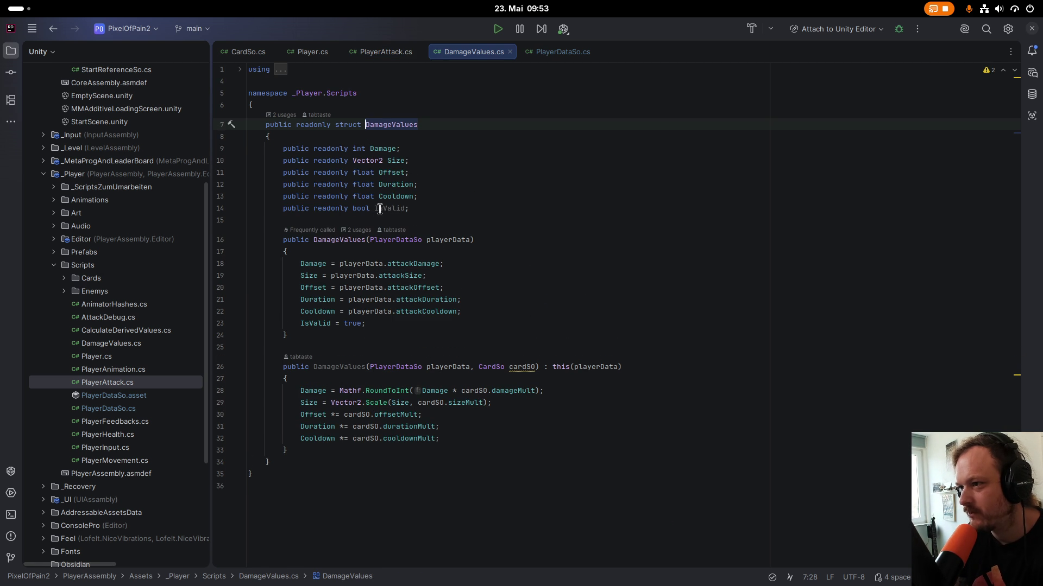
left_click_drag(373, 324, 281, 337)
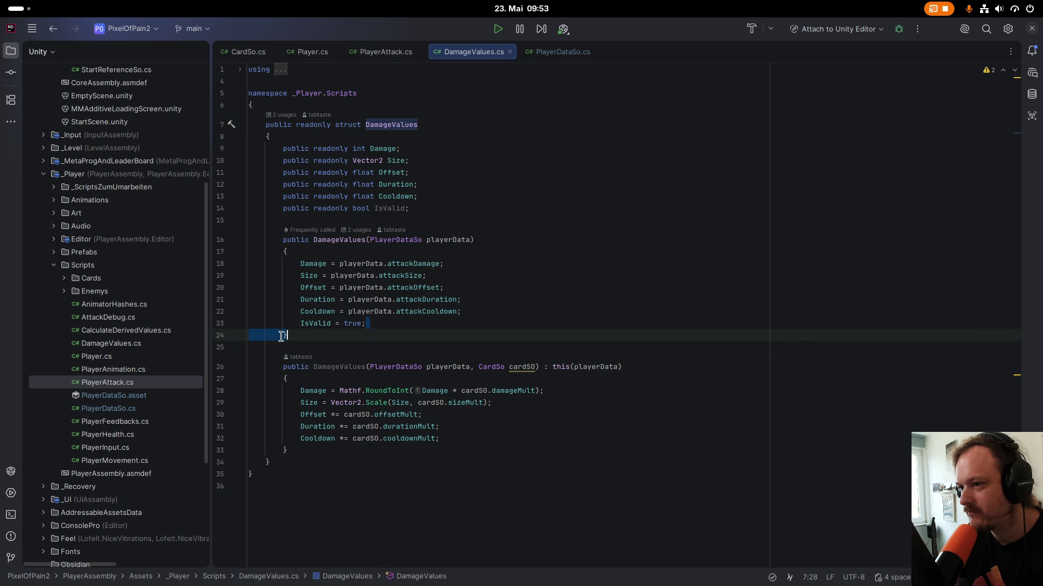
left_click(458, 324)
left_click(472, 287)
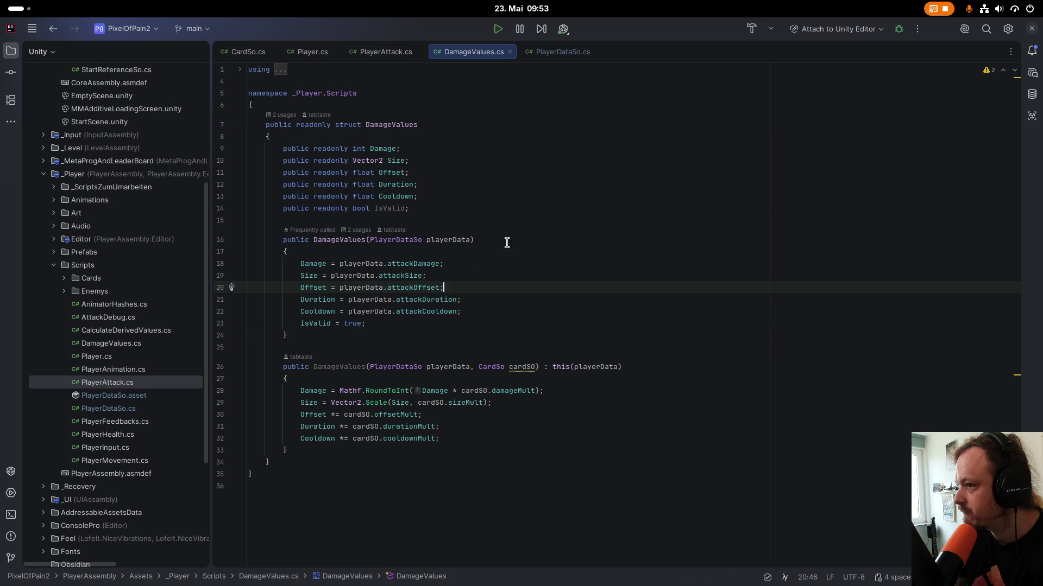
left_click(437, 174)
key("Return")
type("pub")
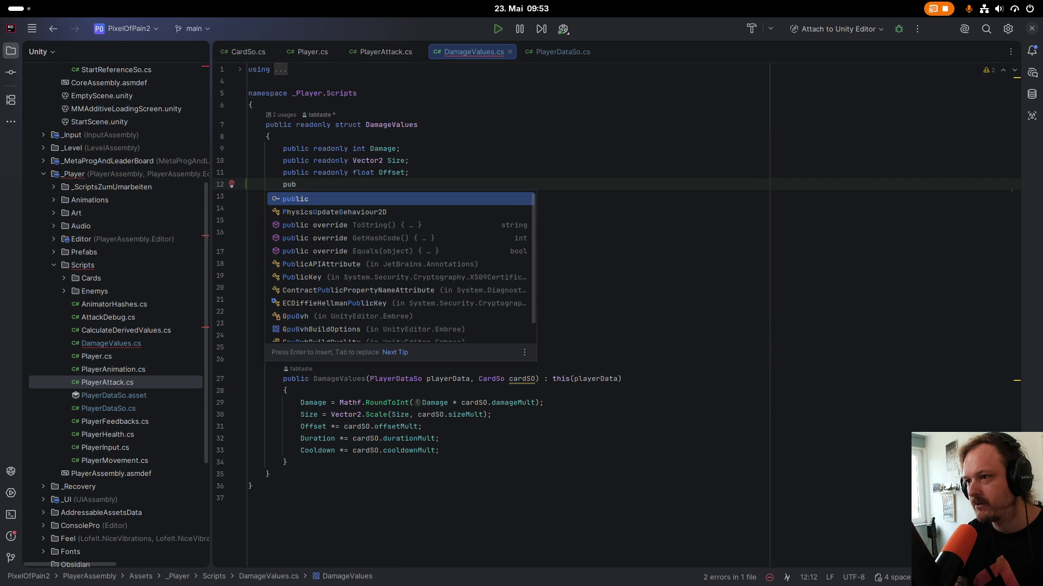
type("lic")
key("Escape")
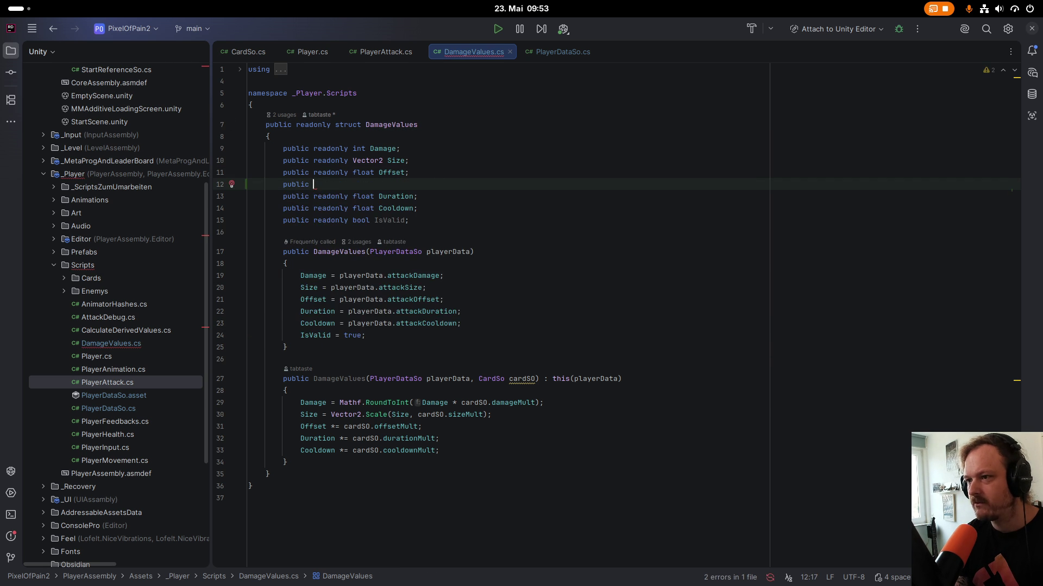
type("readonly ")
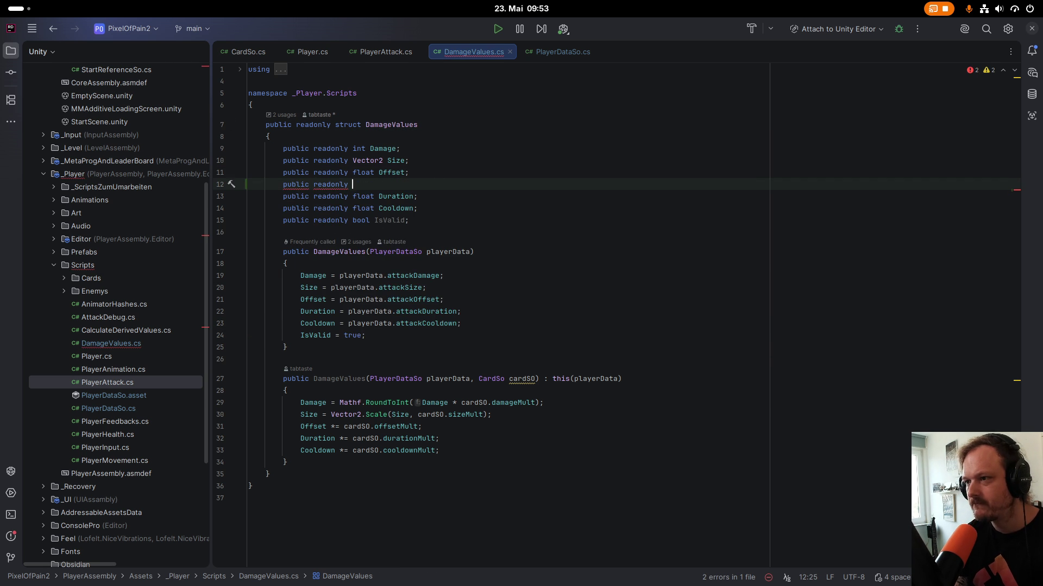
type("float O")
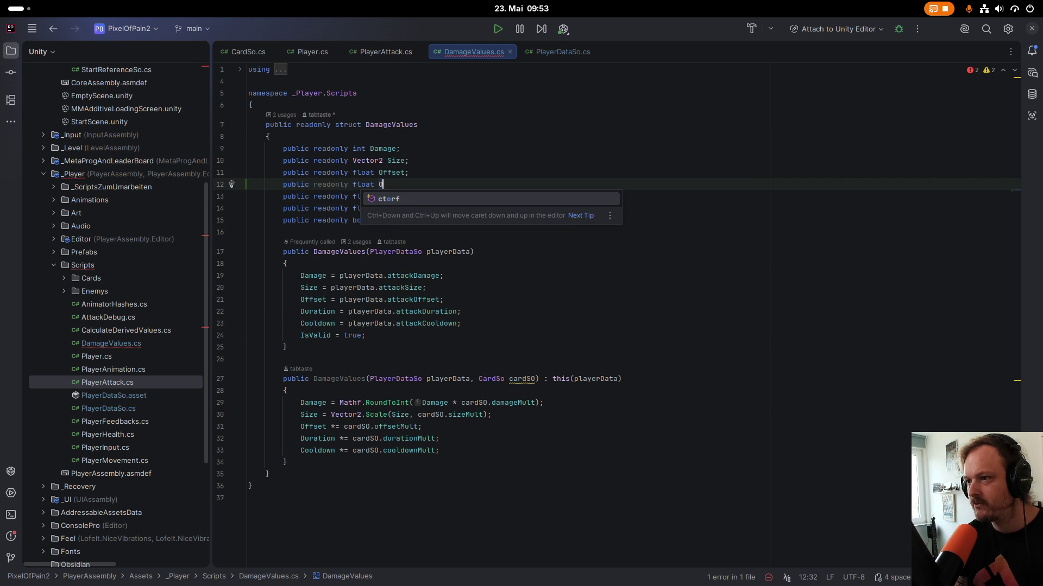
type("ffset")
type("Y")
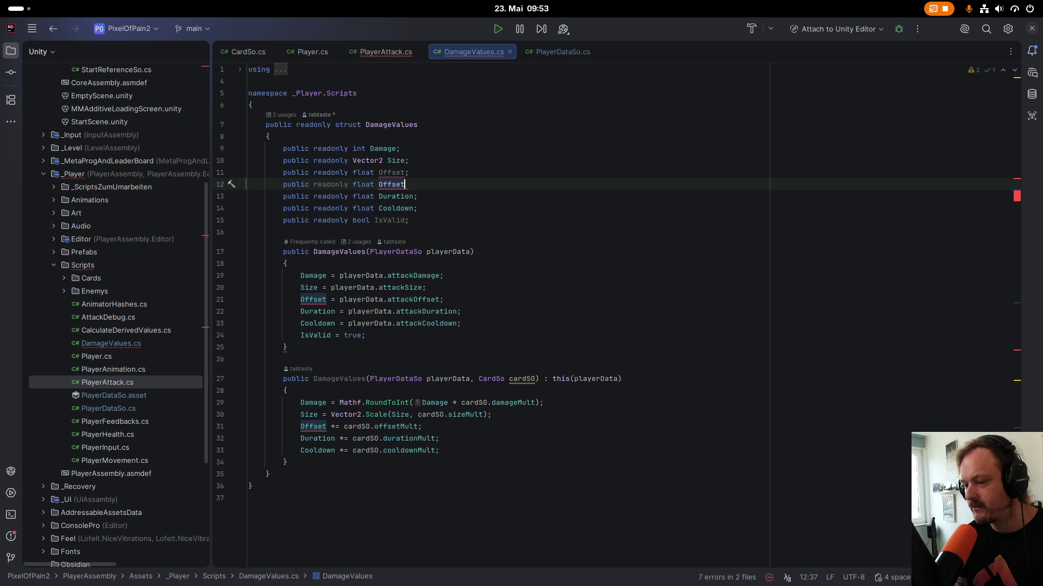
type(";")
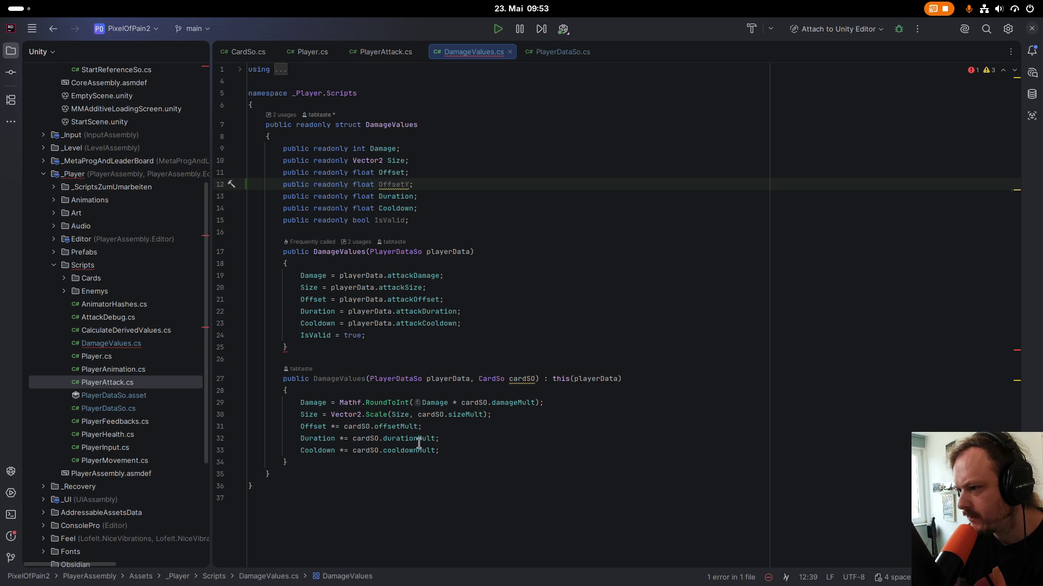
Begin an 'OffsetY += cardSO.' line after the offset multiplier in the card constructor.
left_click(428, 427)
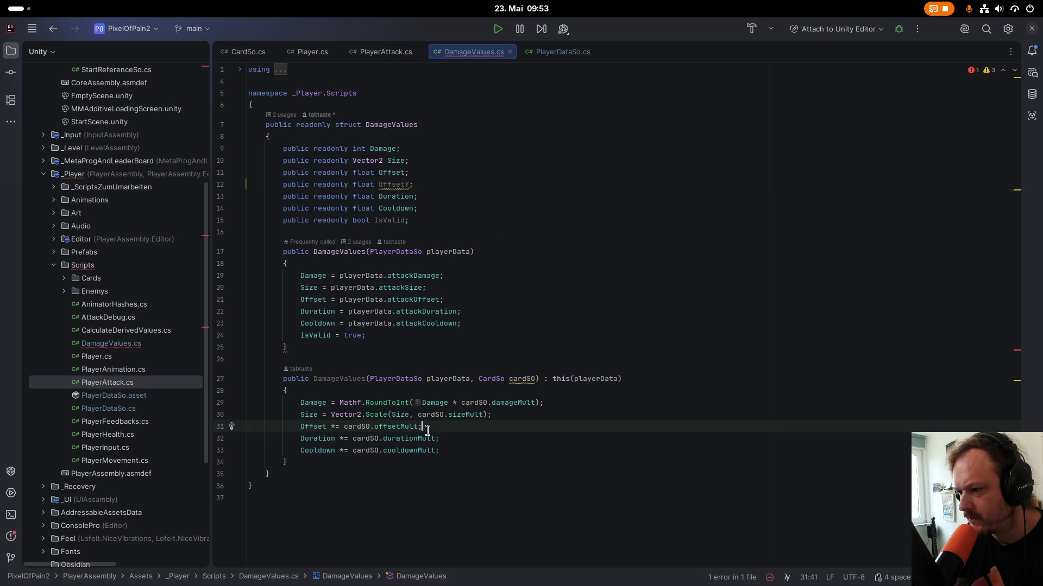
key("Return")
type("o")
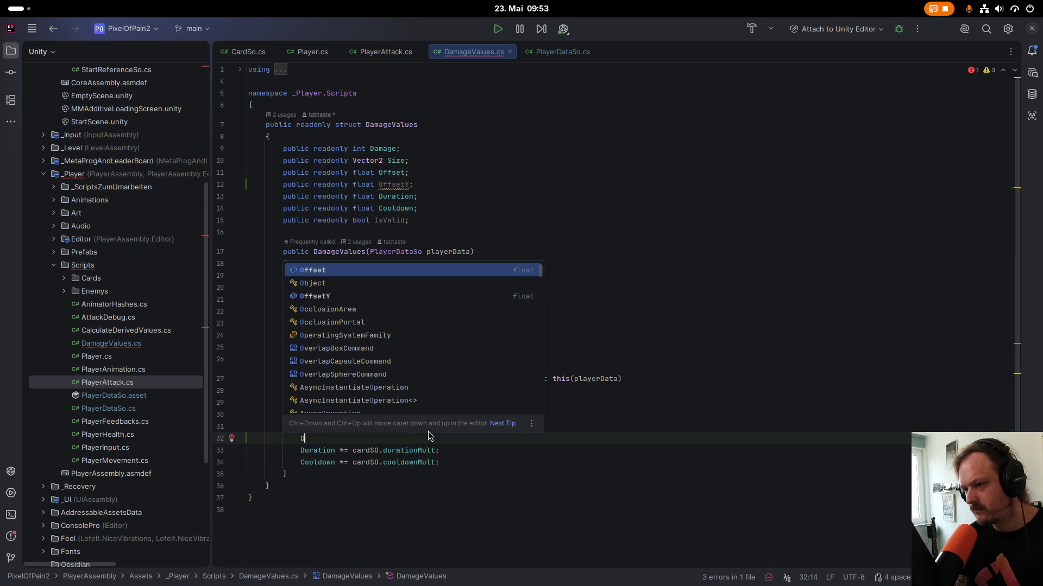
key("Down")
key("Down")
key("Return")
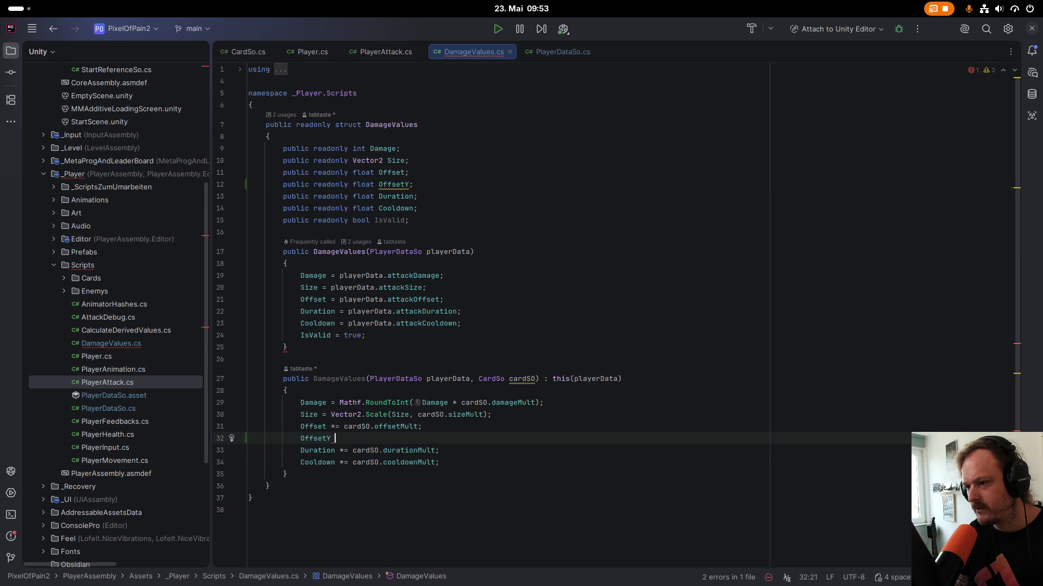
type("+=")
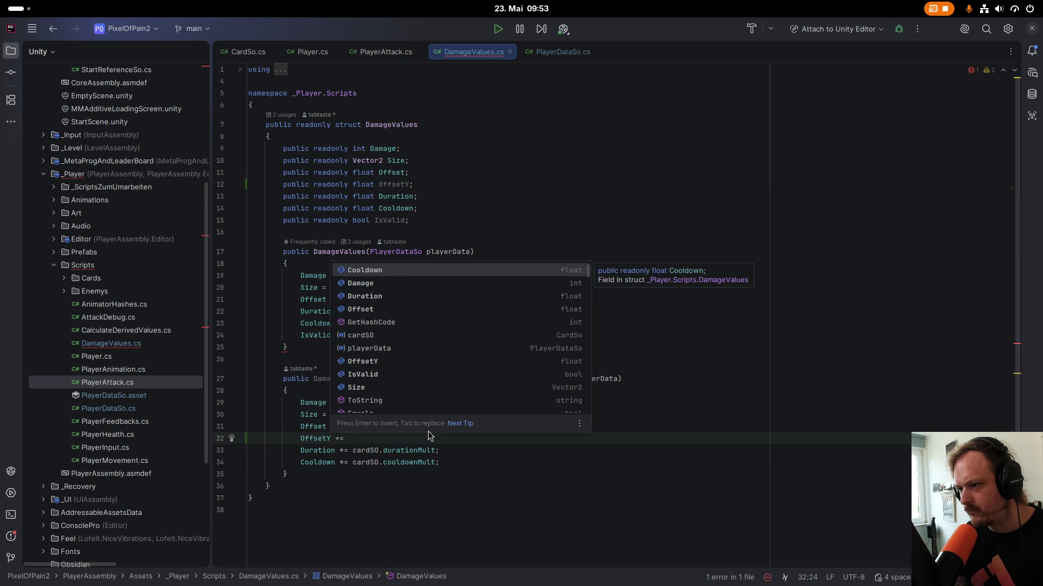
key("Down")
key("Down")
key("Down")
key("Return")
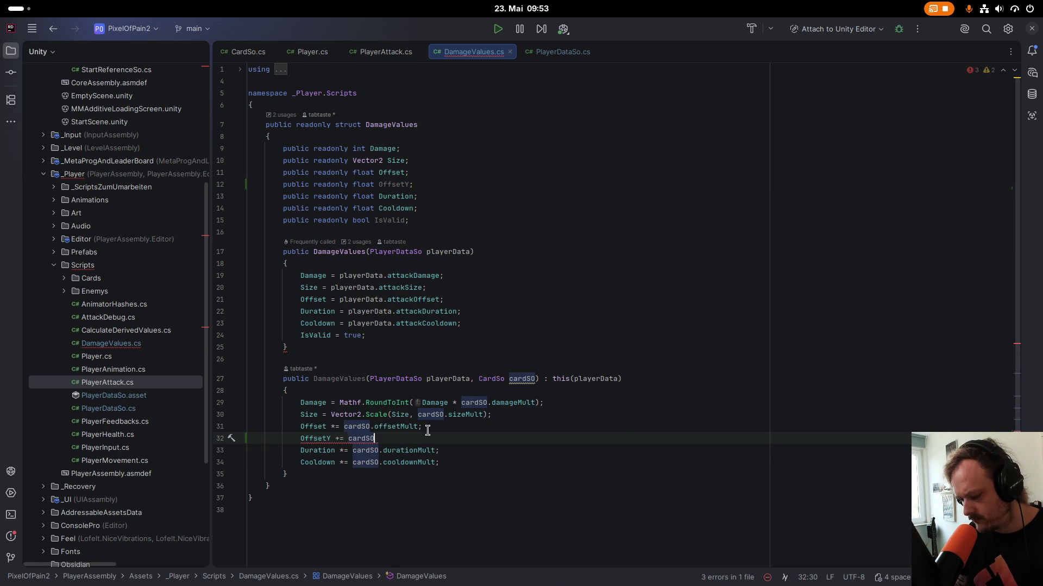
type(".")
key("Down")
key("Down")
key("Down")
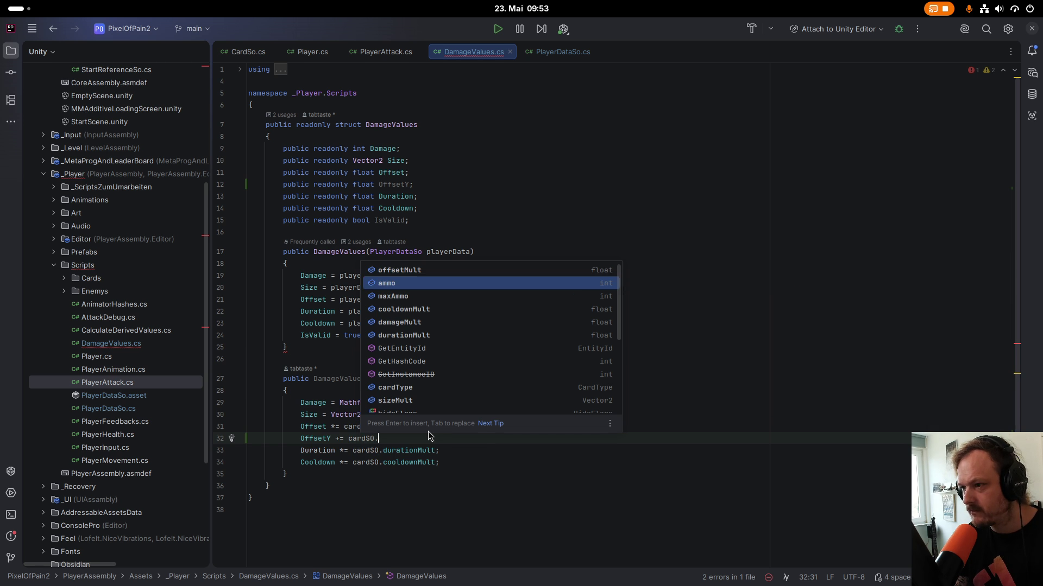